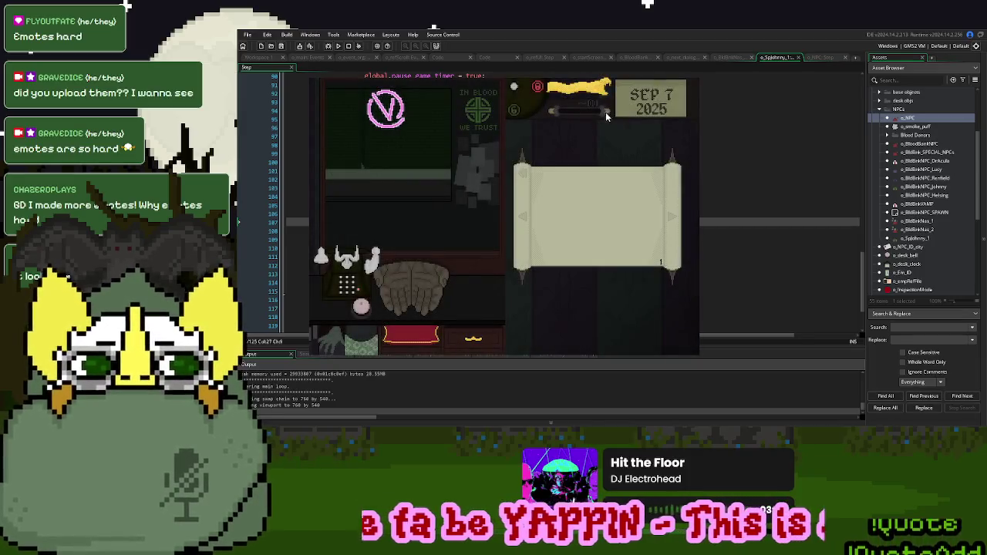
Dismiss the game's parchment scroll and trim code line 1 to wlk_spd = 1
{"action": "left_click", "coordinate": [369, 307]}
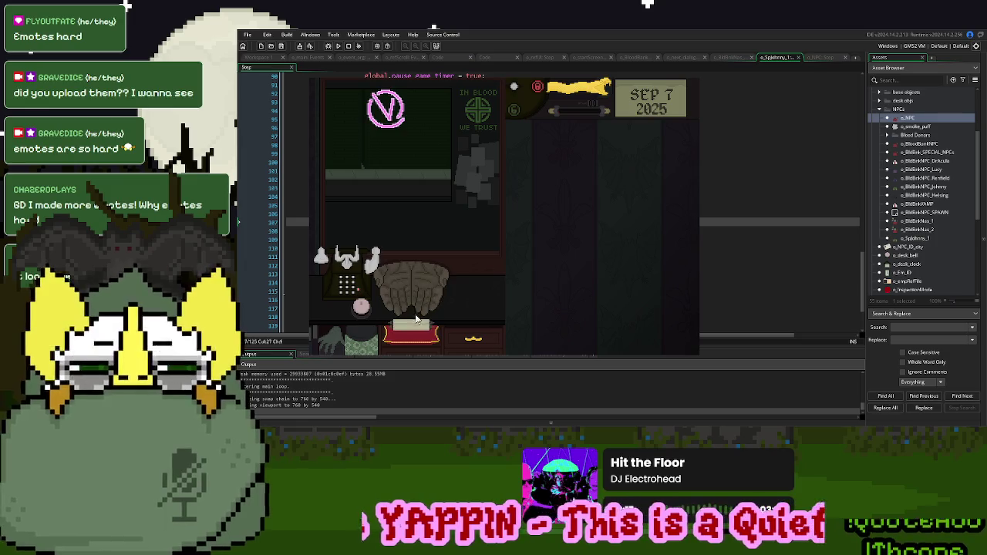
{"action": "scroll", "coordinate": [779, 201], "scroll_direction": "up", "scroll_amount": 20}
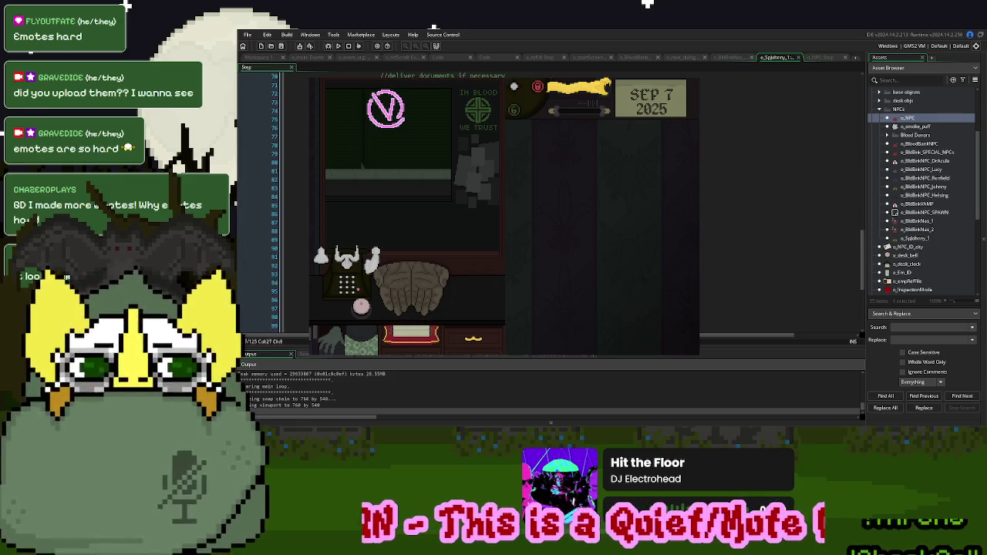
{"action": "scroll", "coordinate": [779, 200], "scroll_direction": "up", "scroll_amount": 3}
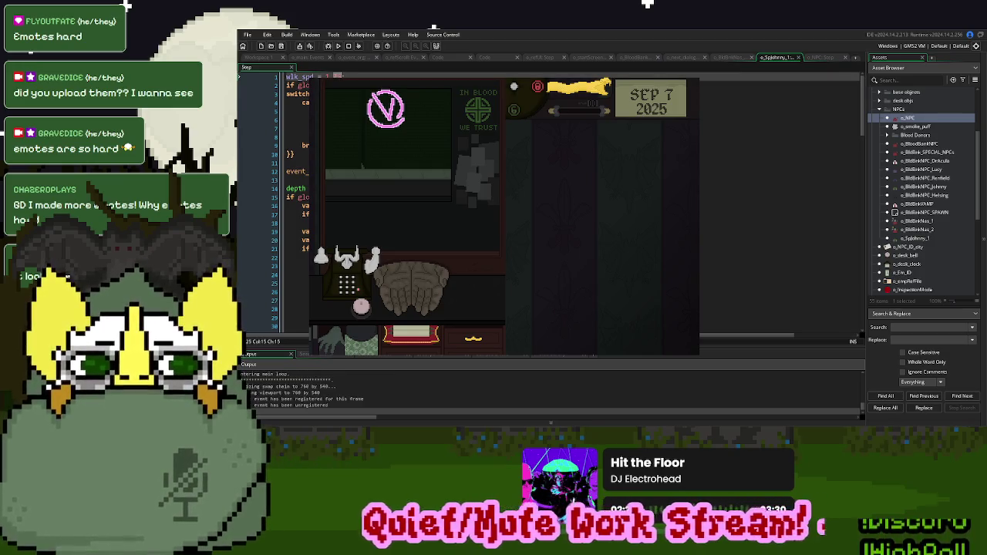
{"action": "key", "text": "BackSpace"}
{"action": "key", "text": "BackSpace"}
{"action": "key", "text": "BackSpace"}
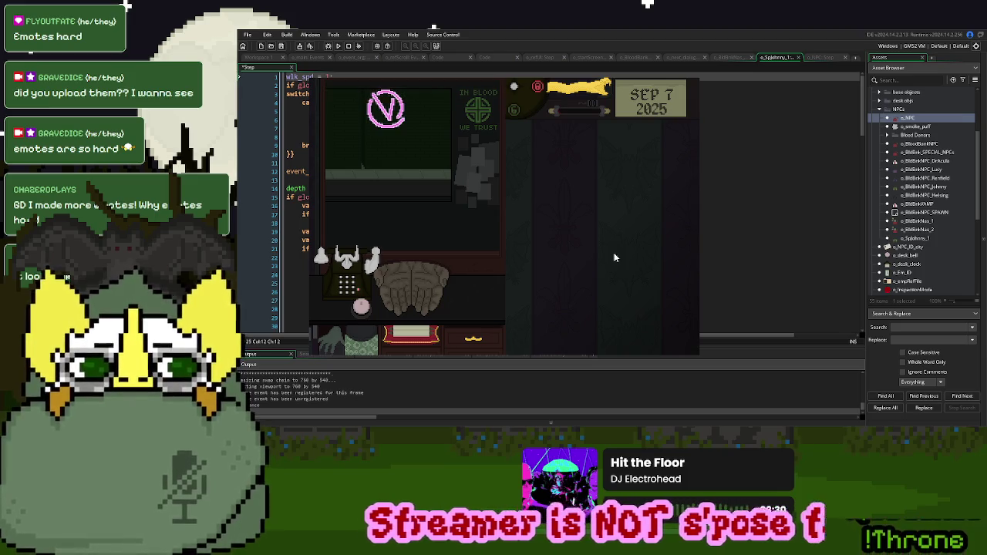
Play a donor visit: ring the desk bell, return the Employee ID card, then stop the game
{"action": "left_click", "coordinate": [361, 305]}
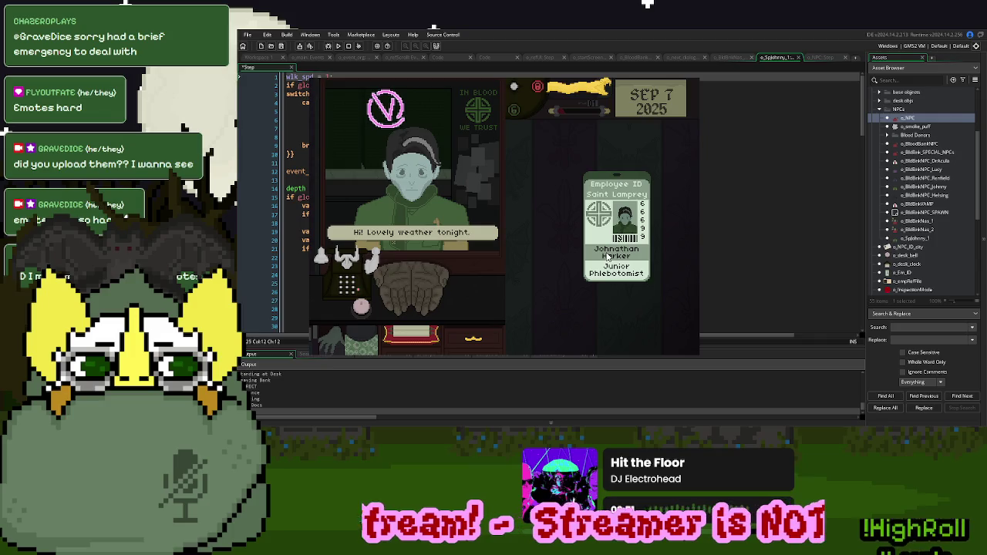
{"action": "left_click", "coordinate": [626, 239]}
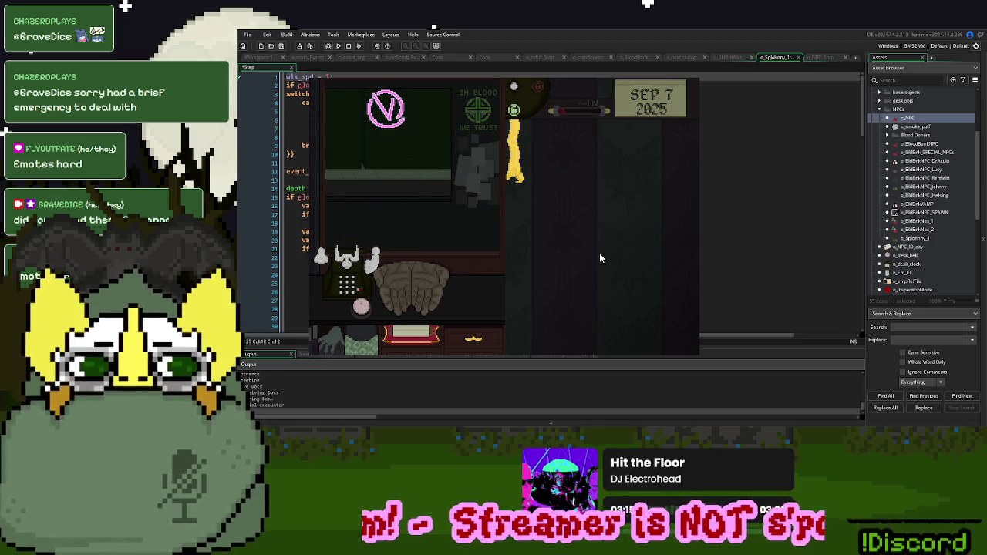
{"action": "key", "text": "Escape"}
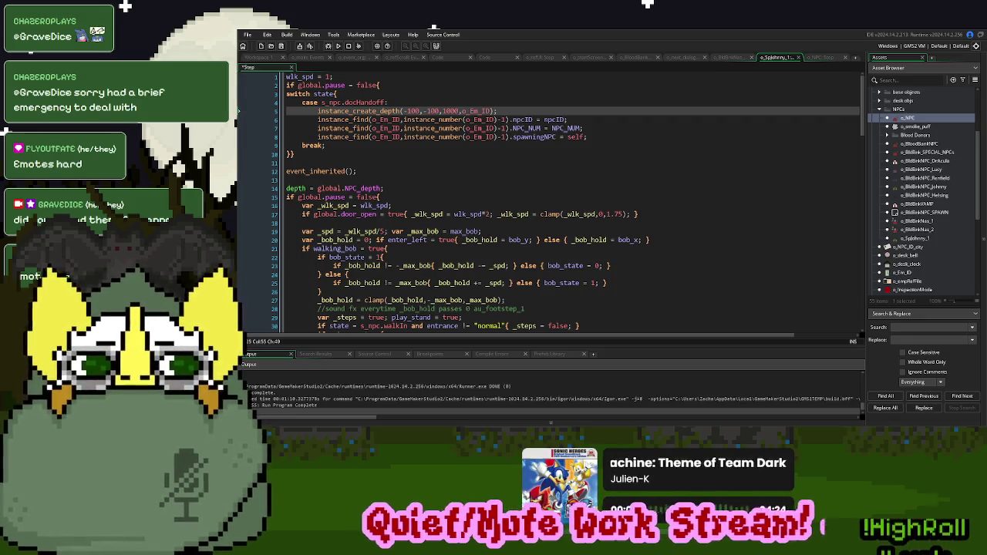
Change line 63 to spec_step += 1, then select o_Splohnny_1 in Workspace 1's Asset Browser
{"action": "left_click", "coordinate": [619, 179]}
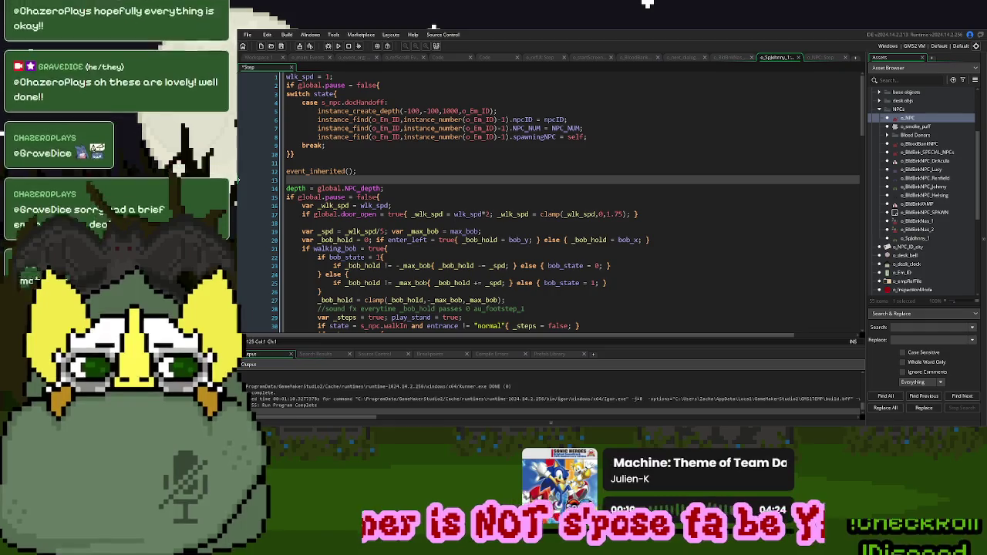
{"action": "left_click", "coordinate": [462, 248]}
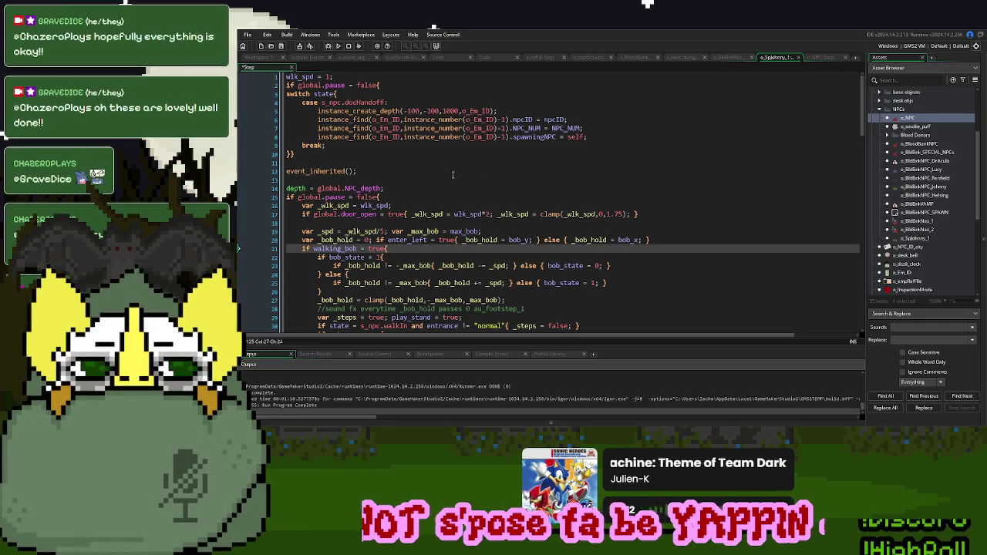
{"action": "scroll", "coordinate": [453, 175], "scroll_direction": "down", "scroll_amount": 12}
{"action": "scroll", "coordinate": [452, 175], "scroll_direction": "down", "scroll_amount": 5}
{"action": "left_click", "coordinate": [451, 172]}
{"action": "type", "text": "+"}
{"action": "left_click", "coordinate": [246, 58]}
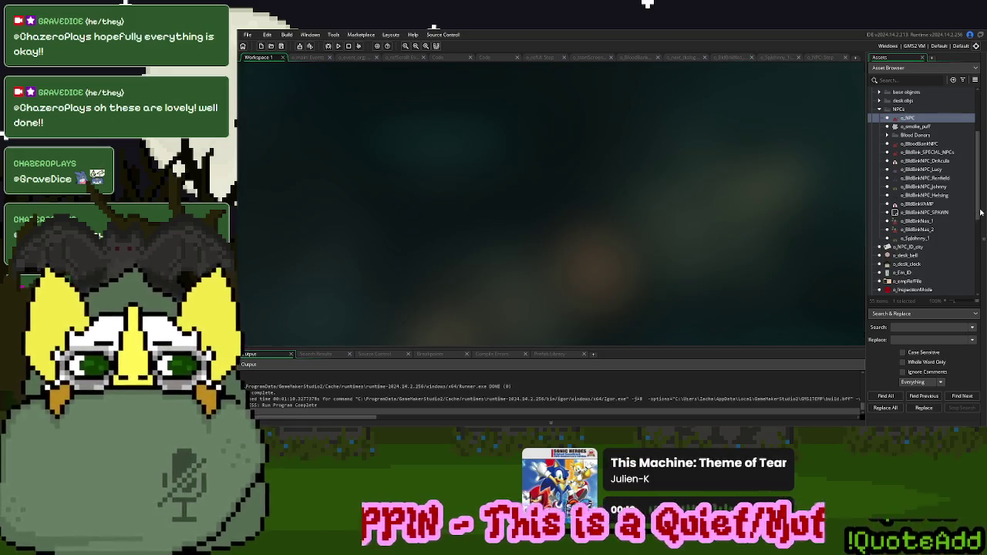
{"action": "left_click", "coordinate": [923, 239]}
Open o_Splohnny_1, close its Draw and Create code, and scroll through the parent's Destroy event
{"action": "double_click", "coordinate": [924, 240]}
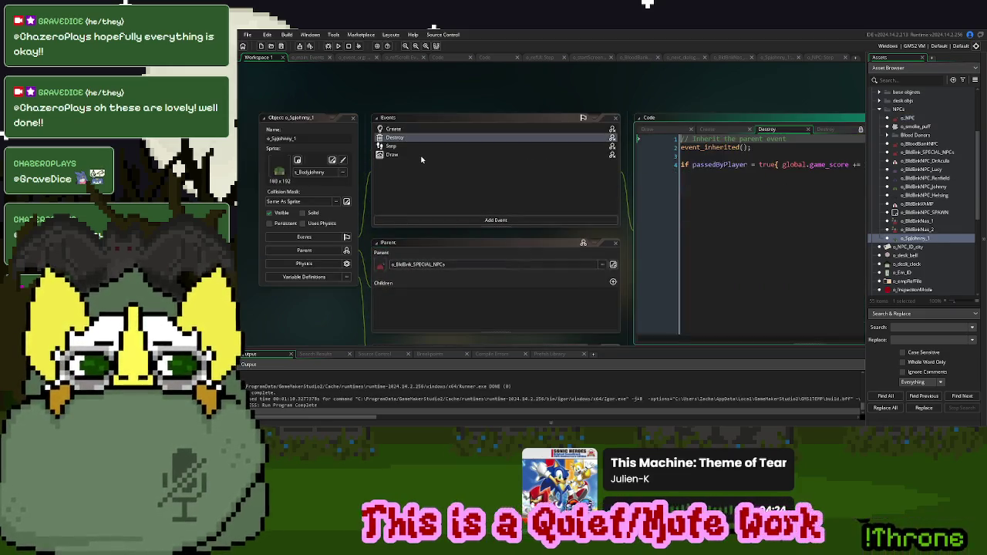
{"action": "left_click", "coordinate": [692, 129]}
{"action": "left_click", "coordinate": [692, 129]}
{"action": "left_click", "coordinate": [728, 131]}
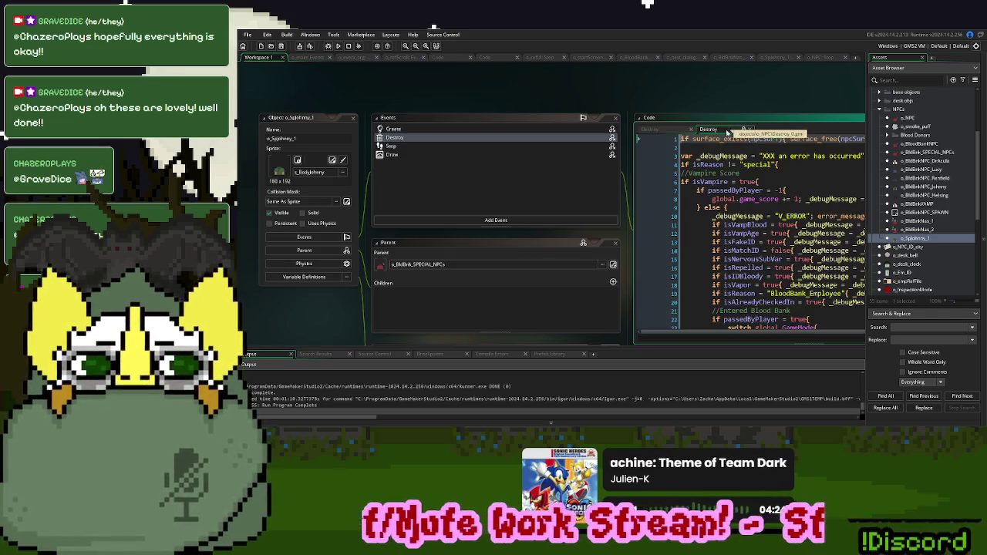
{"action": "scroll", "coordinate": [718, 188], "scroll_direction": "down", "scroll_amount": 8}
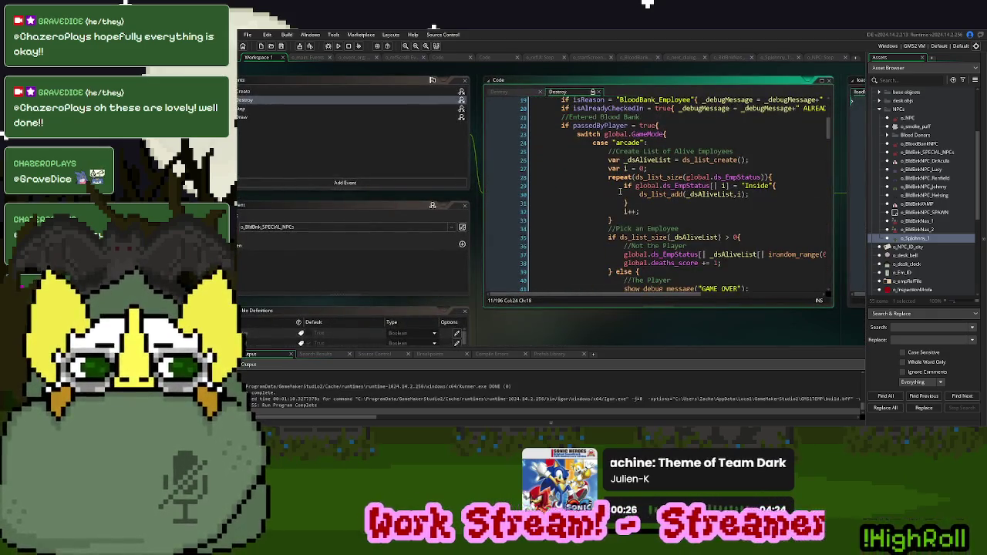
{"action": "scroll", "coordinate": [718, 188], "scroll_direction": "down", "scroll_amount": 14}
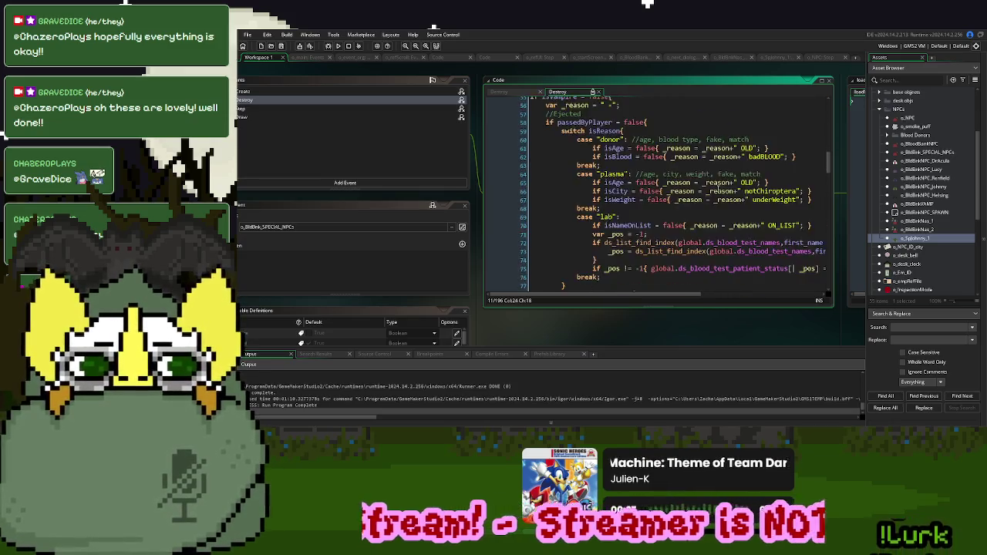
{"action": "scroll", "coordinate": [717, 188], "scroll_direction": "down", "scroll_amount": 6}
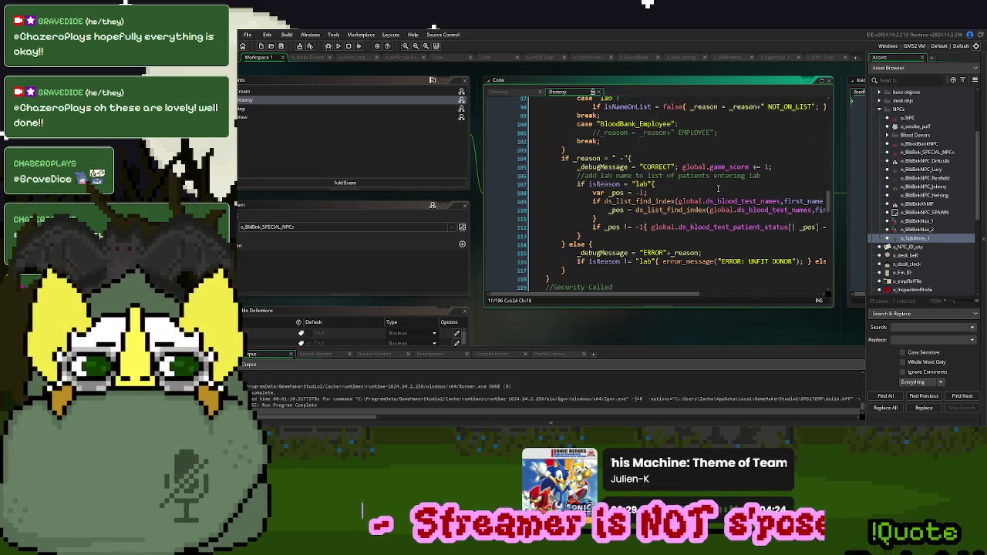
{"action": "scroll", "coordinate": [717, 188], "scroll_direction": "down", "scroll_amount": 13}
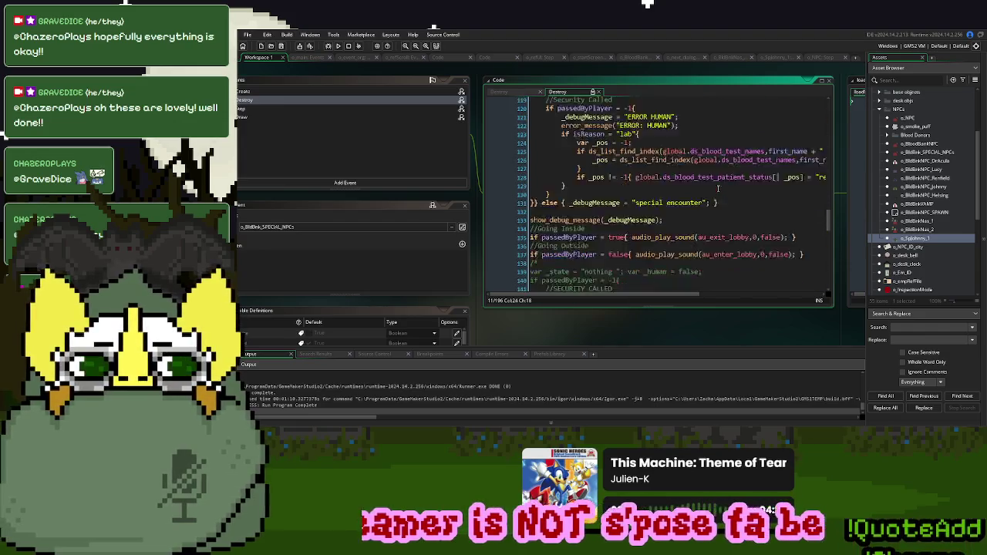
{"action": "scroll", "coordinate": [718, 188], "scroll_direction": "up", "scroll_amount": 7}
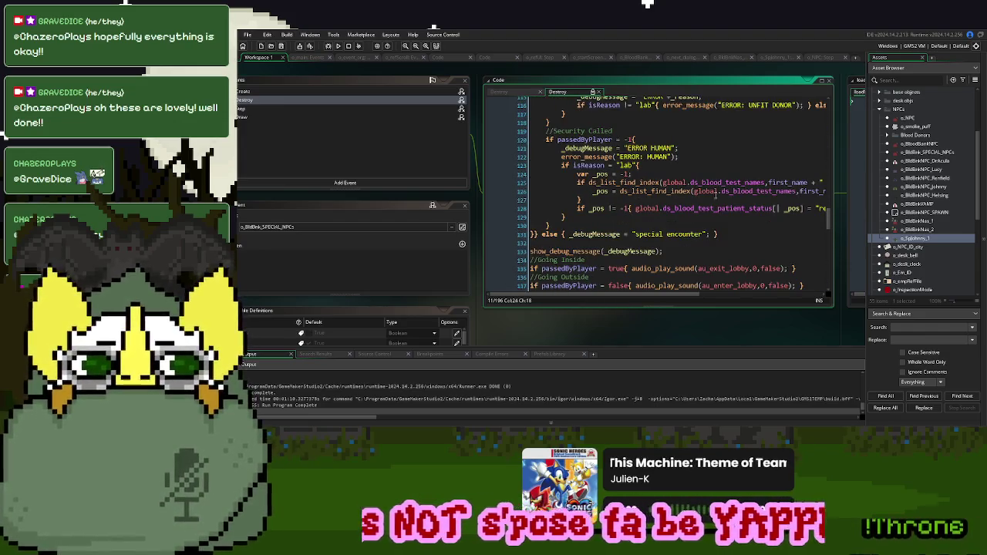
{"action": "scroll", "coordinate": [678, 295], "scroll_direction": "right", "scroll_amount": 3}
{"action": "scroll", "coordinate": [678, 295], "scroll_direction": "left", "scroll_amount": 3}
{"action": "scroll", "coordinate": [710, 245], "scroll_direction": "up", "scroll_amount": 3}
{"action": "scroll", "coordinate": [710, 246], "scroll_direction": "up", "scroll_amount": 11}
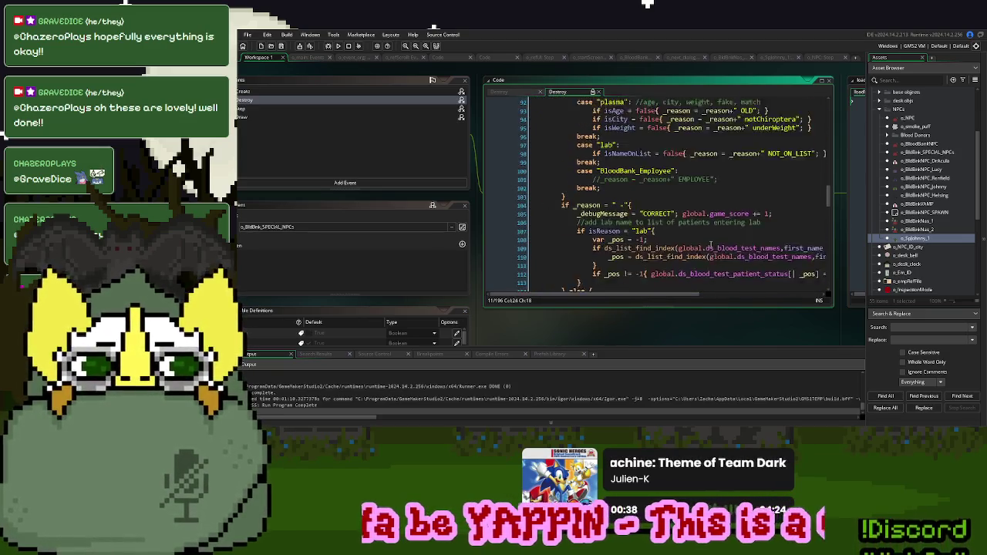
{"action": "scroll", "coordinate": [710, 246], "scroll_direction": "up", "scroll_amount": 3}
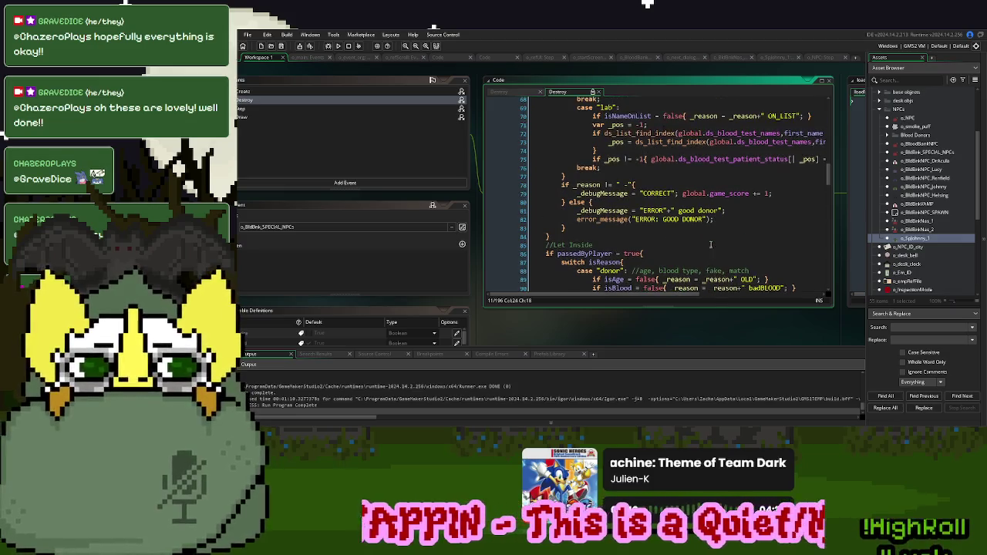
{"action": "scroll", "coordinate": [710, 245], "scroll_direction": "up", "scroll_amount": 2}
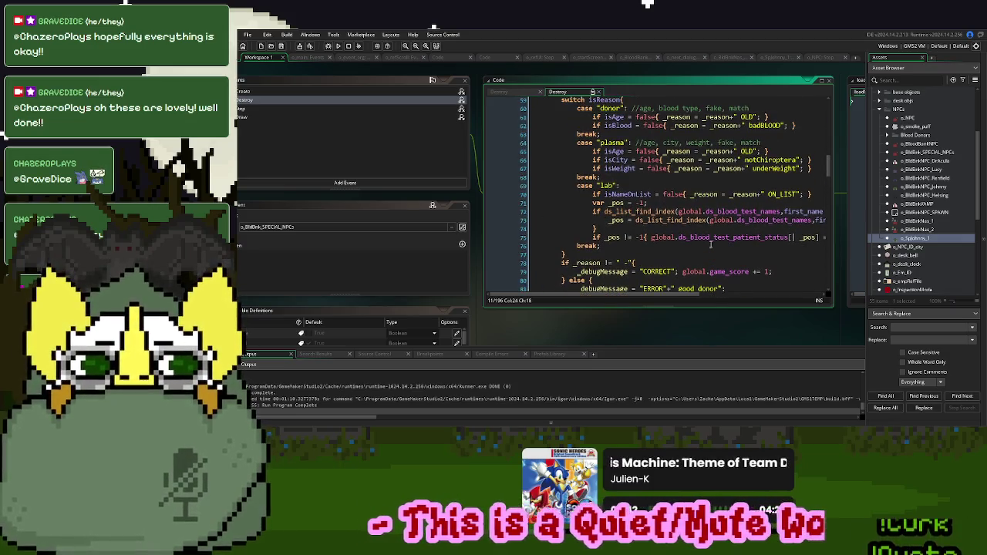
{"action": "scroll", "coordinate": [694, 253], "scroll_direction": "up", "scroll_amount": 10}
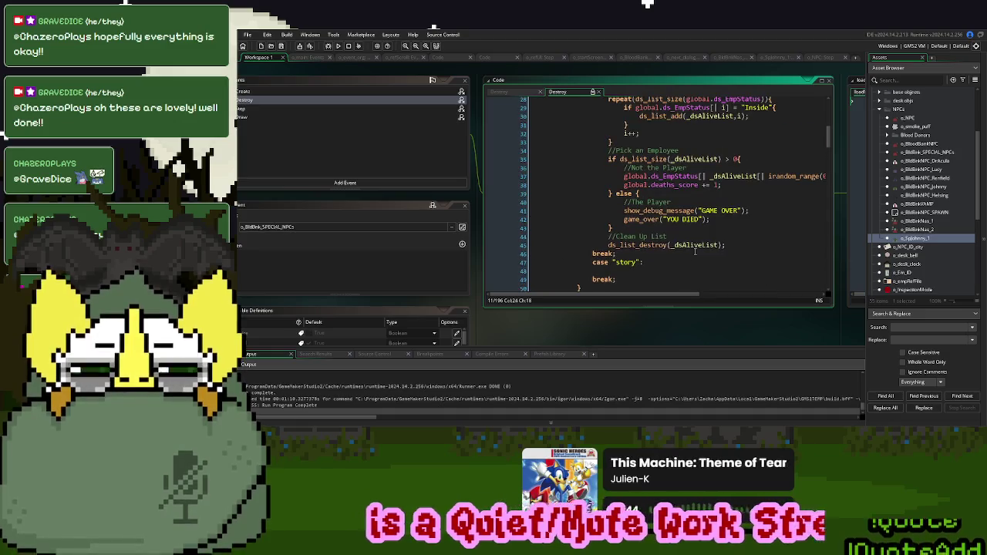
{"action": "scroll", "coordinate": [694, 251], "scroll_direction": "up", "scroll_amount": 4}
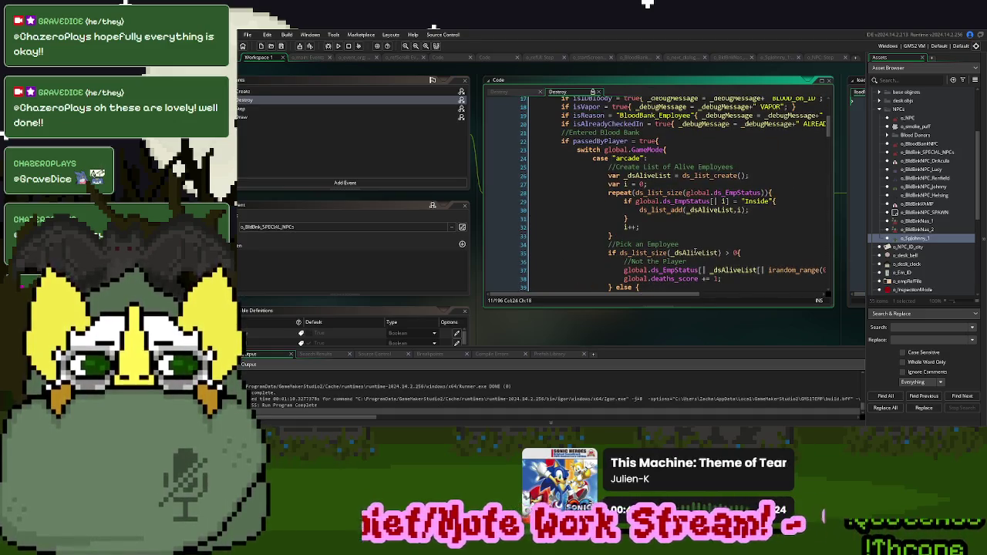
{"action": "scroll", "coordinate": [695, 252], "scroll_direction": "up", "scroll_amount": 5}
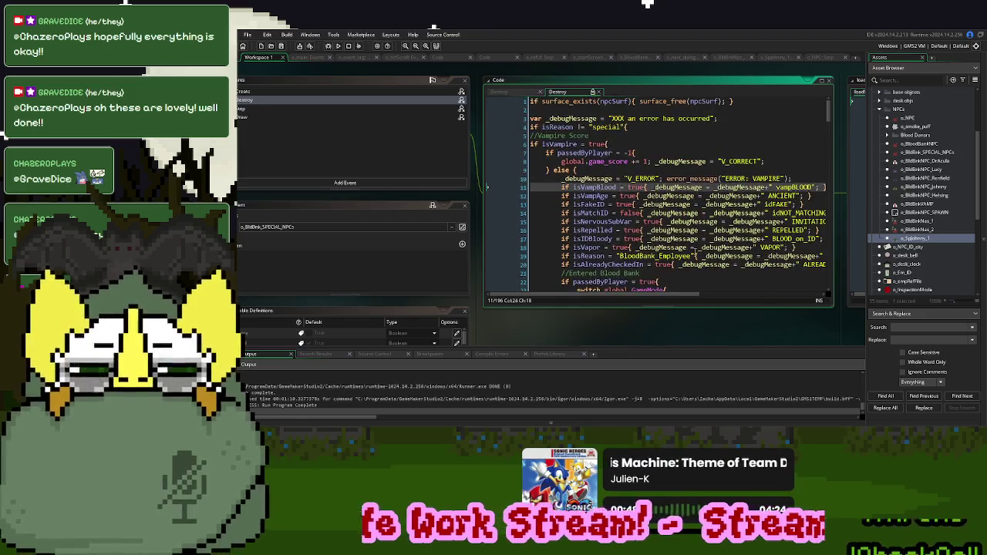
Maximize the Code window and read through the Destroy code full-size
{"action": "left_click", "coordinate": [821, 80]}
{"action": "scroll", "coordinate": [591, 212], "scroll_direction": "down", "scroll_amount": 12}
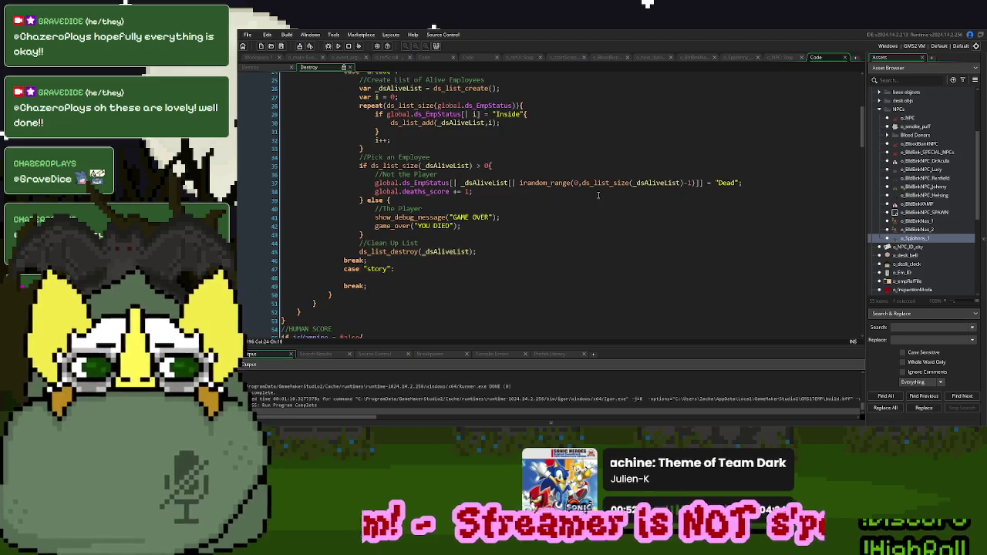
{"action": "scroll", "coordinate": [597, 195], "scroll_direction": "down", "scroll_amount": 17}
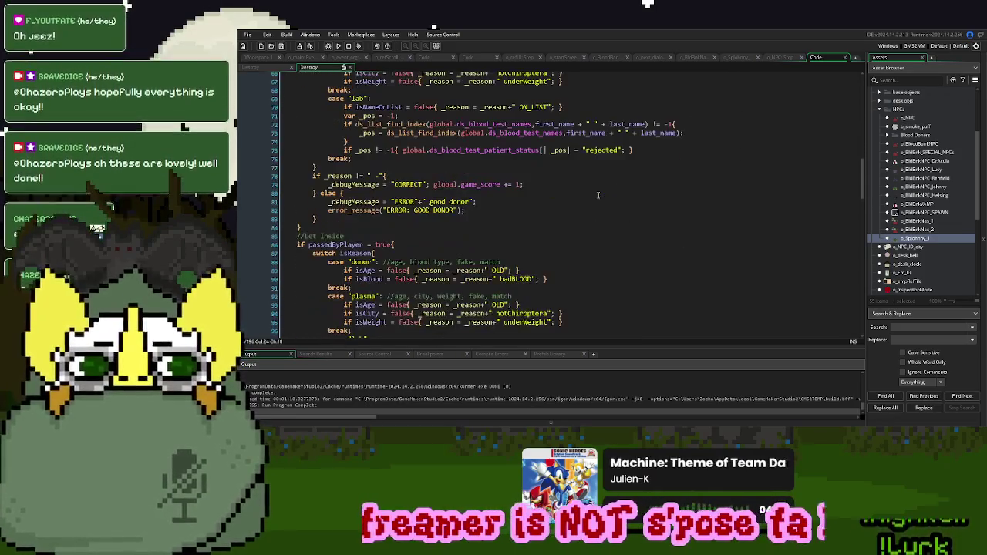
{"action": "scroll", "coordinate": [598, 195], "scroll_direction": "down", "scroll_amount": 7}
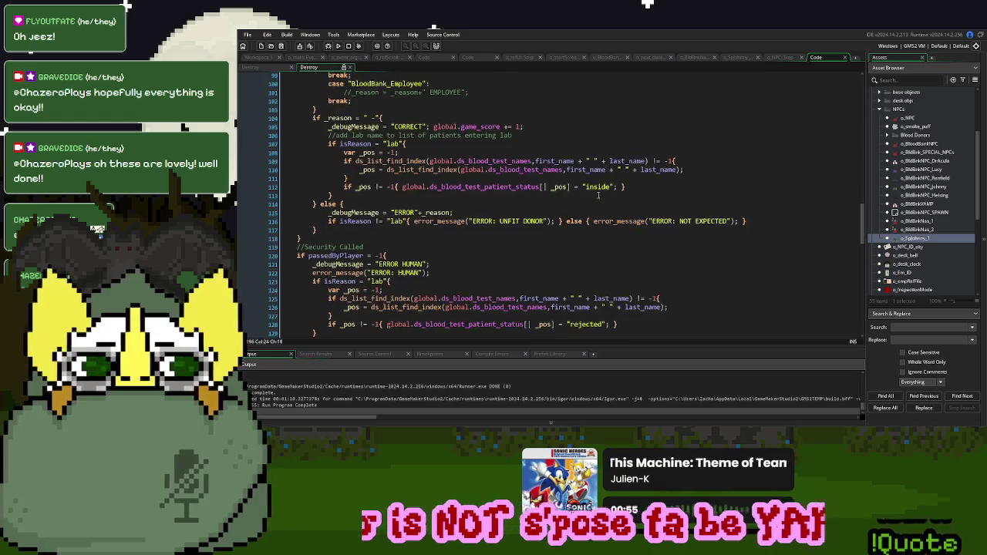
{"action": "scroll", "coordinate": [598, 195], "scroll_direction": "down", "scroll_amount": 7}
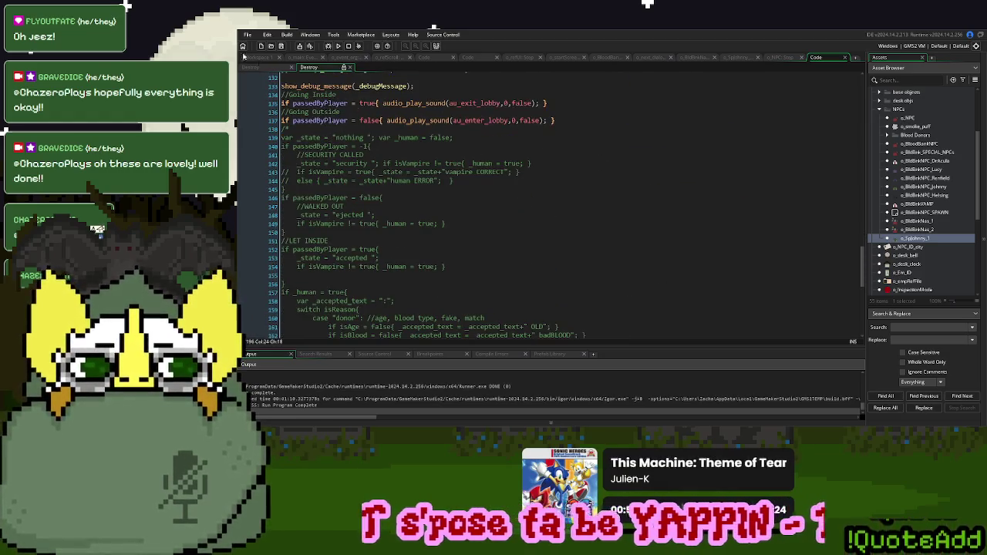
{"action": "left_click", "coordinate": [297, 59]}
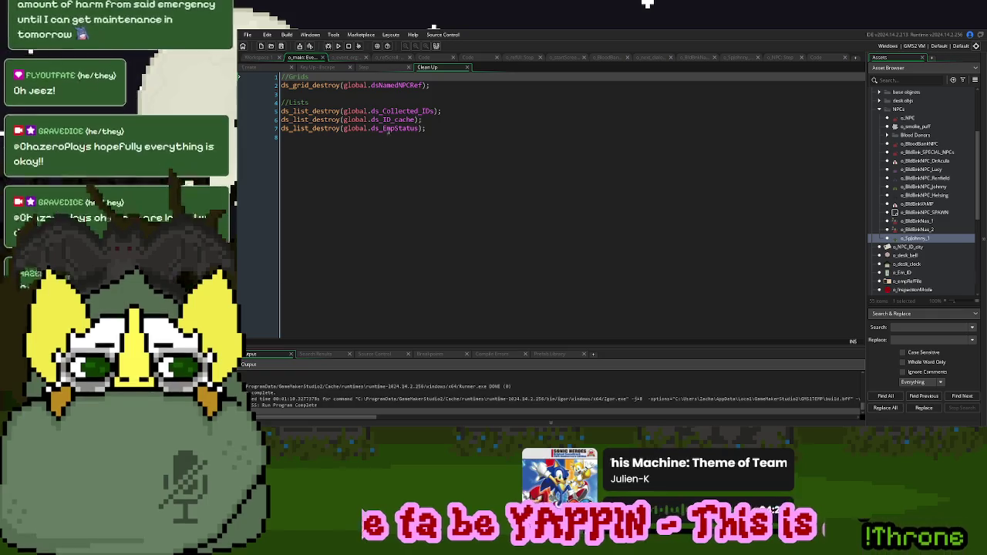
Copy mistake_score from the Create event, Find All global.mistake_score (8 results), and open error_message
{"action": "left_click", "coordinate": [249, 67]}
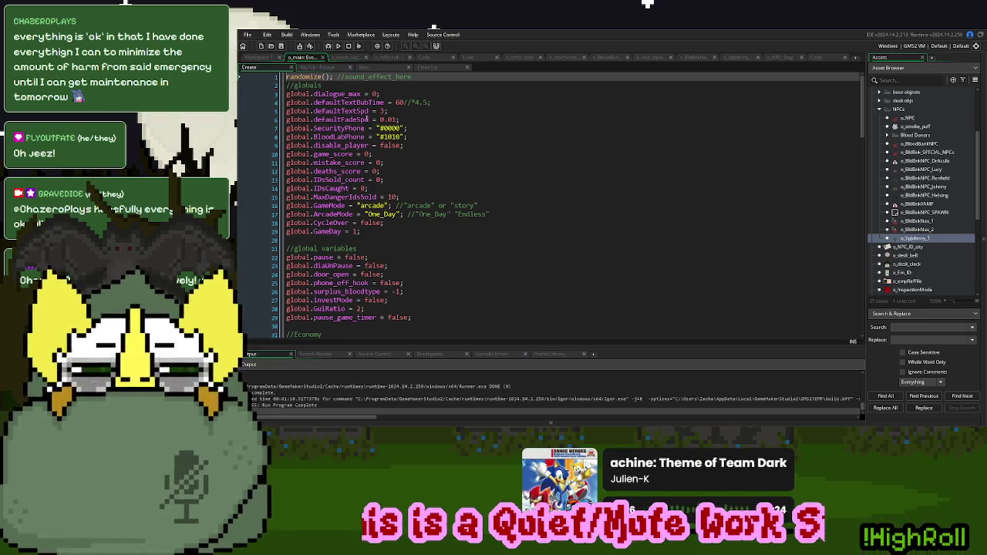
{"action": "scroll", "coordinate": [367, 120], "scroll_direction": "down", "scroll_amount": 2}
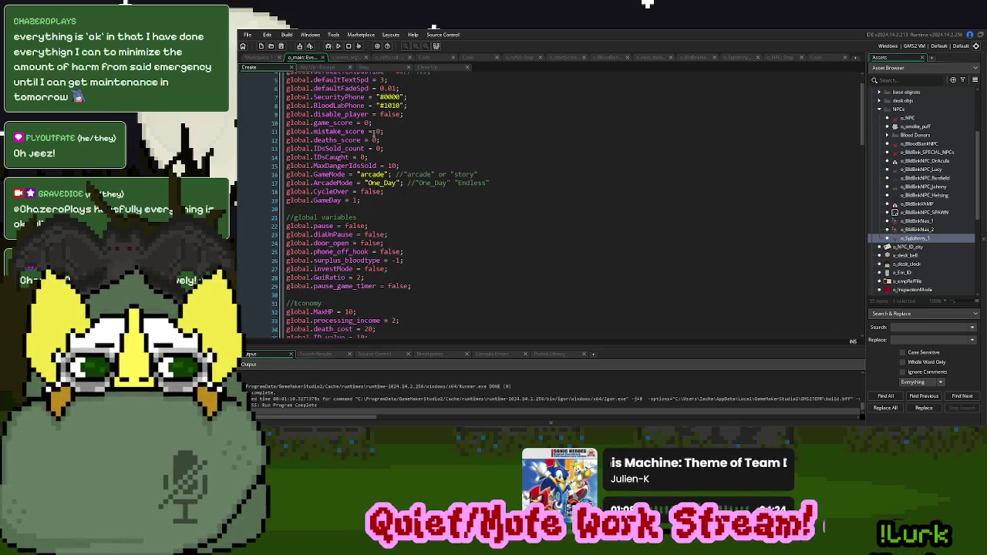
{"action": "scroll", "coordinate": [373, 134], "scroll_direction": "up", "scroll_amount": 2}
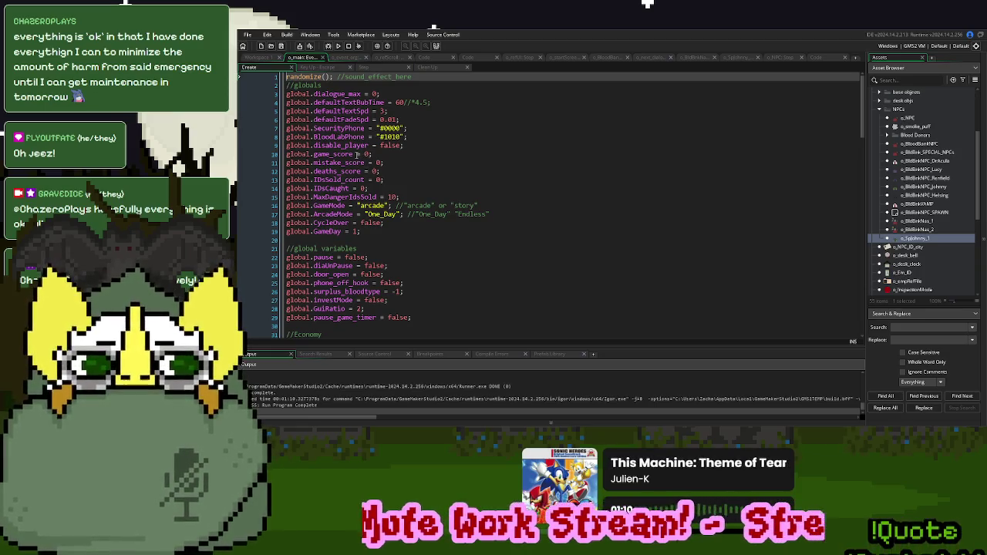
{"action": "double_click", "coordinate": [339, 162]}
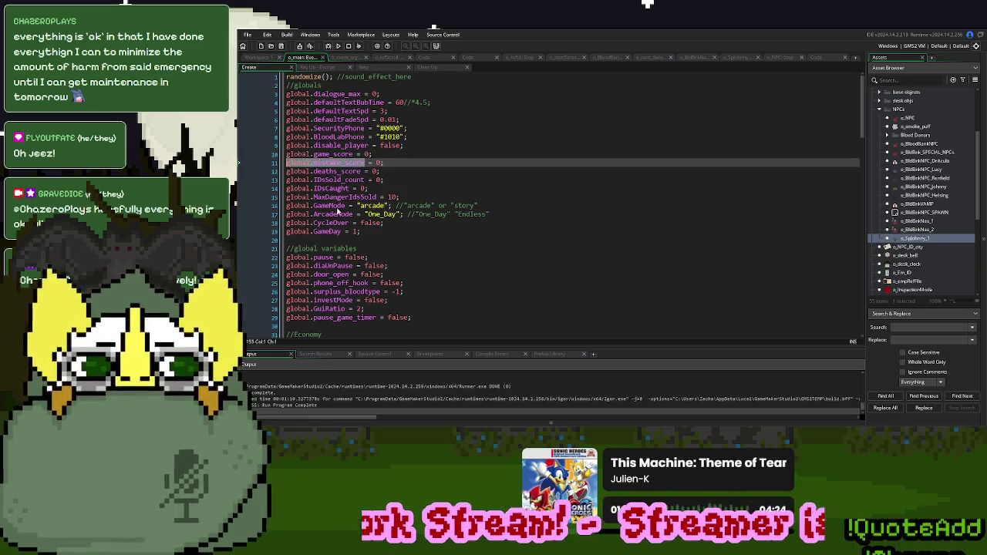
{"action": "left_click", "coordinate": [929, 327]}
{"action": "type", "text": "global.mistake_score"}
{"action": "left_click", "coordinate": [885, 396]}
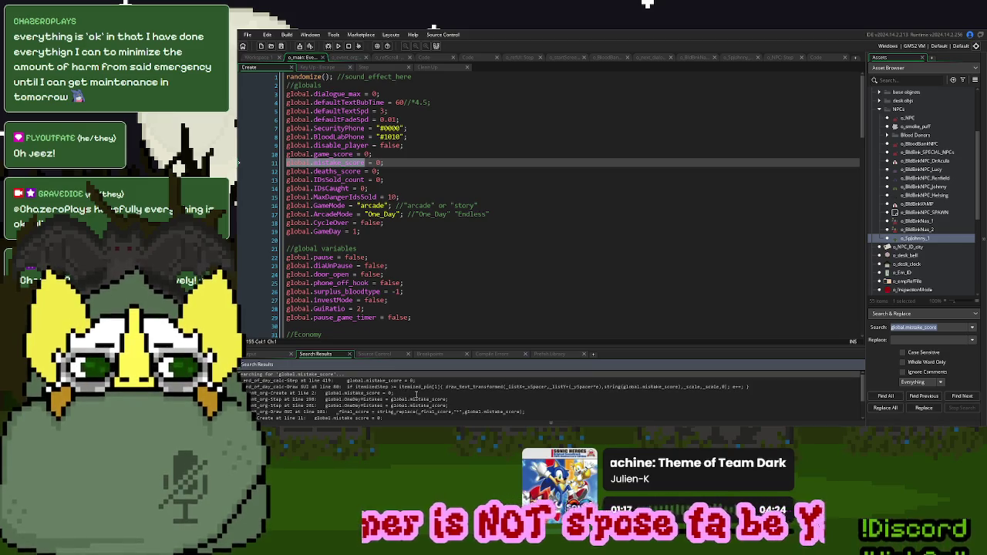
{"action": "scroll", "coordinate": [445, 399], "scroll_direction": "down", "scroll_amount": 2}
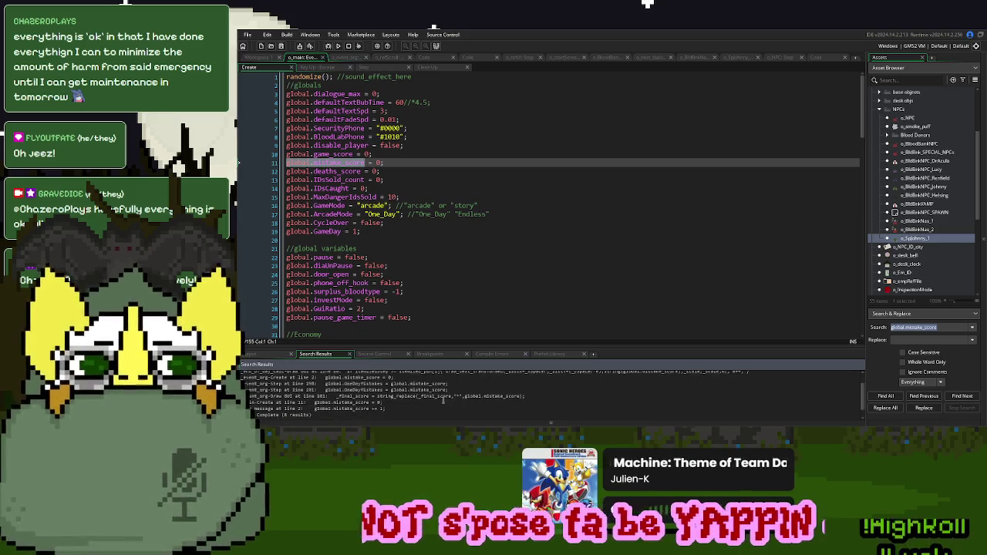
{"action": "double_click", "coordinate": [354, 399]}
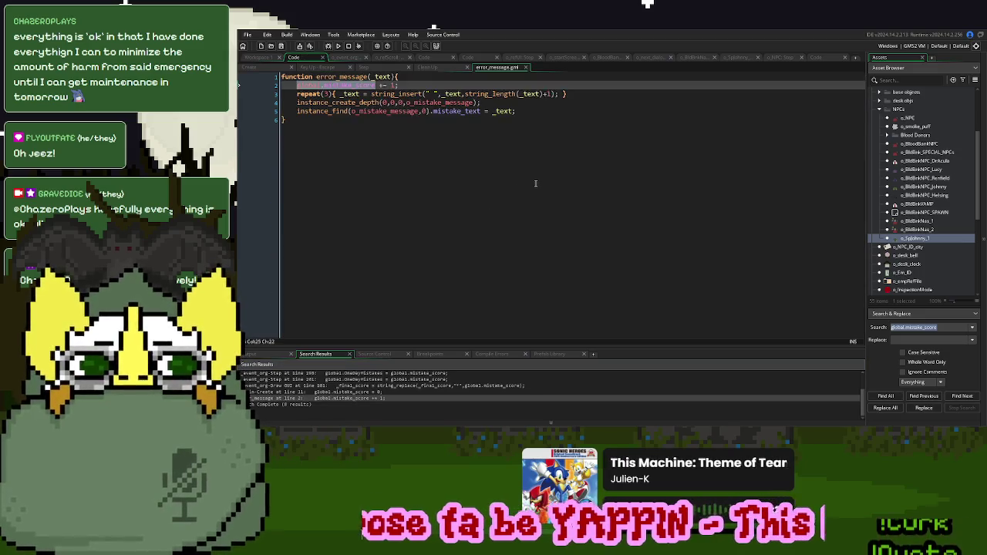
Clear the search term and collapse the second row of open script tabs
{"action": "left_click", "coordinate": [426, 112]}
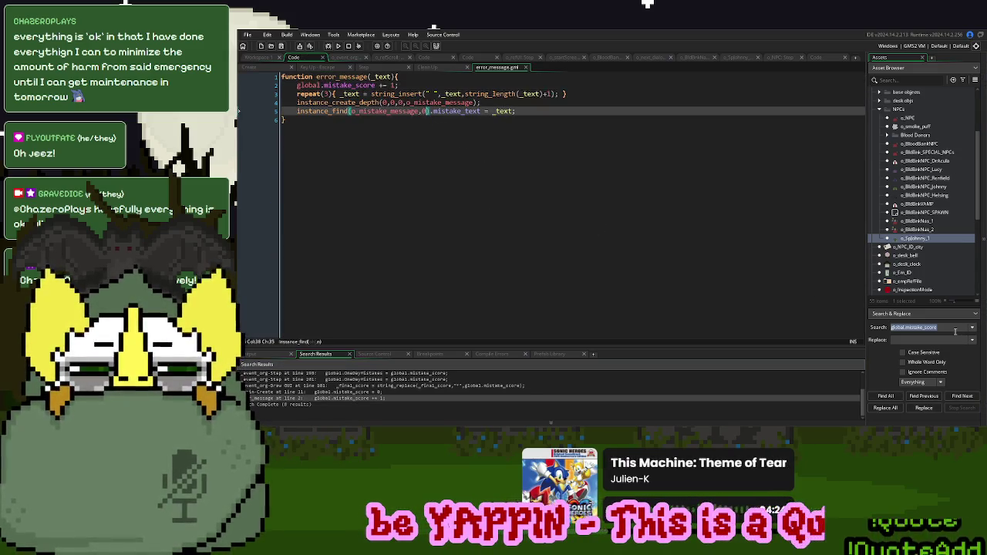
{"action": "key", "text": "BackSpace"}
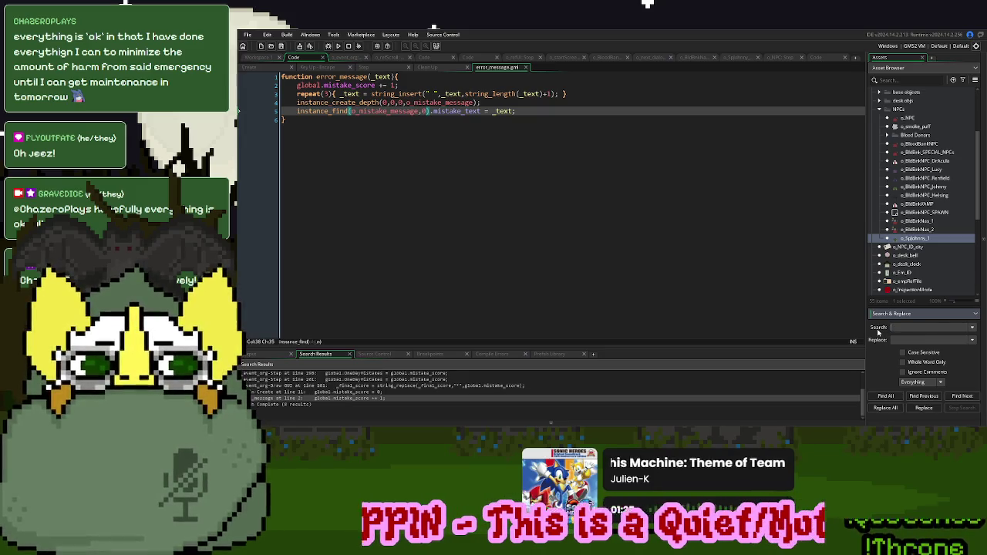
{"action": "left_click", "coordinate": [404, 102]}
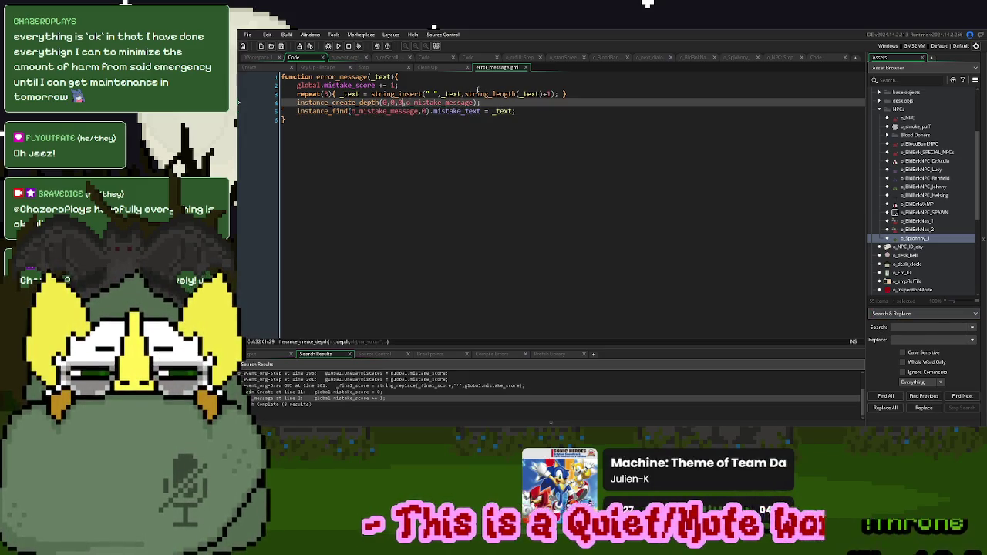
{"action": "left_click", "coordinate": [507, 68]}
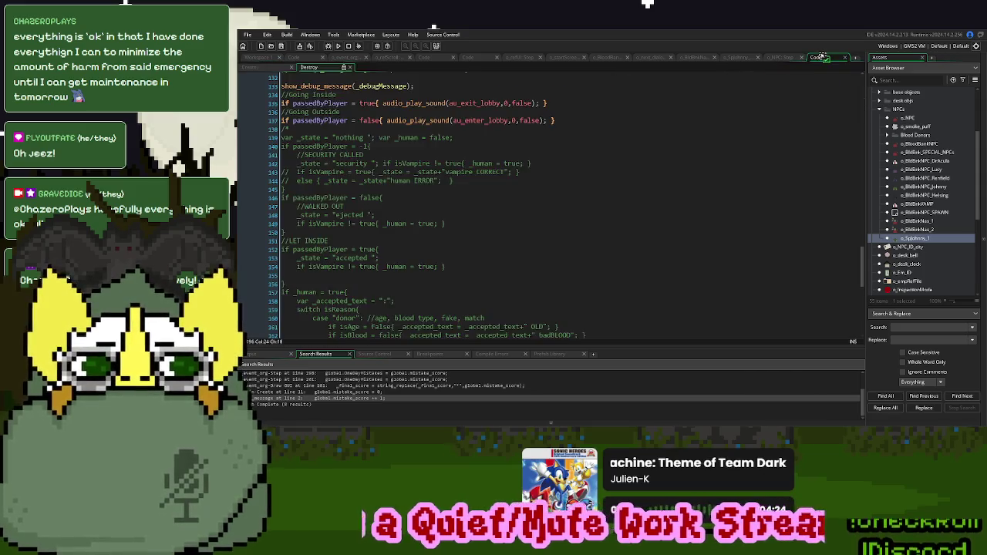
Review the NPC Destroy event code, selecting the Security Called condition on line 120
{"action": "left_click", "coordinate": [307, 67]}
{"action": "scroll", "coordinate": [436, 224], "scroll_direction": "up", "scroll_amount": 3}
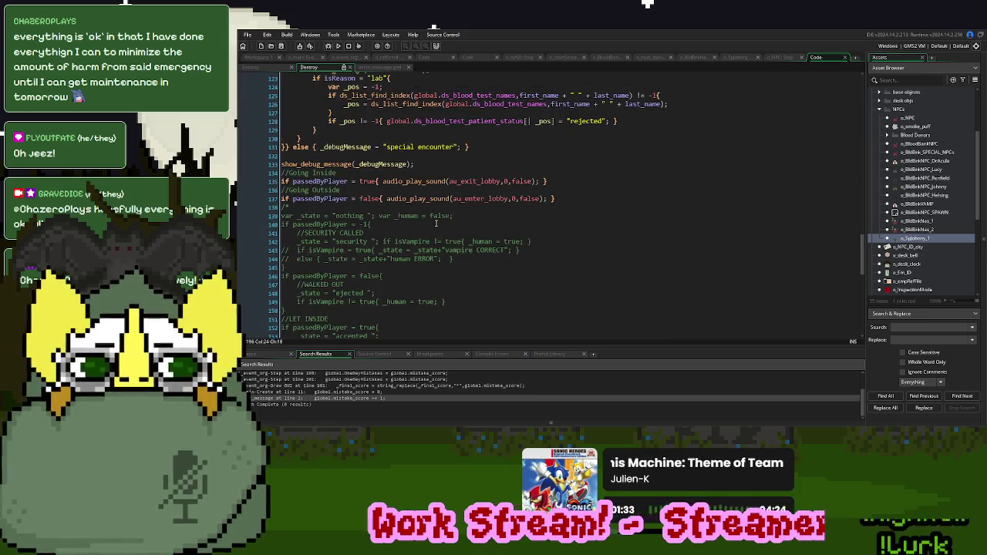
{"action": "scroll", "coordinate": [436, 224], "scroll_direction": "up", "scroll_amount": 1}
{"action": "scroll", "coordinate": [436, 224], "scroll_direction": "up", "scroll_amount": 4}
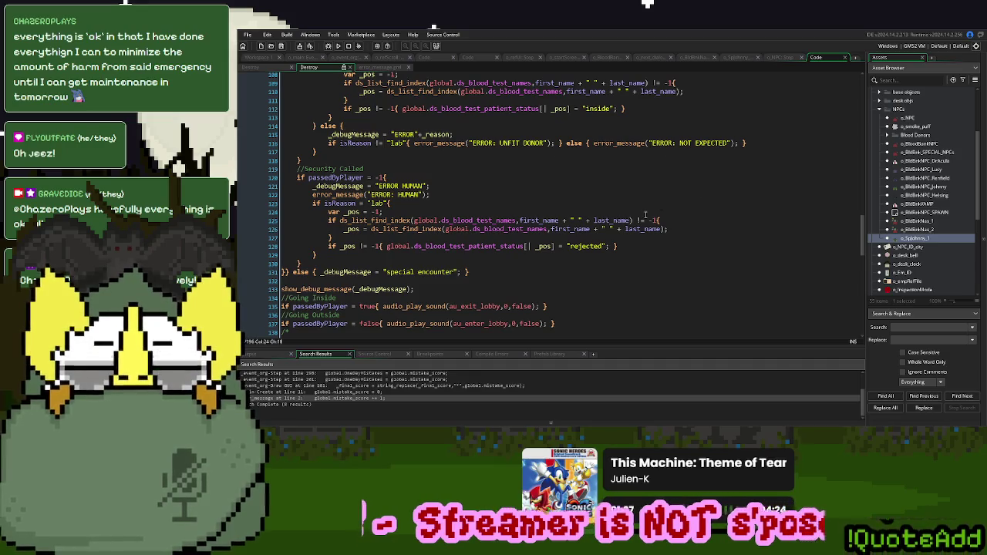
{"action": "scroll", "coordinate": [645, 214], "scroll_direction": "up", "scroll_amount": 10}
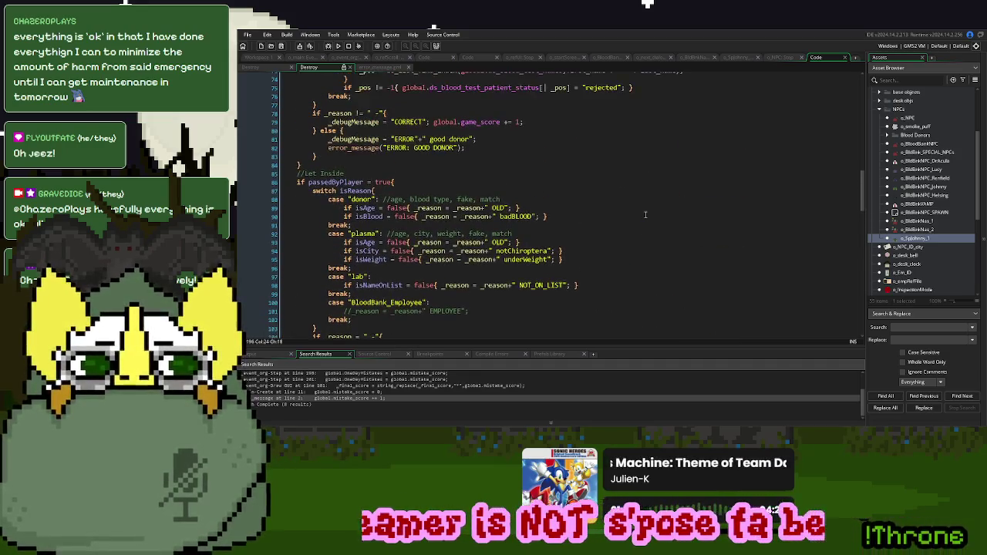
{"action": "scroll", "coordinate": [645, 214], "scroll_direction": "down", "scroll_amount": 2}
{"action": "scroll", "coordinate": [511, 249], "scroll_direction": "up", "scroll_amount": 12}
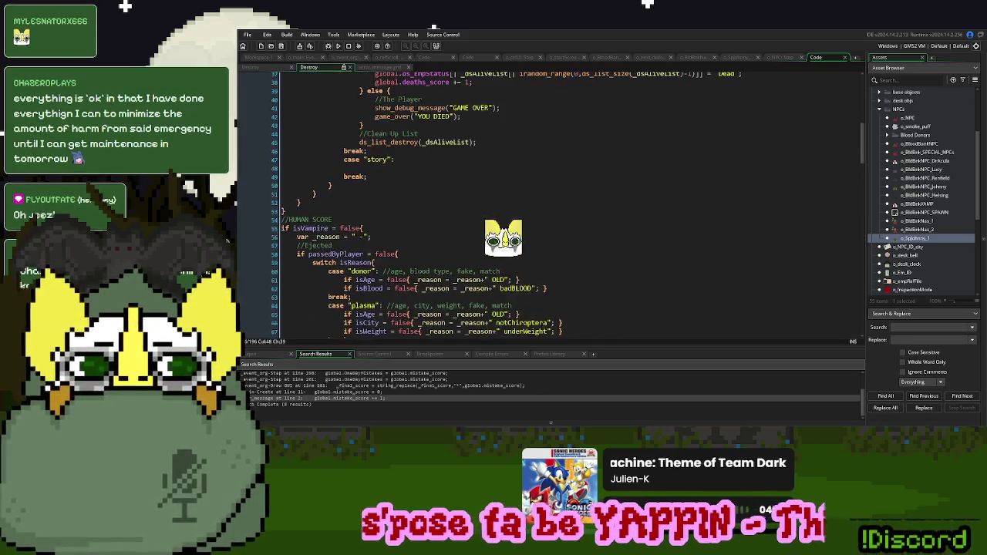
{"action": "scroll", "coordinate": [511, 249], "scroll_direction": "down", "scroll_amount": 20}
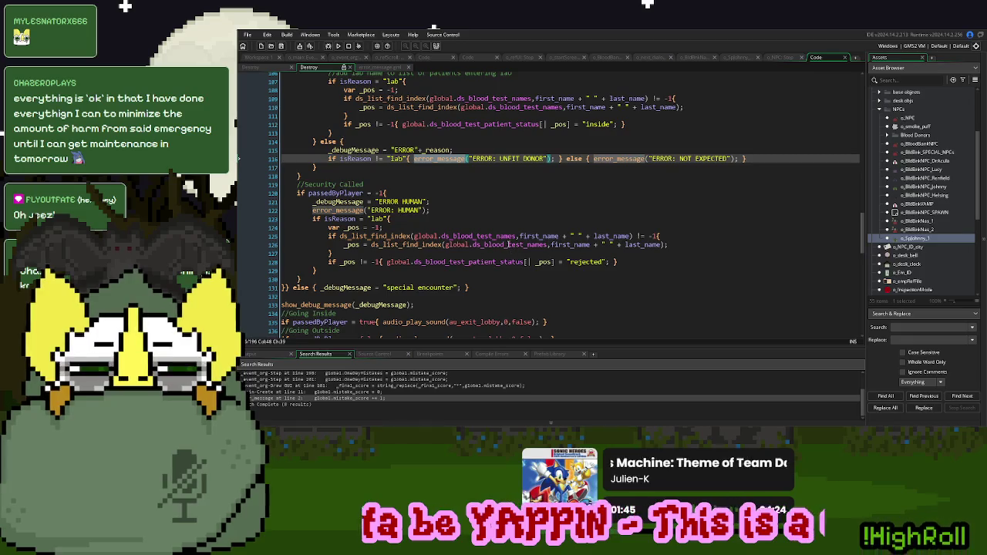
{"action": "scroll", "coordinate": [508, 244], "scroll_direction": "down", "scroll_amount": 4}
{"action": "scroll", "coordinate": [508, 244], "scroll_direction": "up", "scroll_amount": 5}
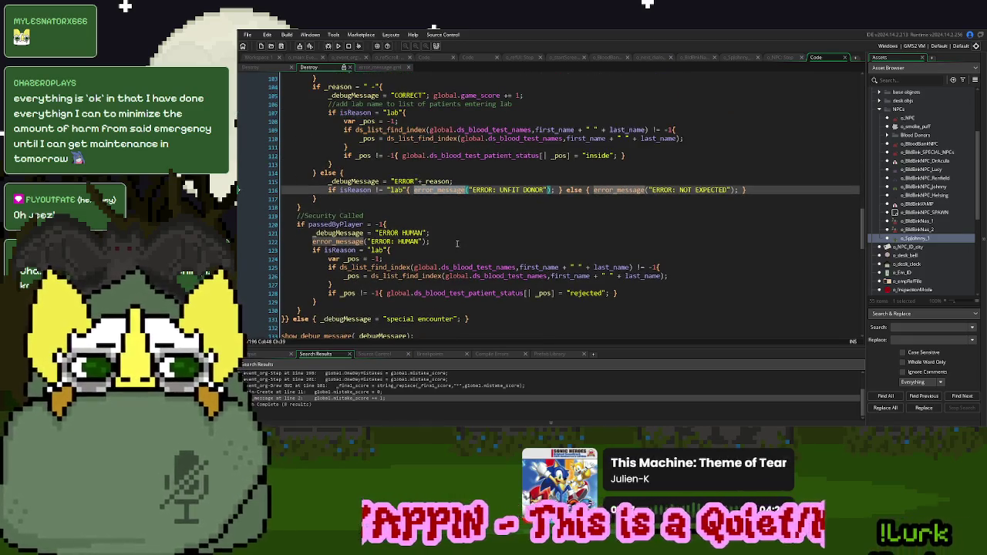
{"action": "left_click_drag", "start_coordinate": [402, 223], "coordinate": [296, 225]}
Compare the other event's inherited game_score code with the Destroy code's underWeight check, then run the game
{"action": "left_click", "coordinate": [255, 67]}
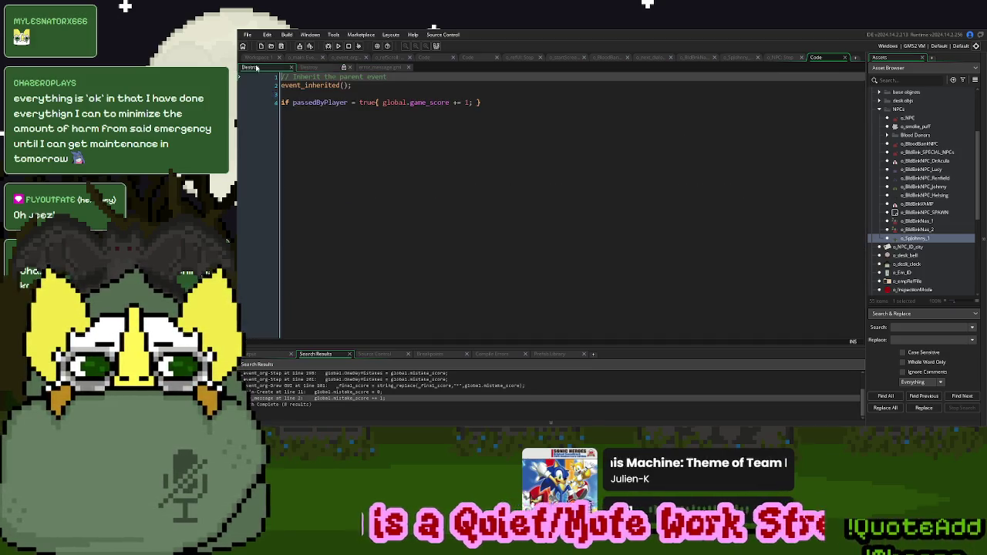
{"action": "left_click", "coordinate": [503, 137]}
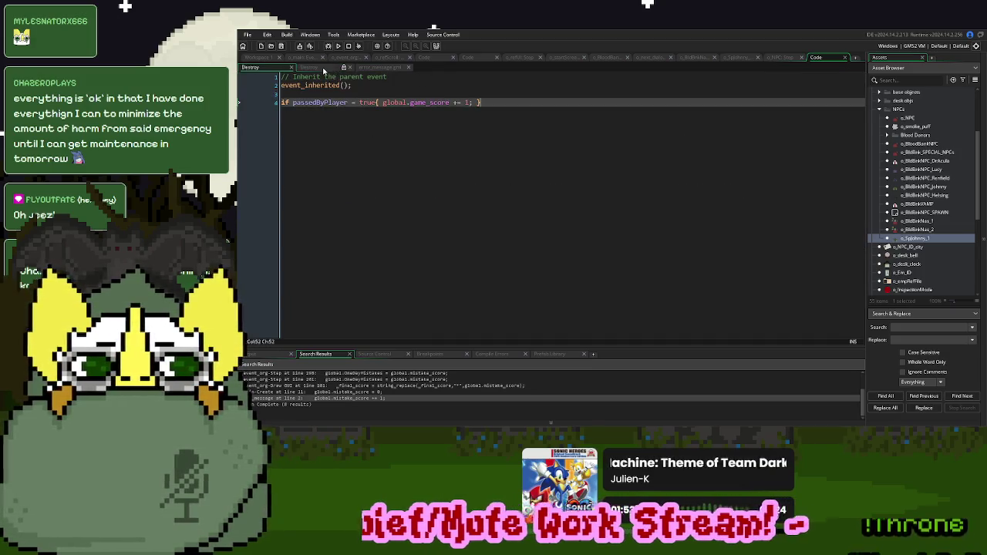
{"action": "left_click", "coordinate": [324, 69]}
{"action": "left_click", "coordinate": [399, 257]}
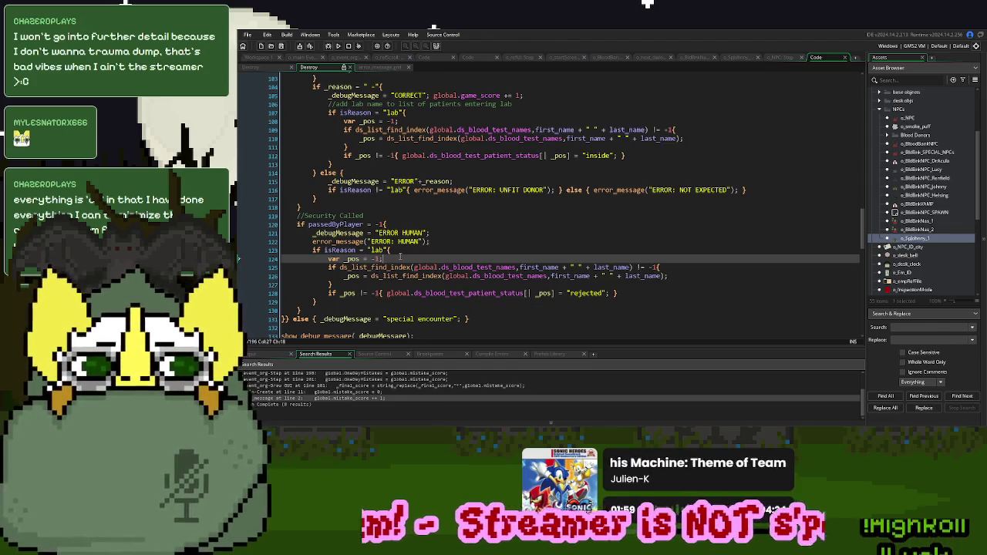
{"action": "scroll", "coordinate": [399, 256], "scroll_direction": "up", "scroll_amount": 3}
{"action": "scroll", "coordinate": [399, 255], "scroll_direction": "up", "scroll_amount": 10}
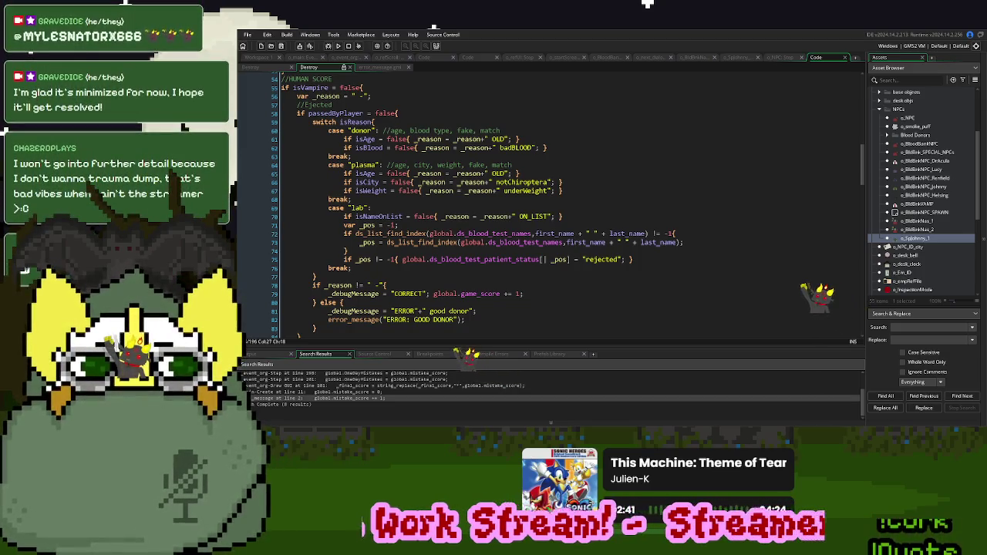
{"action": "left_click", "coordinate": [539, 191]}
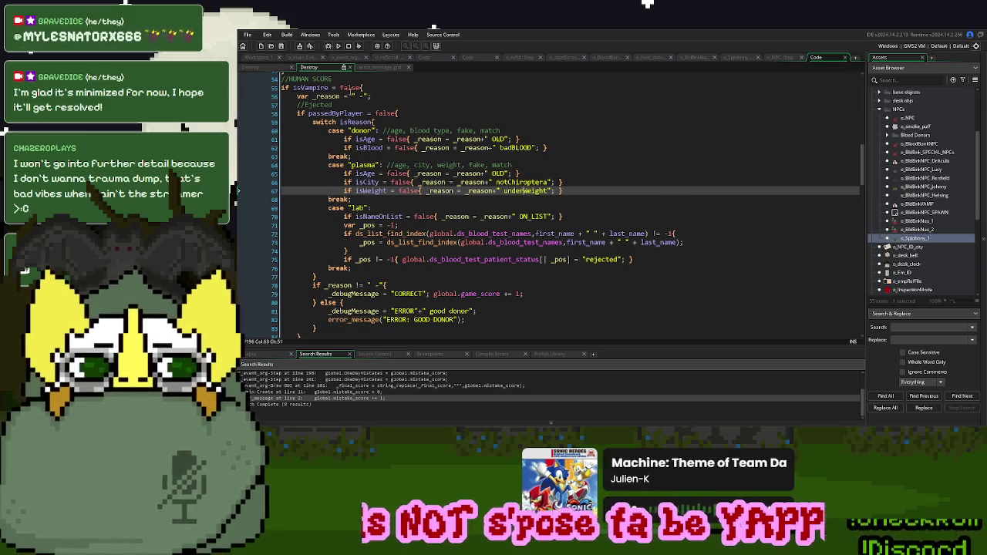
{"action": "left_click", "coordinate": [336, 46]}
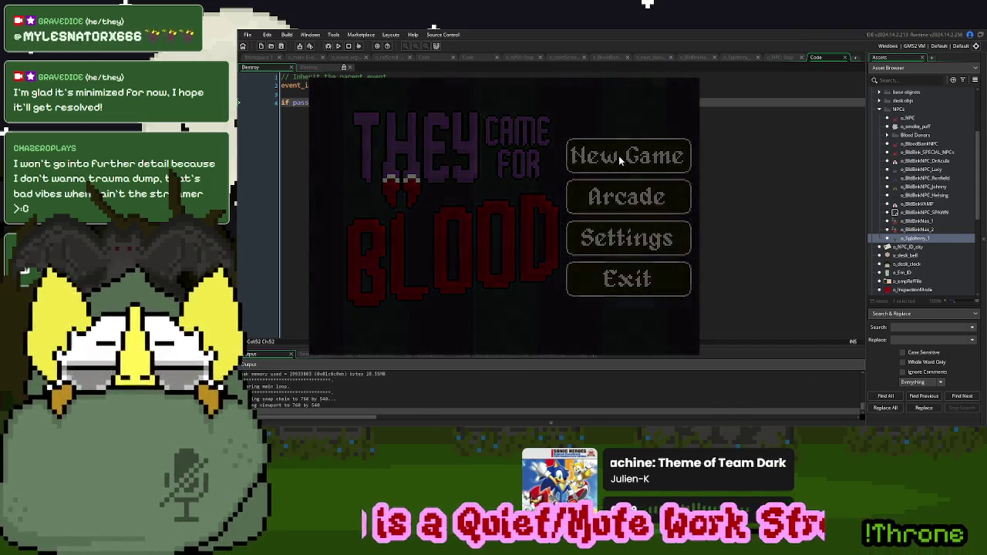
Start a new game, call in a donor, dial 0 to turn them away, and inspect their ID card
{"action": "left_click", "coordinate": [619, 159]}
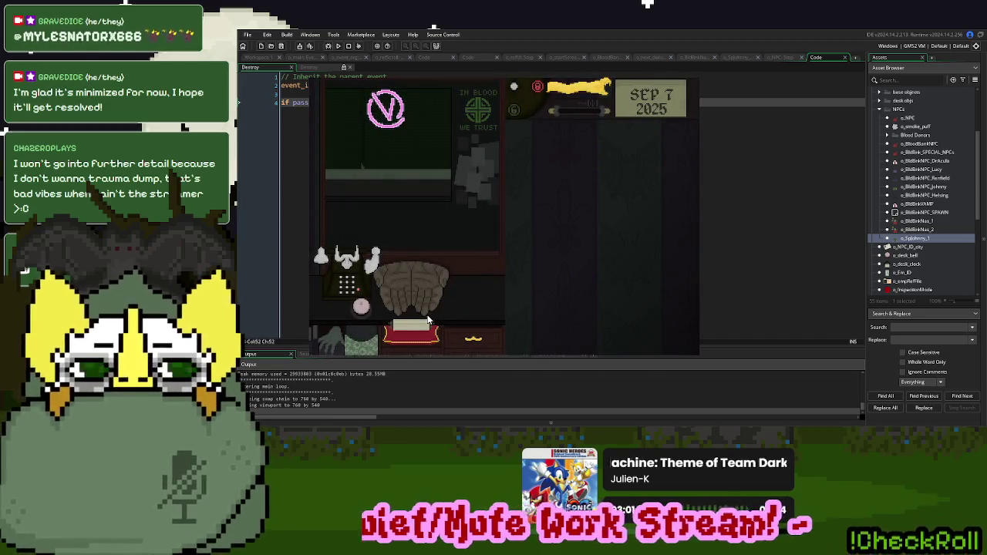
{"action": "left_click", "coordinate": [361, 308]}
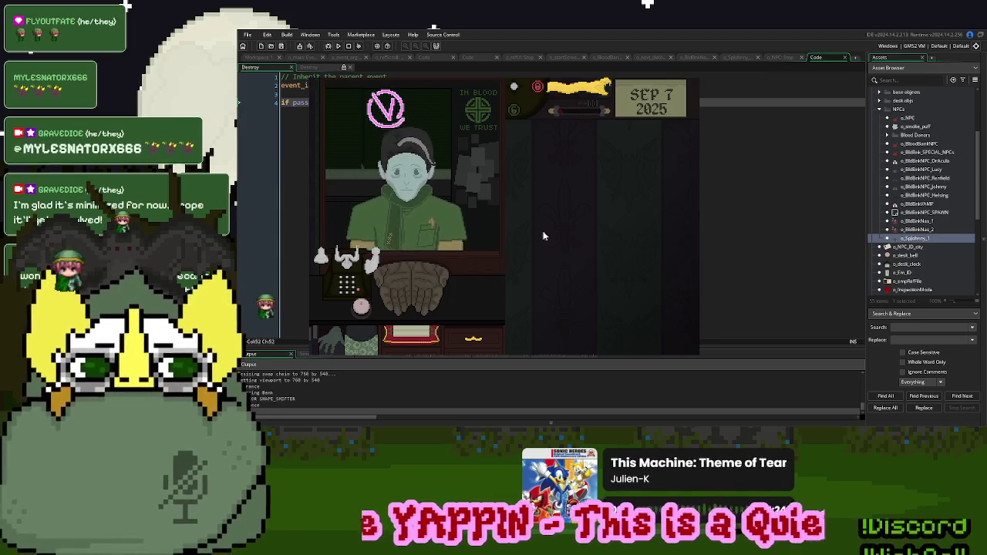
{"action": "left_click", "coordinate": [352, 271]}
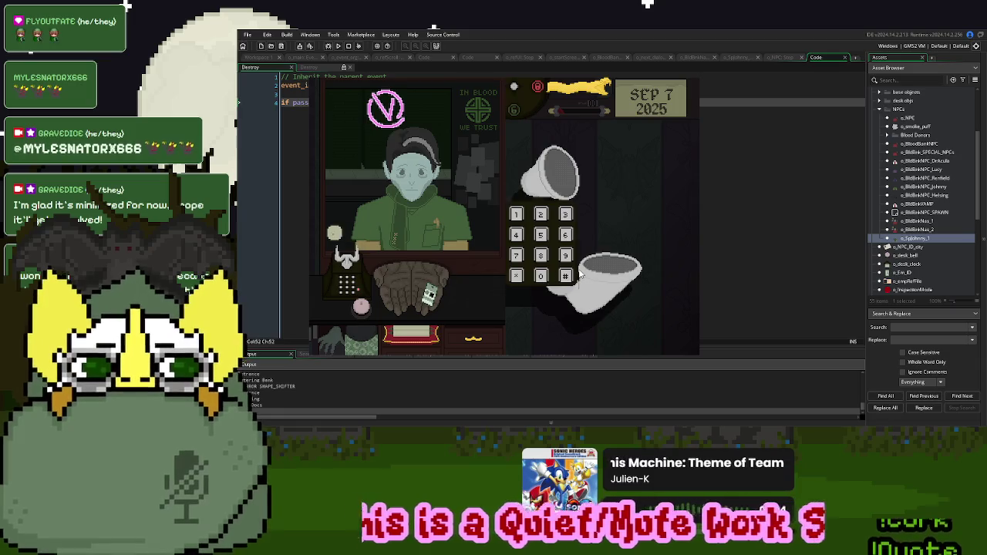
{"action": "left_click", "coordinate": [542, 276]}
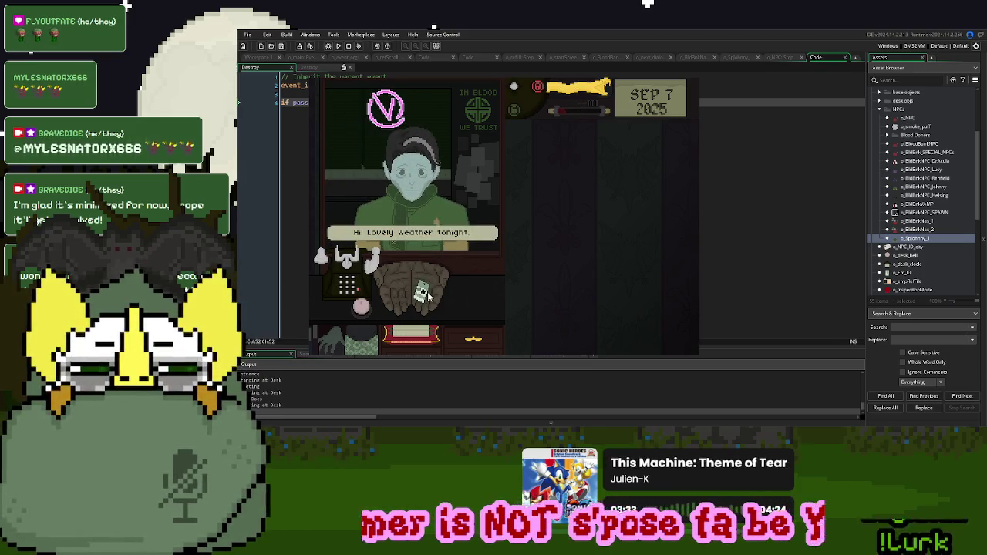
{"action": "left_click_drag", "start_coordinate": [422, 293], "coordinate": [600, 214]}
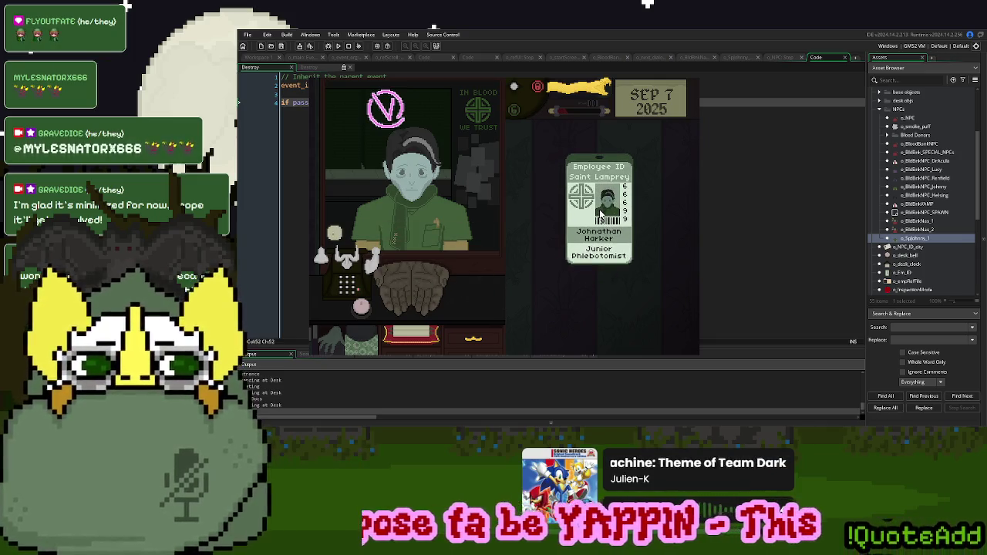
Dial 0 to turn away the employee, then open the BldBnk_Emp_StorySetup script
{"action": "left_click", "coordinate": [339, 262]}
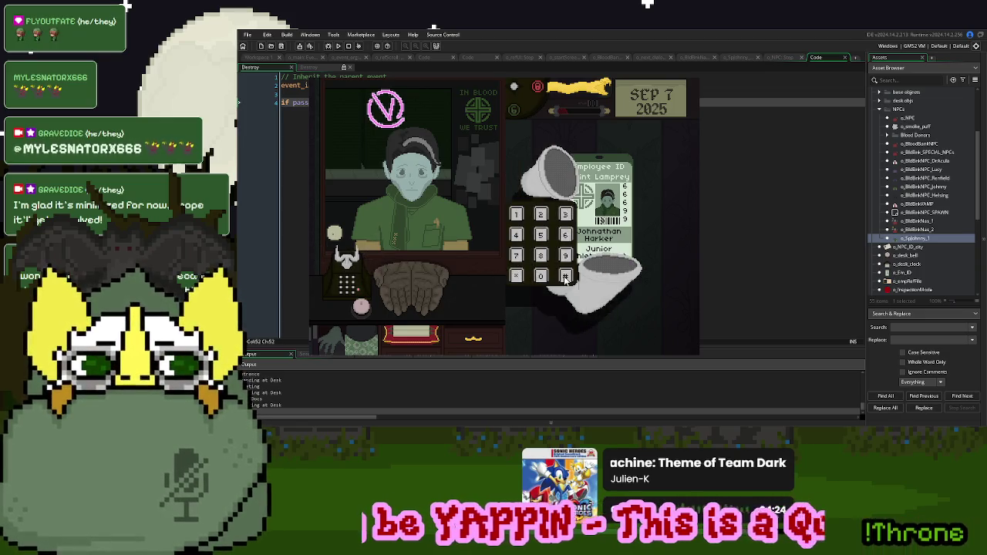
{"action": "left_click", "coordinate": [544, 277]}
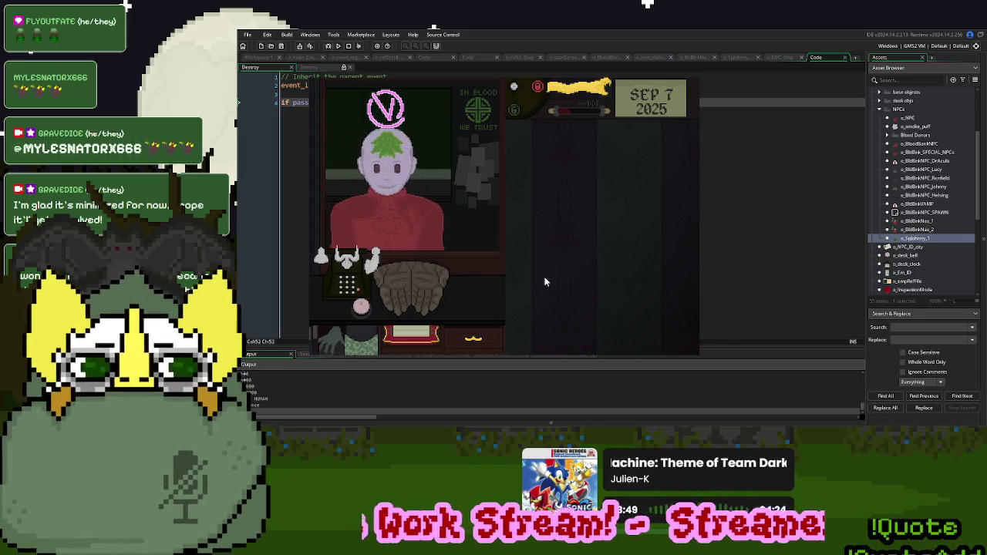
{"action": "left_click", "coordinate": [376, 266]}
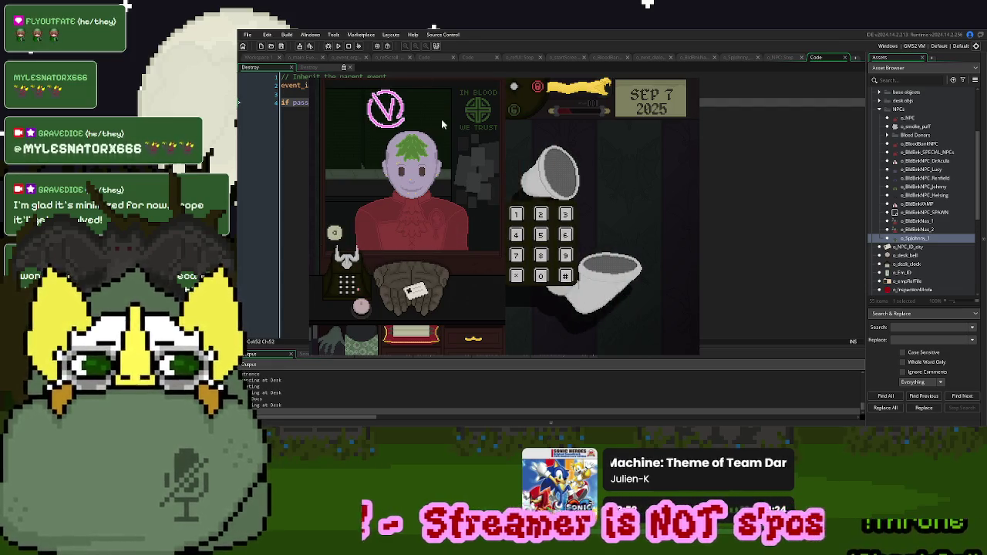
{"action": "left_click", "coordinate": [424, 58]}
{"action": "left_click", "coordinate": [436, 68]}
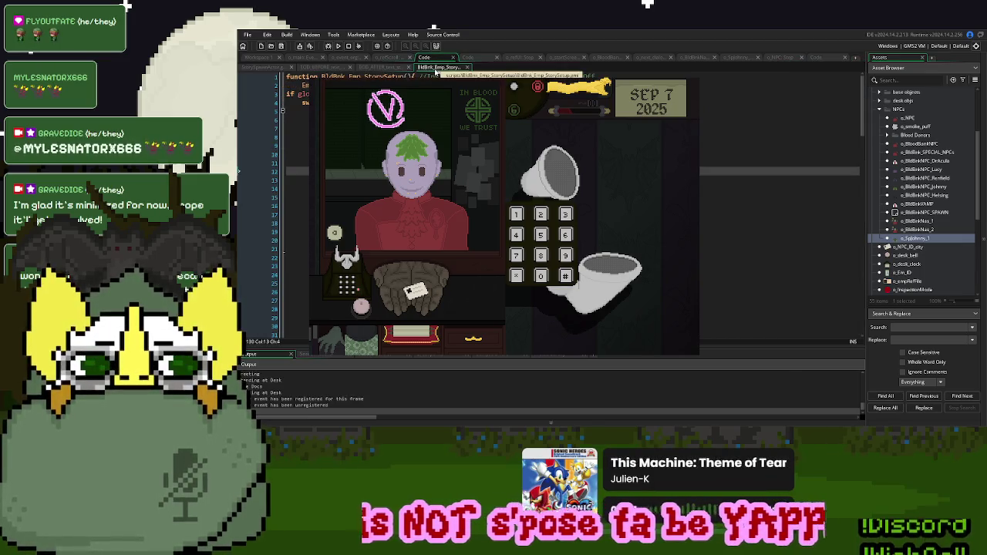
Scroll StorySpawnActor to case 19, then restart the game with R and begin a New Game
{"action": "left_click", "coordinate": [460, 266]}
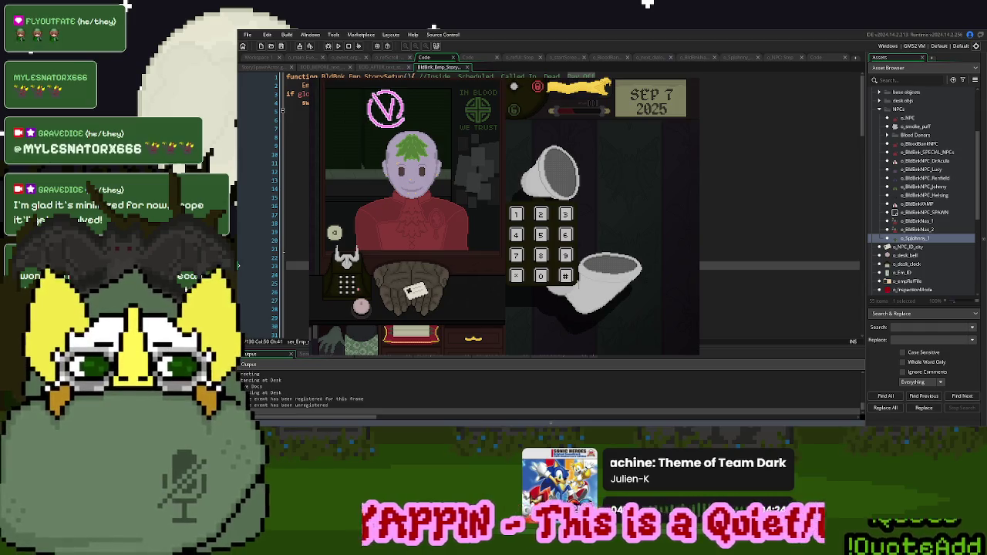
{"action": "left_click", "coordinate": [267, 67]}
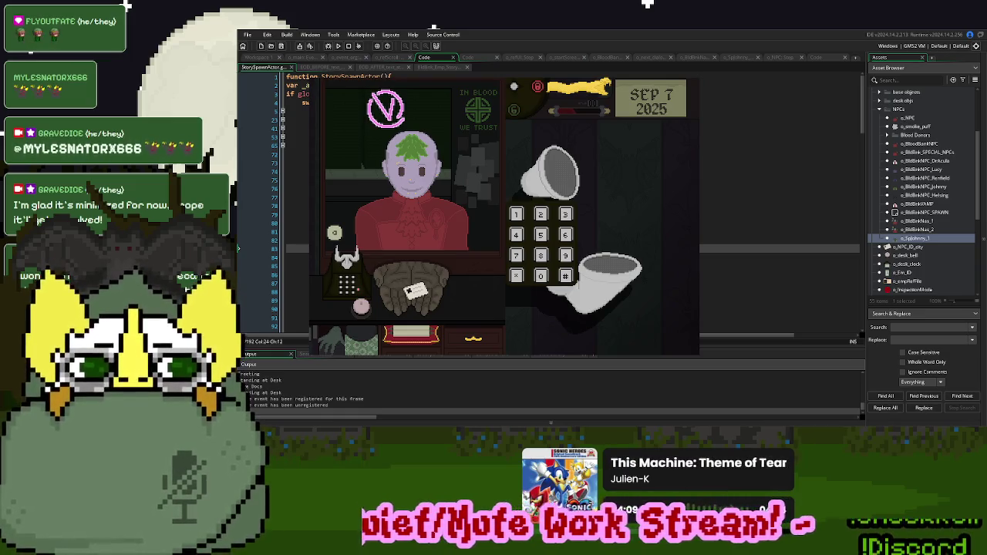
{"action": "scroll", "coordinate": [552, 201], "scroll_direction": "down", "scroll_amount": 10}
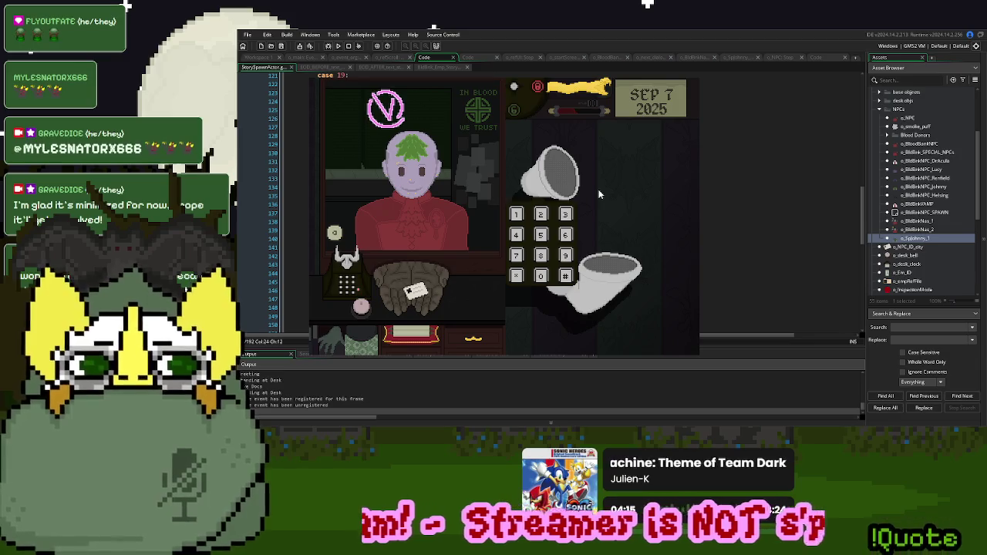
{"action": "key", "text": "r"}
{"action": "left_click", "coordinate": [649, 160]}
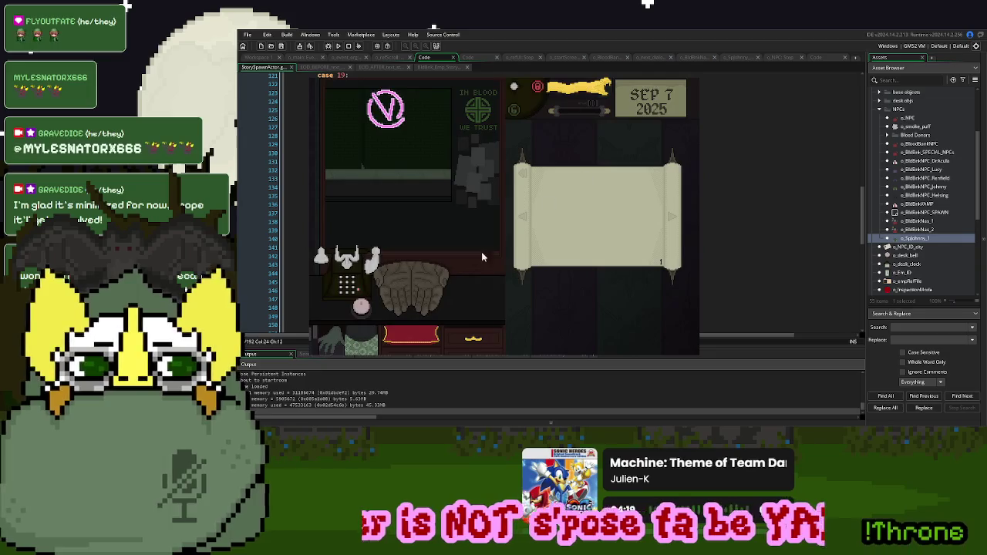
Clear the opening scroll, call the next donor, and place the caret near line 30 of o_NPC Step
{"action": "left_click", "coordinate": [593, 220]}
{"action": "left_click", "coordinate": [457, 308]}
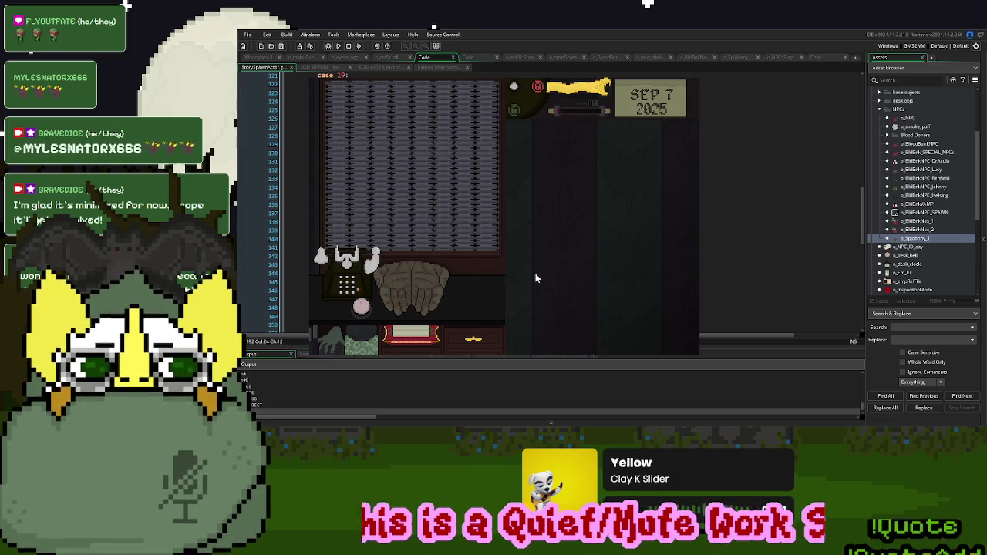
{"action": "key", "text": "ctrl+Tab"}
{"action": "scroll", "coordinate": [502, 193], "scroll_direction": "down", "scroll_amount": 5}
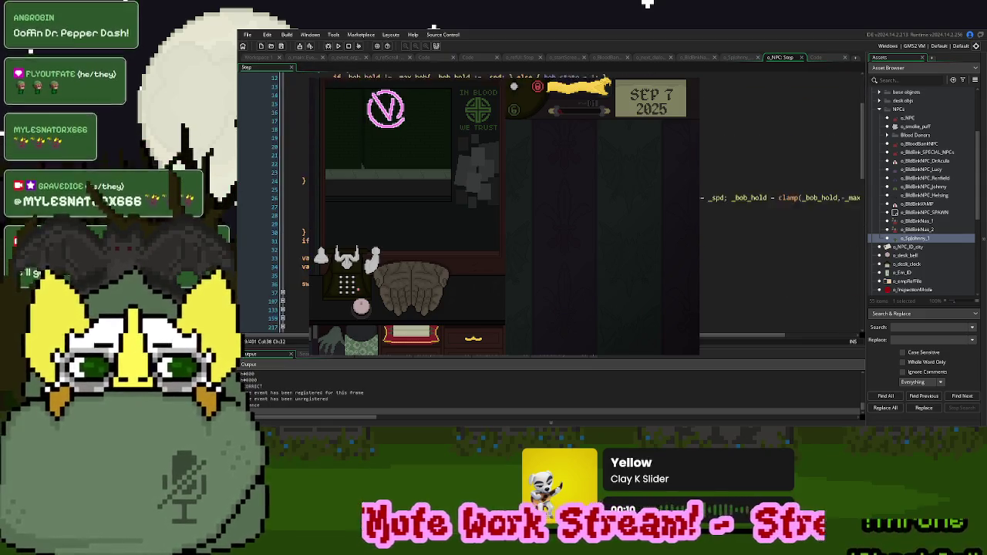
{"action": "left_click", "coordinate": [238, 180]}
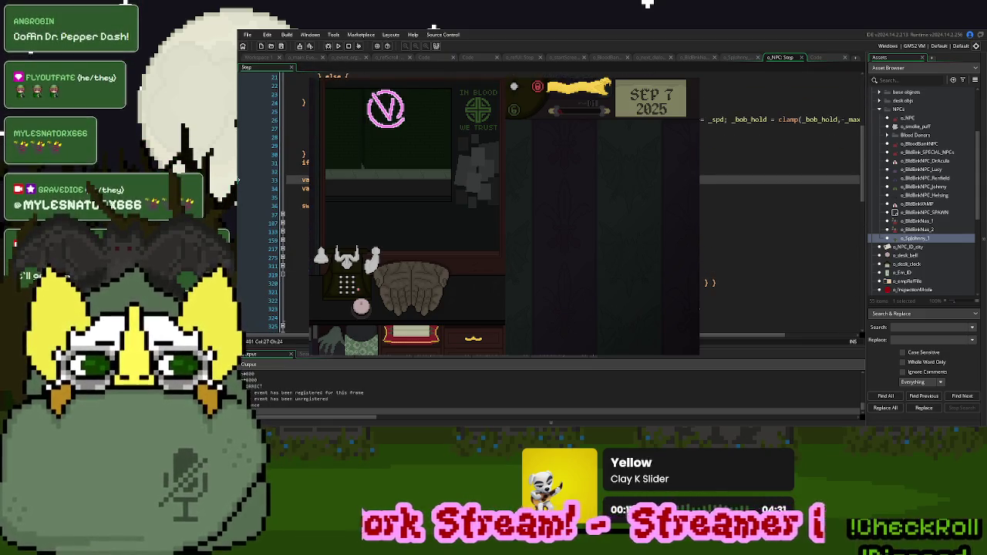
{"action": "left_click", "coordinate": [238, 153]}
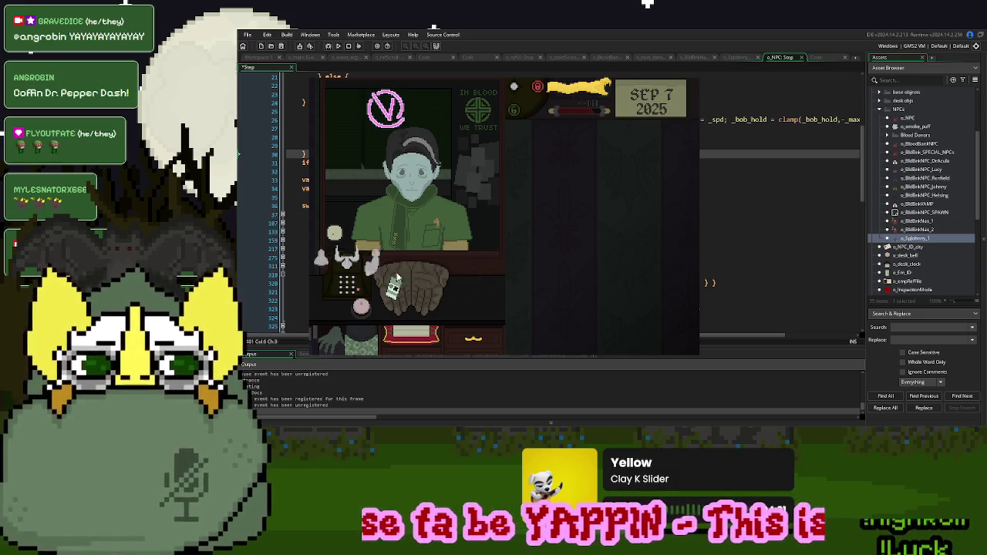
Play a donor's visit with the phone and Employee ID card, then return to o_NPC Step line 34
{"action": "left_click", "coordinate": [322, 257]}
{"action": "left_click", "coordinate": [567, 275]}
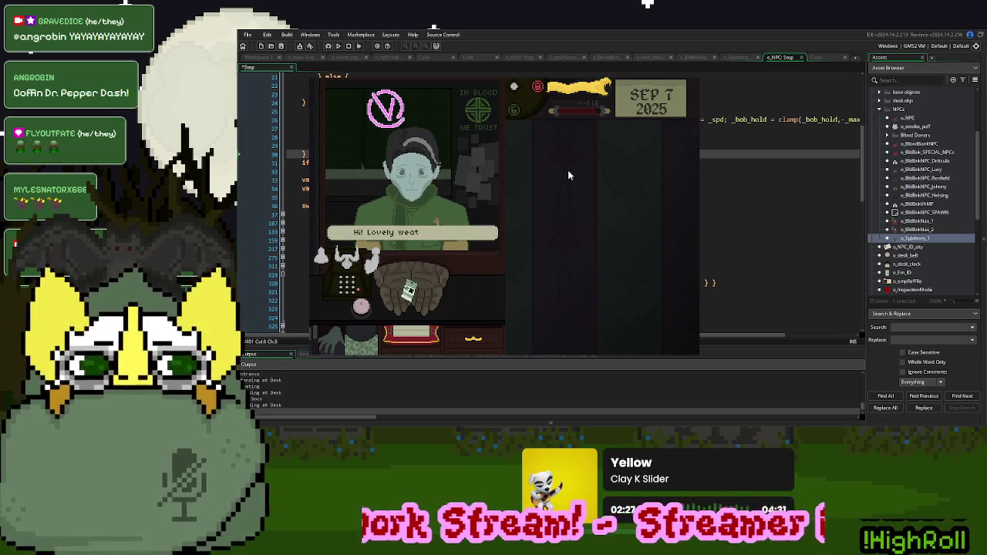
{"action": "left_click", "coordinate": [577, 94]}
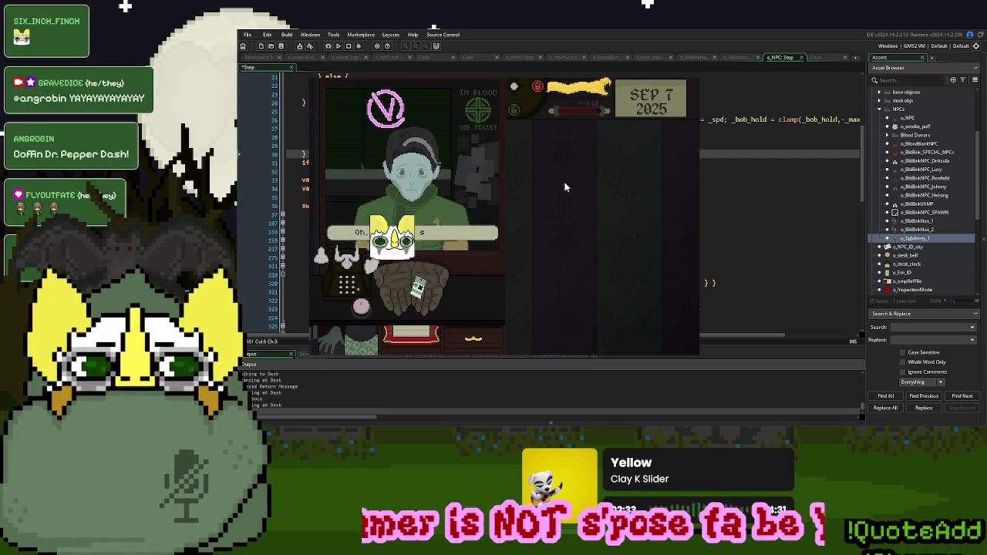
{"action": "left_click", "coordinate": [417, 289]}
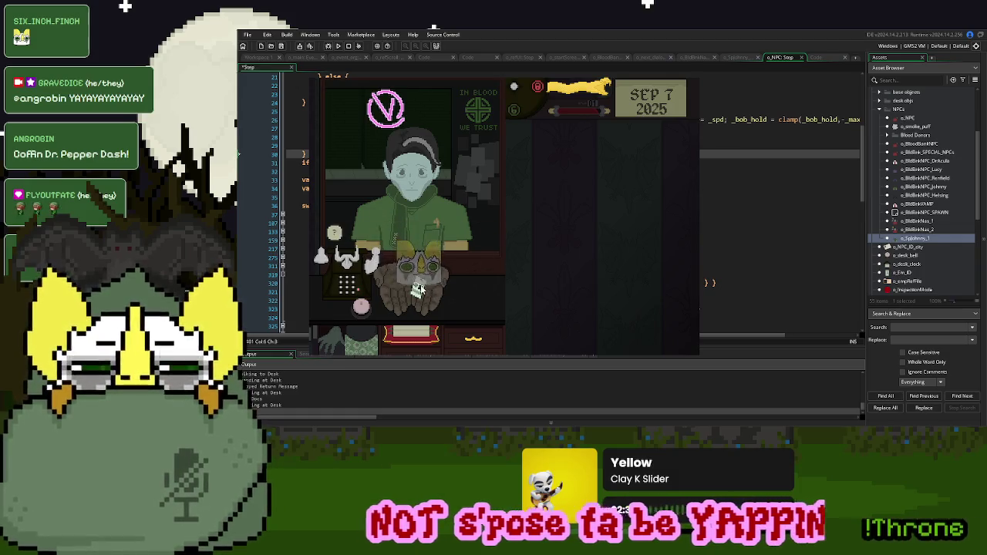
{"action": "left_click_drag", "start_coordinate": [670, 204], "coordinate": [631, 200]}
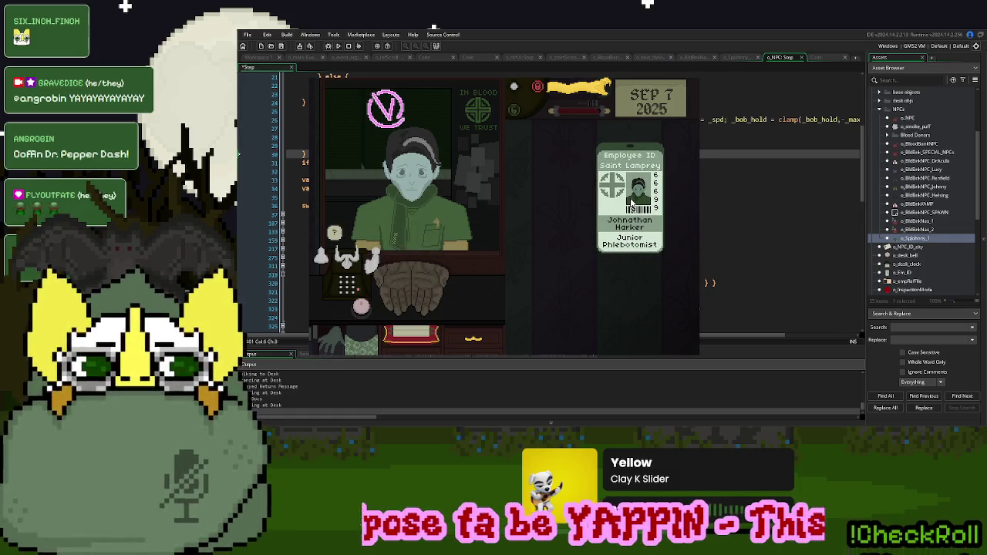
{"action": "left_click", "coordinate": [351, 273]}
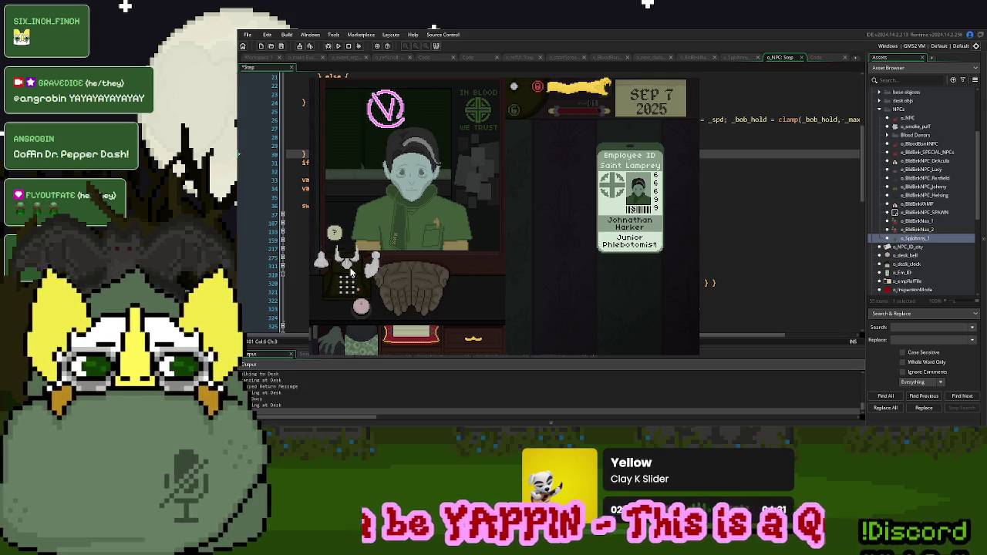
{"action": "left_click", "coordinate": [542, 274]}
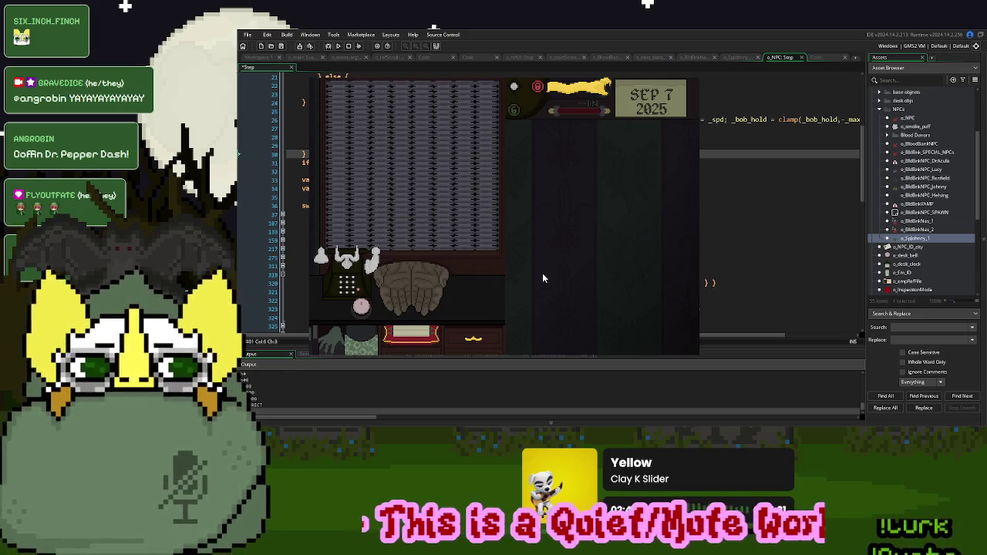
{"action": "left_click", "coordinate": [546, 189]}
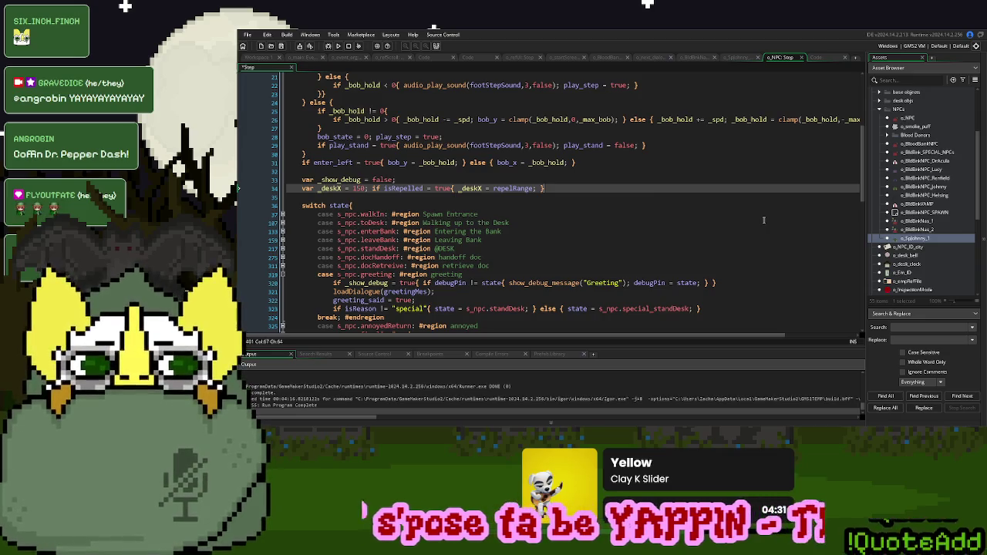
Open o_BldBnkNPC_SPAWN's Create code in its own tab, review the Johnny spawn line, then run a new game
{"action": "left_click", "coordinate": [929, 214]}
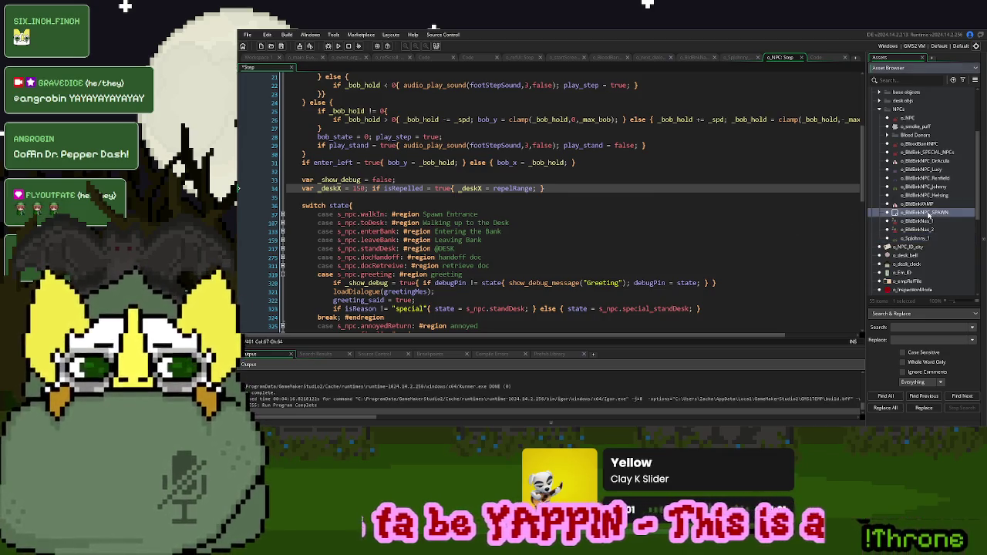
{"action": "double_click", "coordinate": [928, 215]}
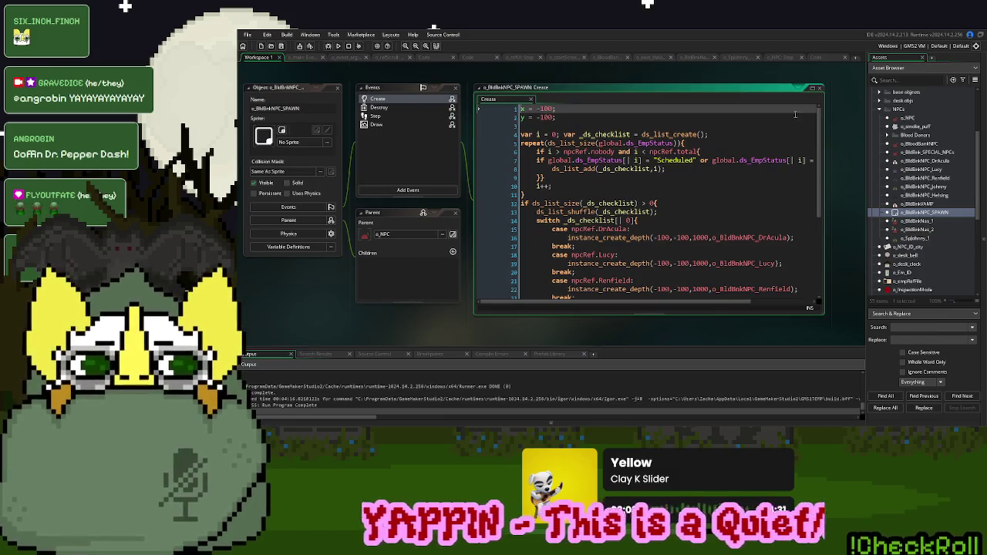
{"action": "left_click", "coordinate": [812, 88]}
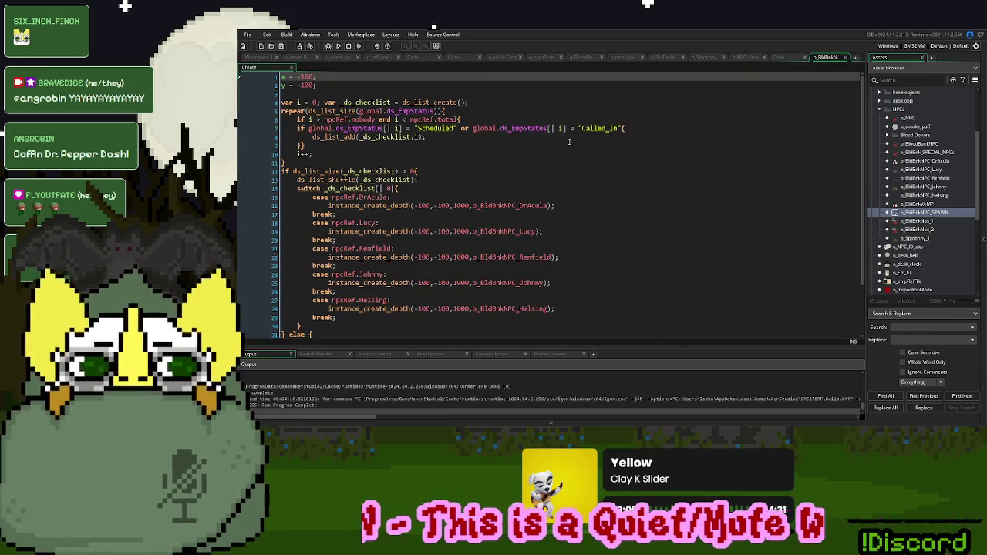
{"action": "left_click", "coordinate": [402, 138]}
{"action": "scroll", "coordinate": [438, 173], "scroll_direction": "down", "scroll_amount": 2}
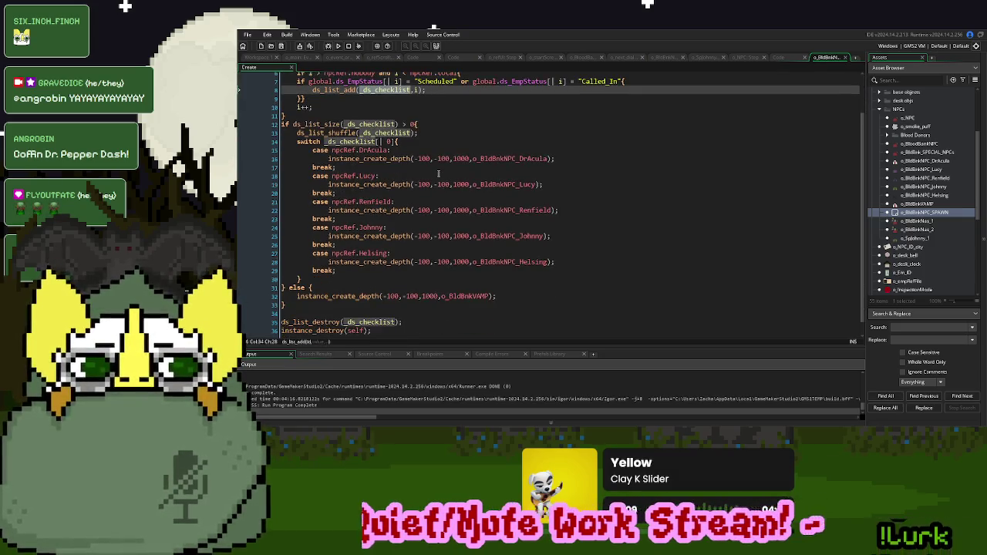
{"action": "scroll", "coordinate": [438, 174], "scroll_direction": "down", "scroll_amount": 1}
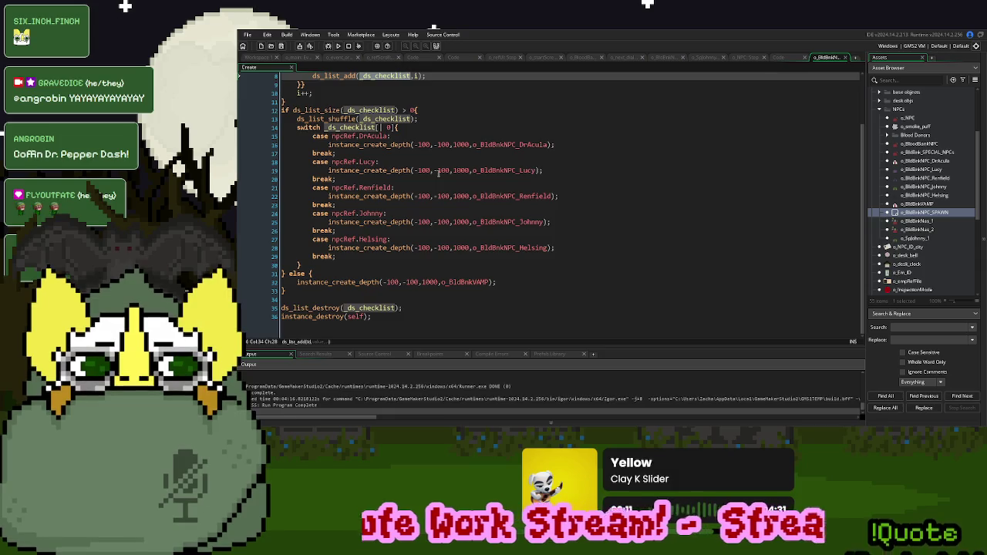
{"action": "scroll", "coordinate": [438, 174], "scroll_direction": "up", "scroll_amount": 2}
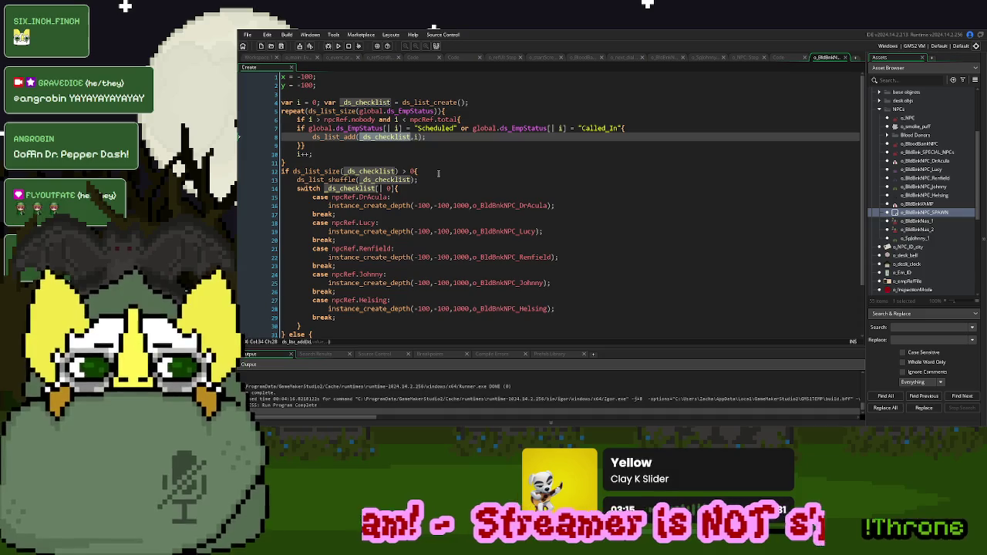
{"action": "scroll", "coordinate": [438, 173], "scroll_direction": "down", "scroll_amount": 2}
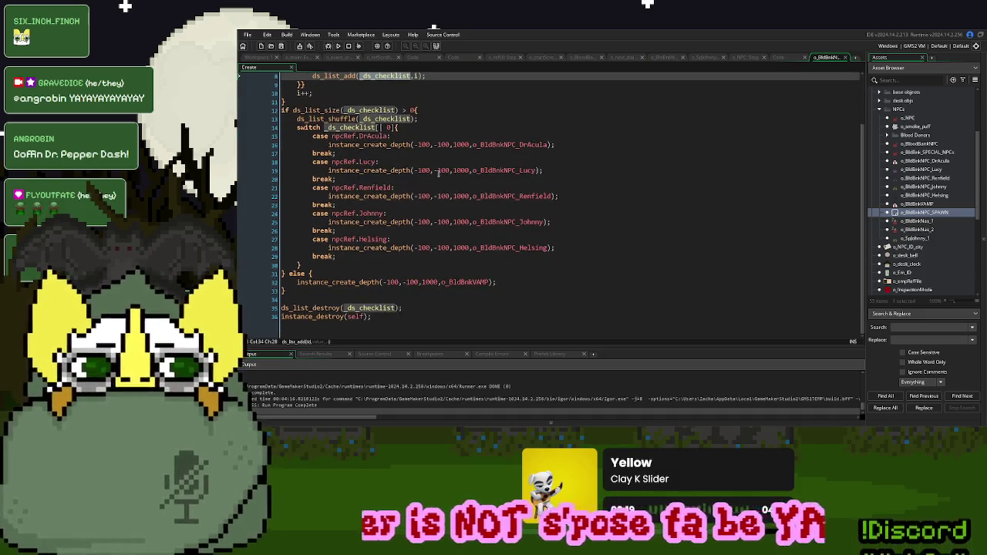
{"action": "left_click", "coordinate": [589, 224]}
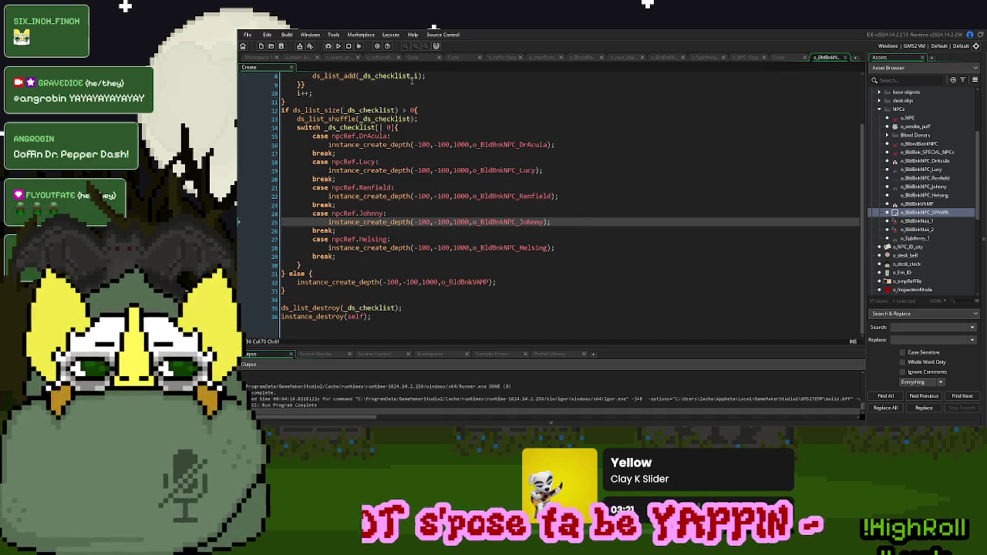
{"action": "left_click", "coordinate": [340, 47]}
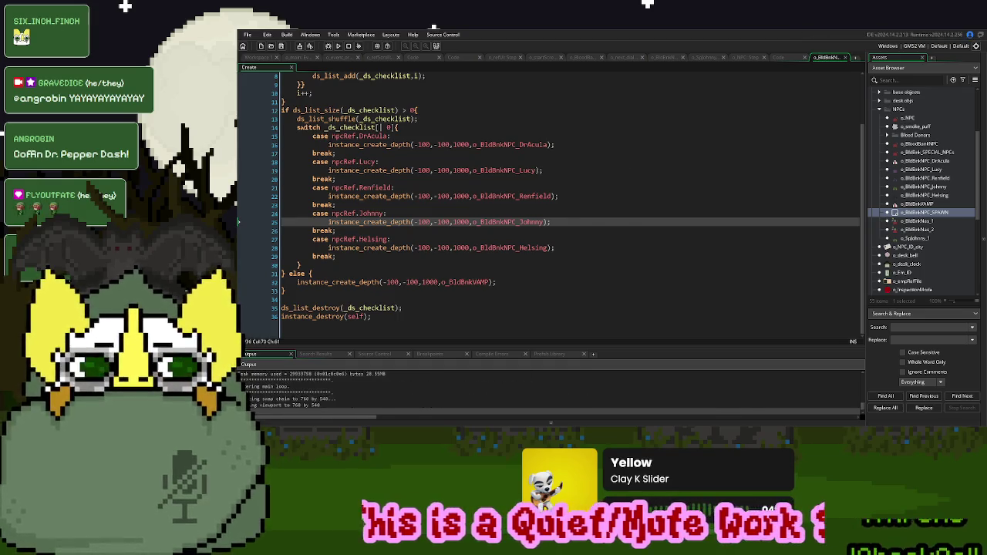
{"action": "key", "text": "Return"}
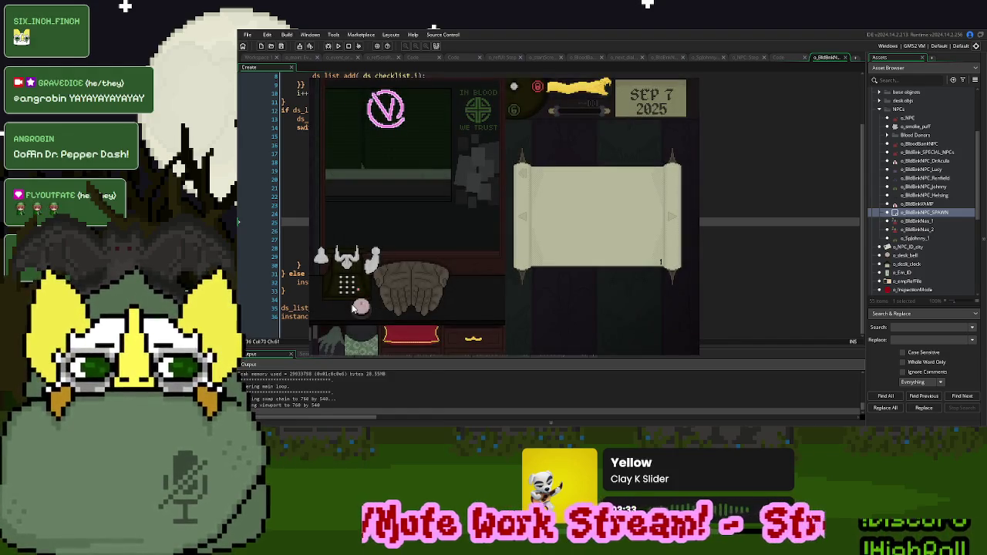
Play the test until the next donor arrives, answer and hang up the phone, then close the game
{"action": "left_click", "coordinate": [560, 252]}
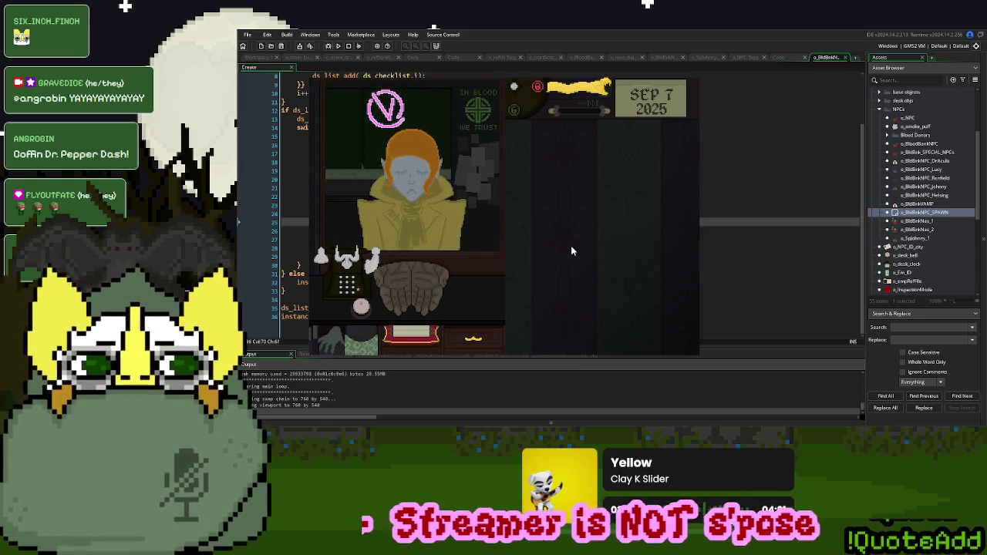
{"action": "left_click", "coordinate": [361, 307]}
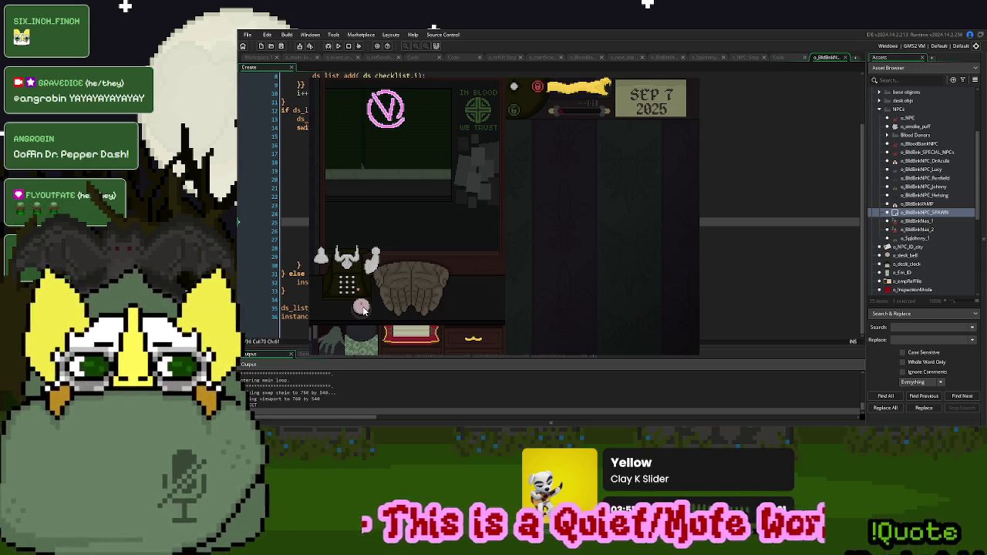
{"action": "left_click", "coordinate": [361, 307]}
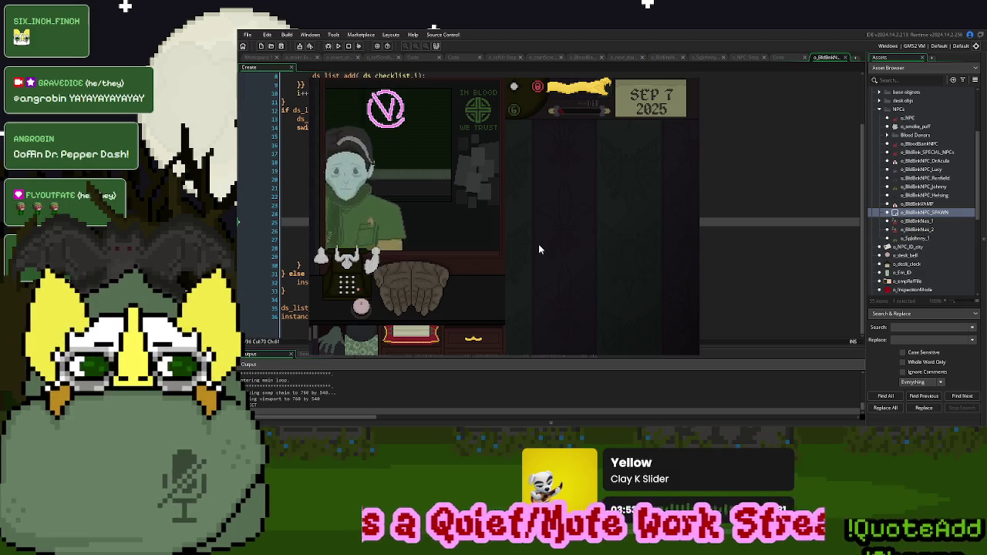
{"action": "left_click", "coordinate": [362, 271]}
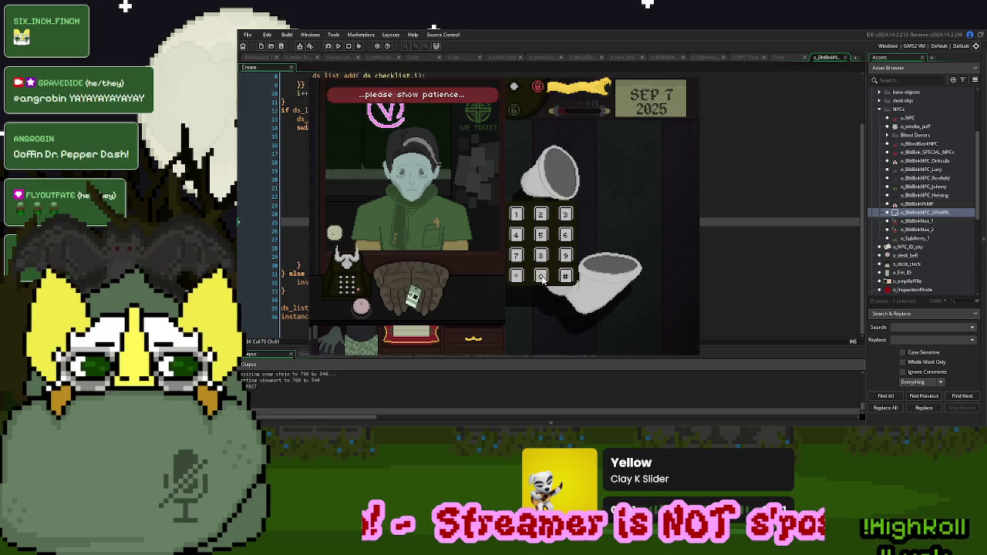
{"action": "left_click", "coordinate": [541, 278]}
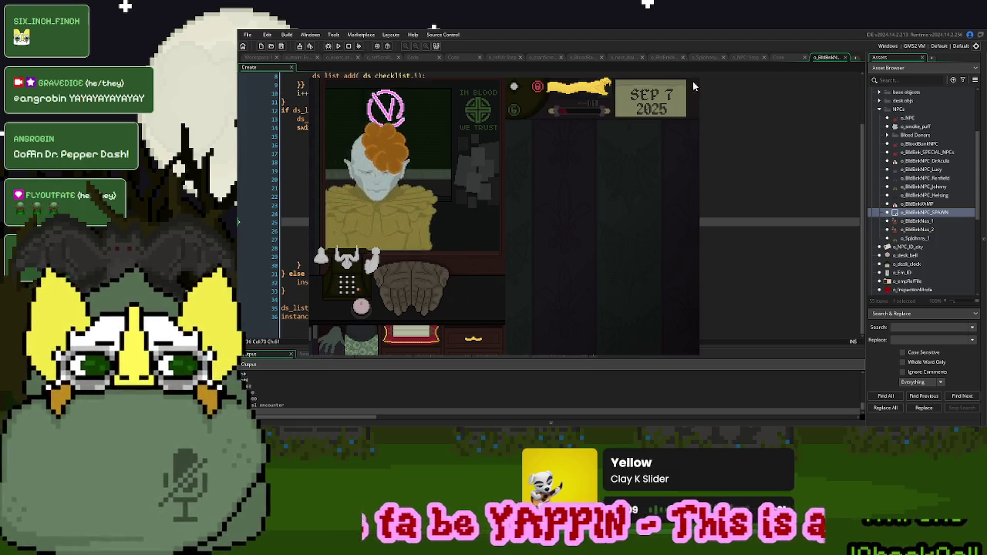
{"action": "left_click", "coordinate": [597, 155]}
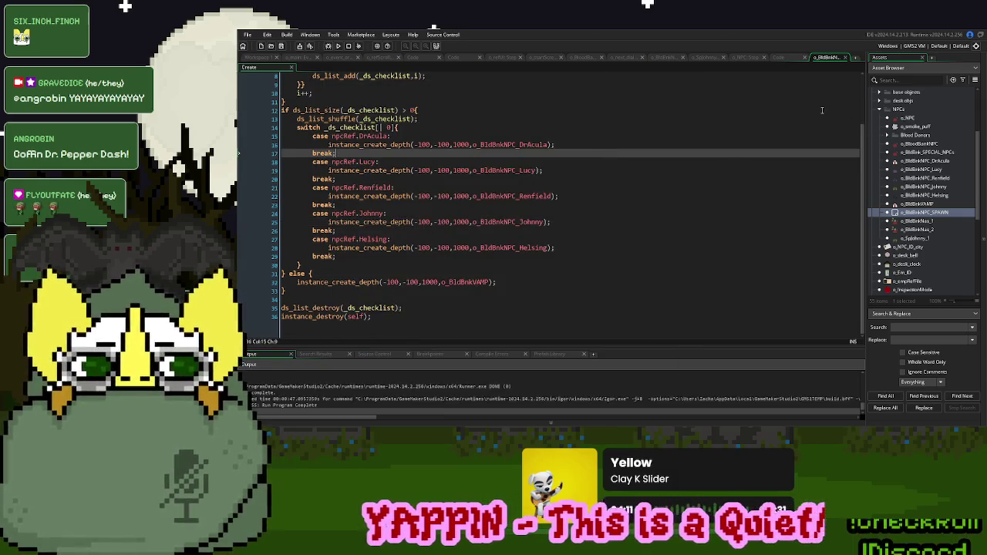
Open the object's Destroy event and compare it with the parent's Destroy code
{"action": "left_click", "coordinate": [777, 57]}
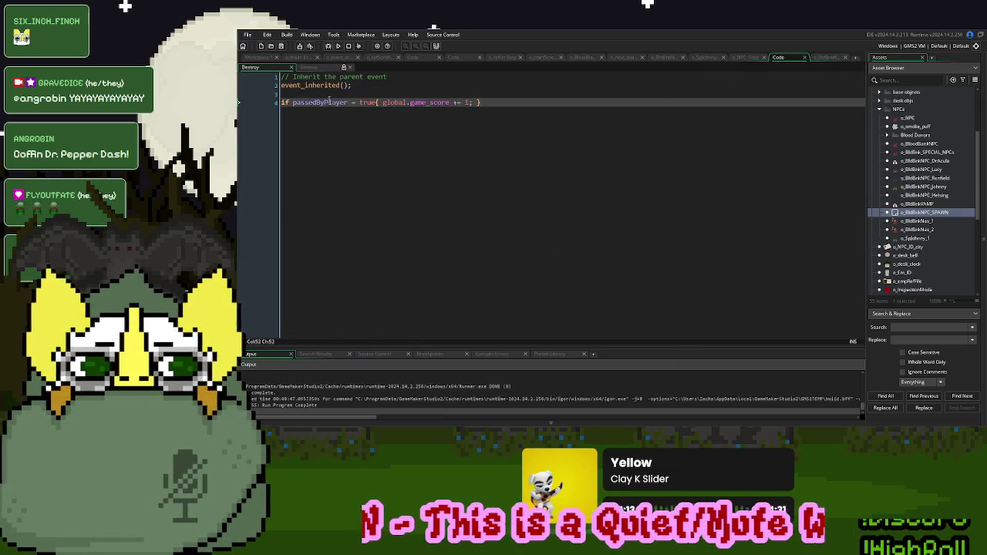
{"action": "left_click", "coordinate": [324, 70]}
{"action": "scroll", "coordinate": [432, 204], "scroll_direction": "down", "scroll_amount": 20}
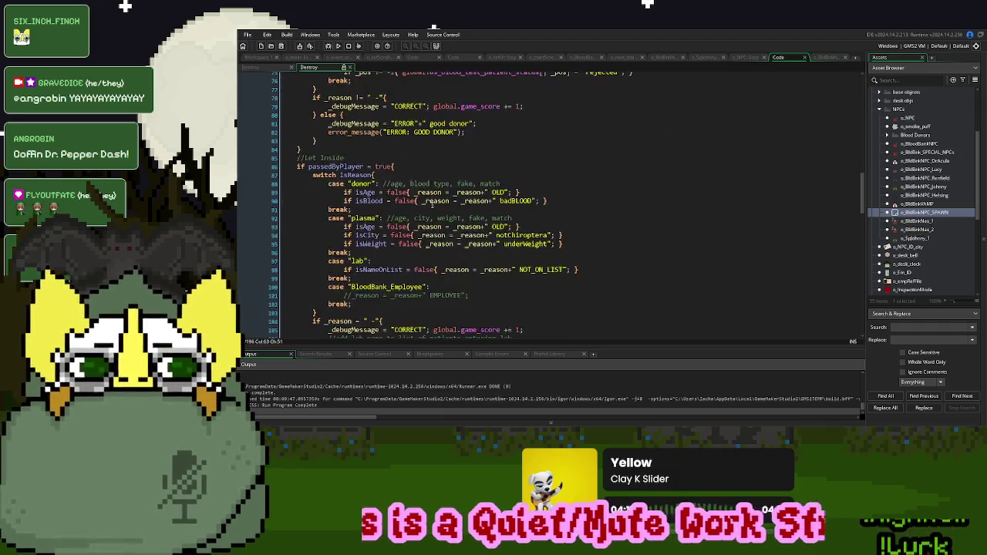
{"action": "scroll", "coordinate": [432, 204], "scroll_direction": "up", "scroll_amount": 3}
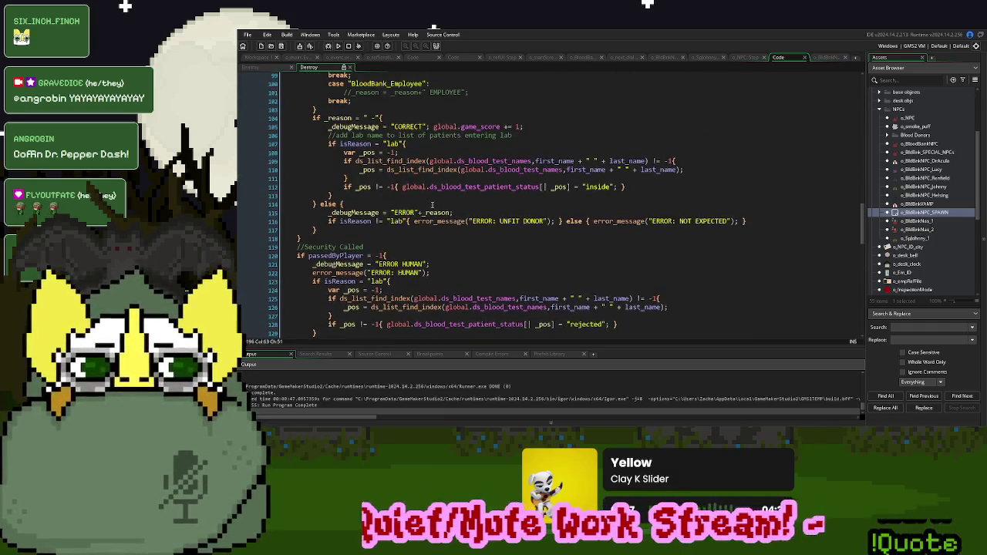
{"action": "double_click", "coordinate": [601, 186]}
{"action": "left_click_drag", "start_coordinate": [601, 187], "coordinate": [403, 192]}
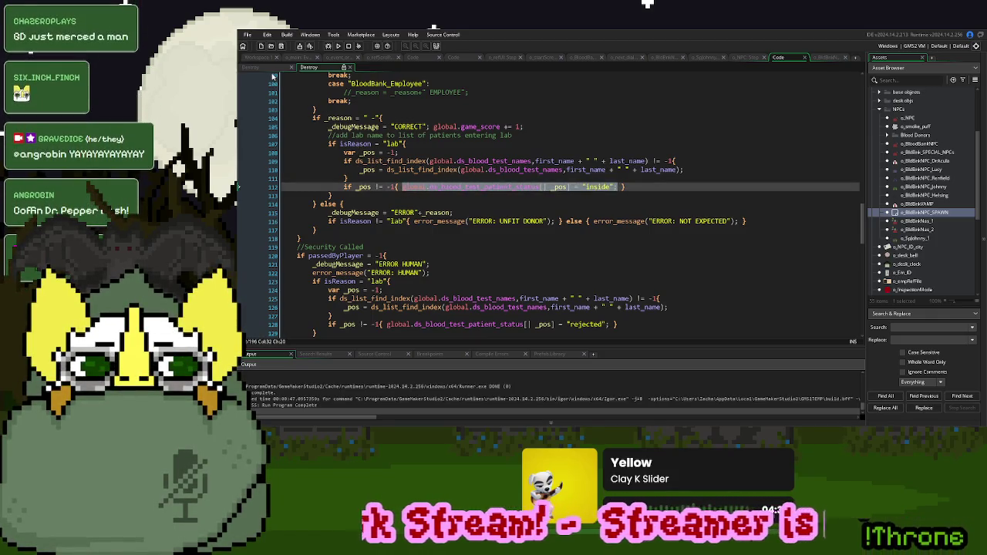
{"action": "scroll", "coordinate": [370, 154], "scroll_direction": "up", "scroll_amount": 8}
{"action": "scroll", "coordinate": [375, 168], "scroll_direction": "down", "scroll_amount": 6}
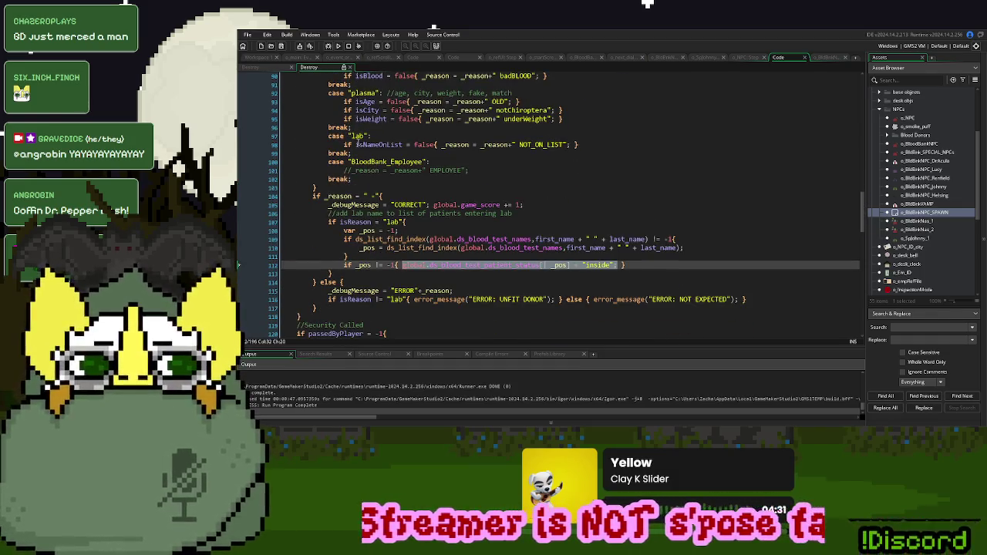
Delete the passedByPlayer game_score line from the child Destroy event
{"action": "left_click", "coordinate": [266, 68]}
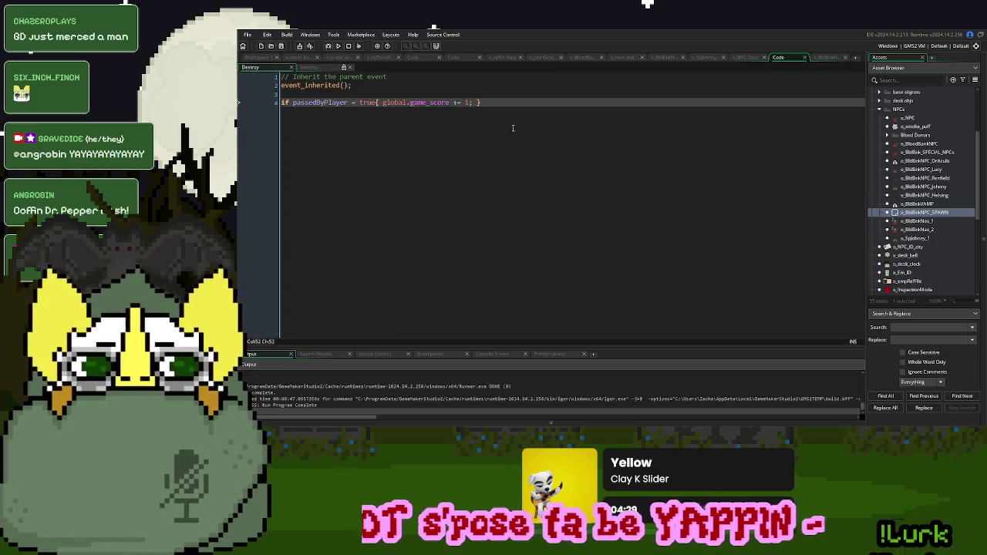
{"action": "left_click_drag", "start_coordinate": [513, 128], "coordinate": [283, 108]}
{"action": "key", "text": "BackSpace"}
{"action": "key", "text": "BackSpace"}
{"action": "left_click", "coordinate": [393, 78]}
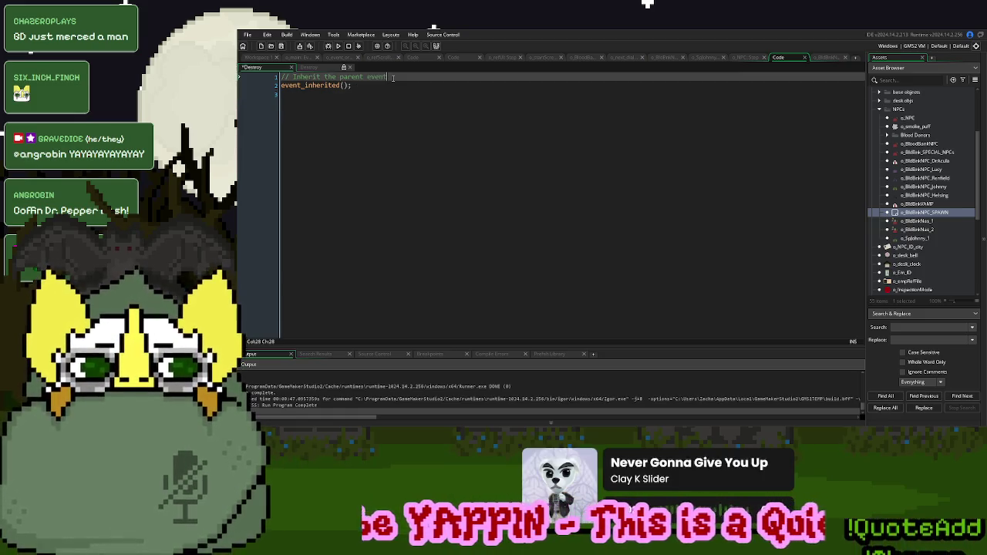
Add isReason = "BloodBank_Employee" above event_inherited(), using the name copied from the parent, then run the game
{"action": "key", "text": "Return"}
{"action": "type", "text": "is"}
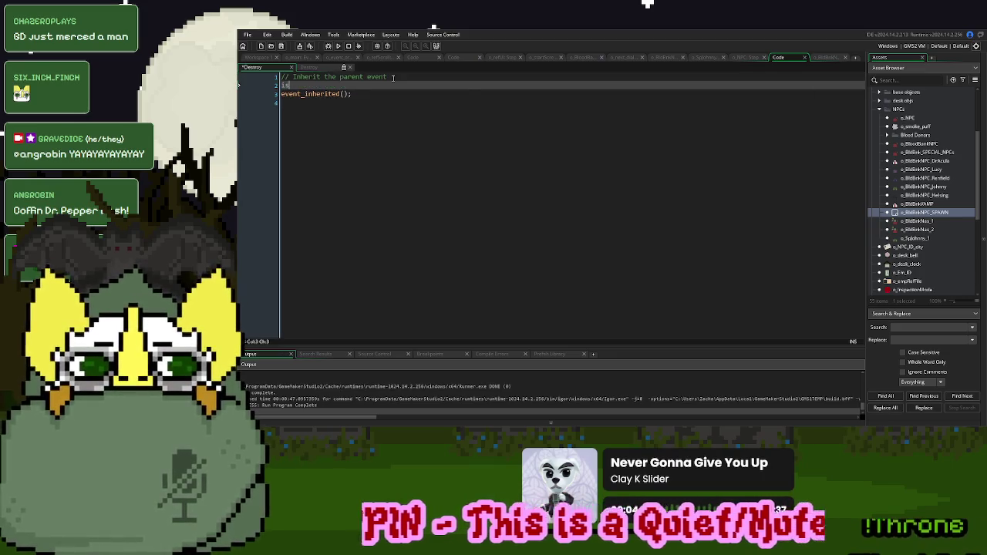
{"action": "type", "text": "Reason "}
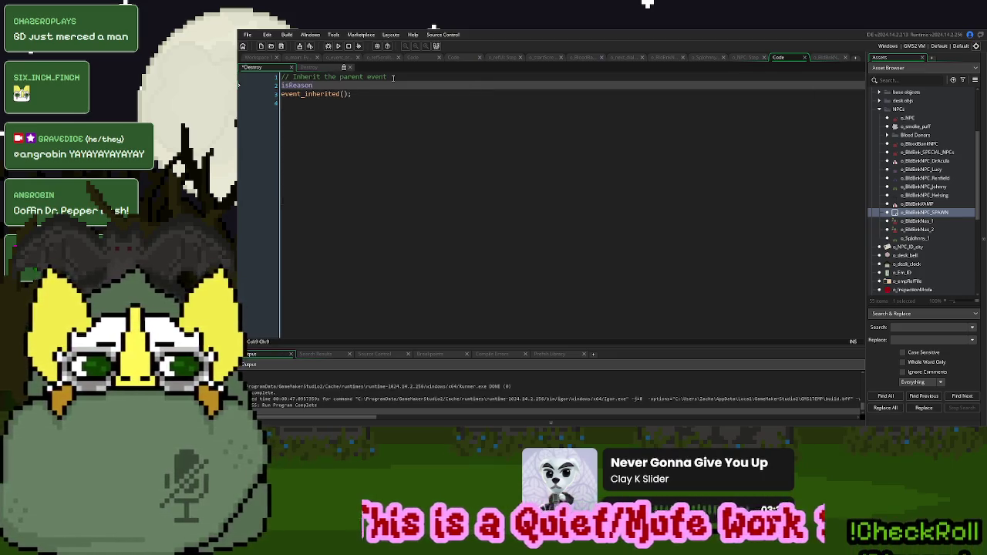
{"action": "type", "text": "= \""}
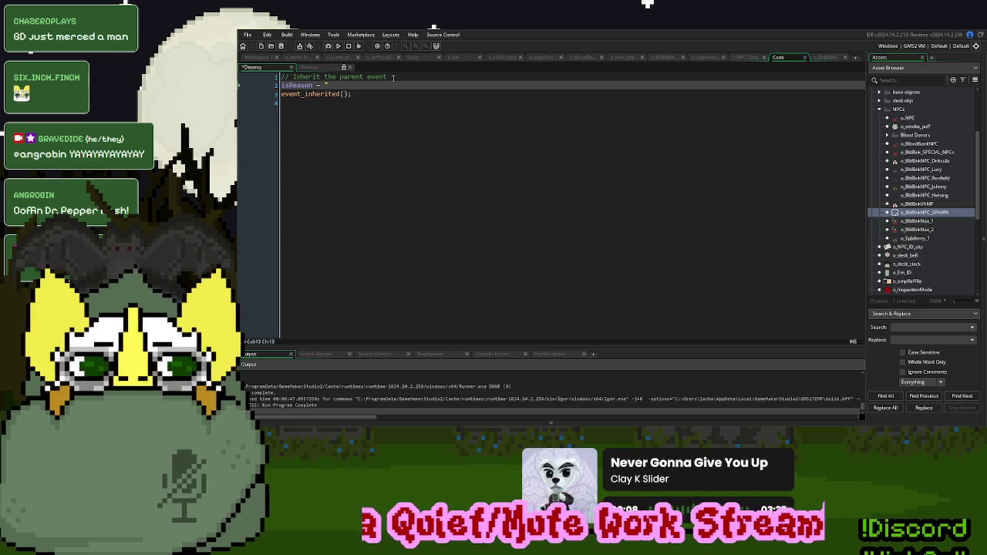
{"action": "type", "text": "Employee\";"}
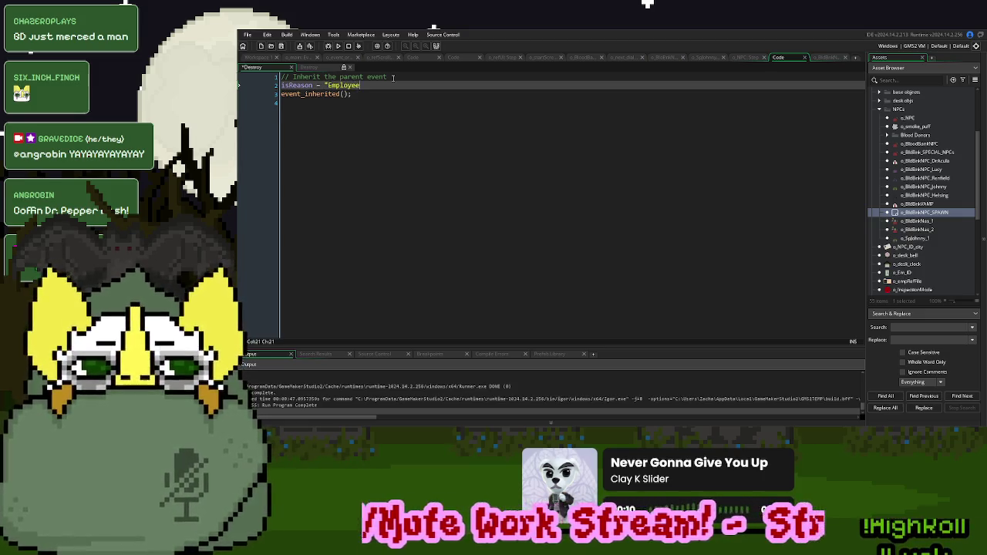
{"action": "left_click", "coordinate": [320, 68]}
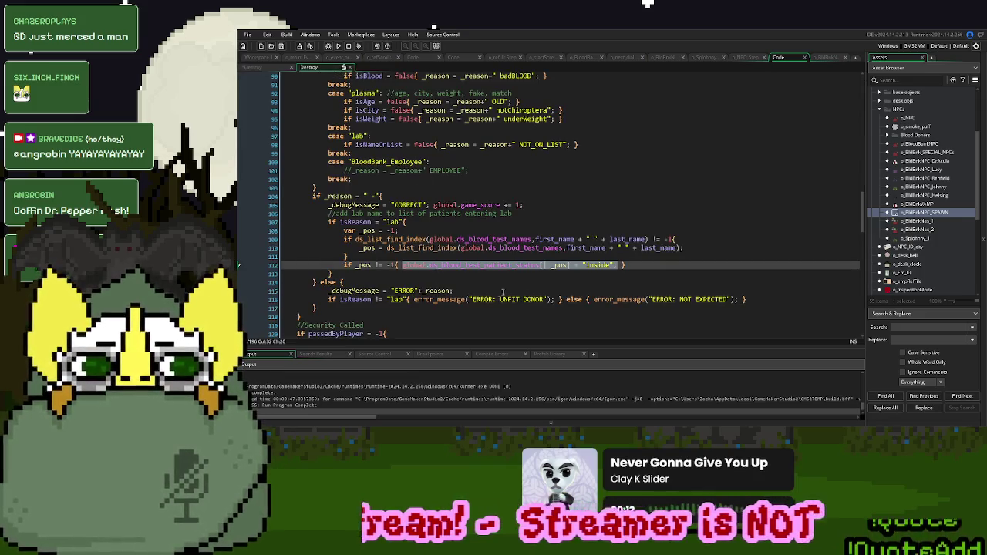
{"action": "scroll", "coordinate": [453, 267], "scroll_direction": "up", "scroll_amount": 2}
{"action": "scroll", "coordinate": [453, 267], "scroll_direction": "up", "scroll_amount": 1}
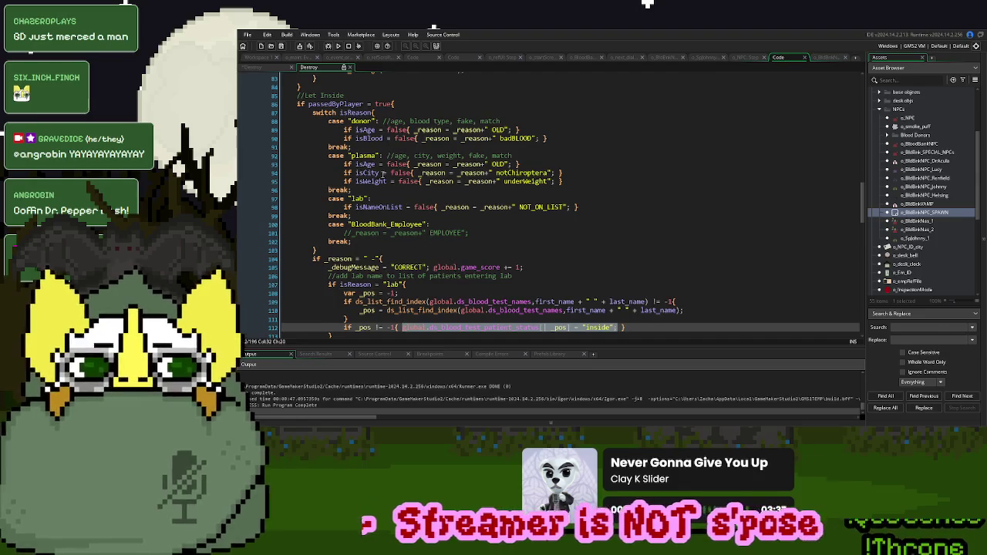
{"action": "double_click", "coordinate": [388, 226]}
{"action": "key", "text": "ctrl+c"}
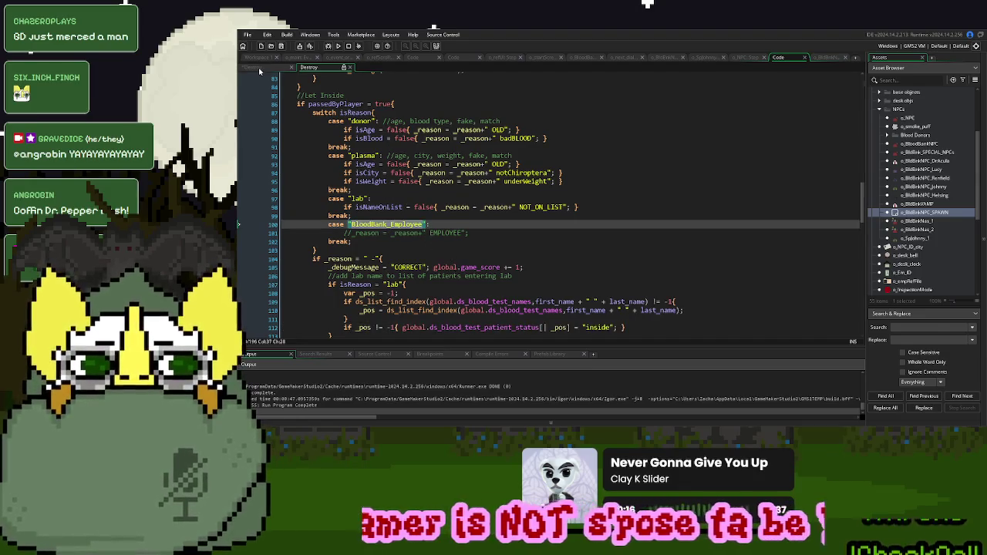
{"action": "left_click", "coordinate": [259, 69]}
{"action": "double_click", "coordinate": [344, 85]}
{"action": "key", "text": "ctrl+v"}
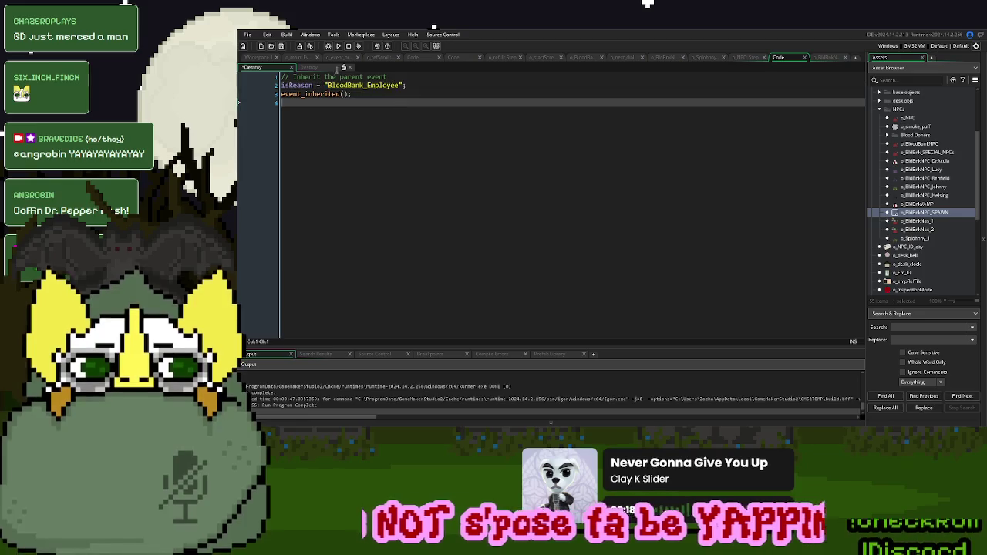
{"action": "left_click", "coordinate": [338, 46]}
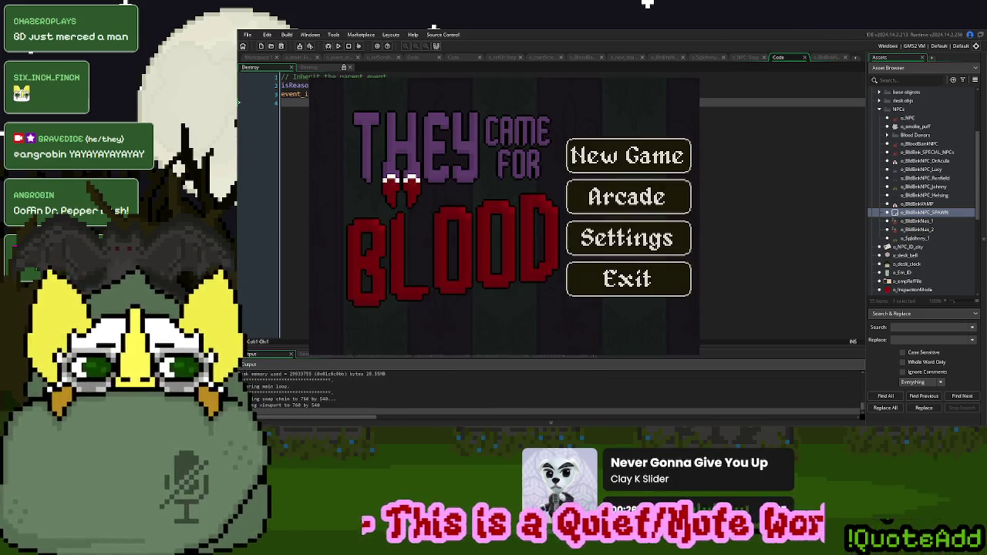
{"action": "left_click", "coordinate": [602, 187]}
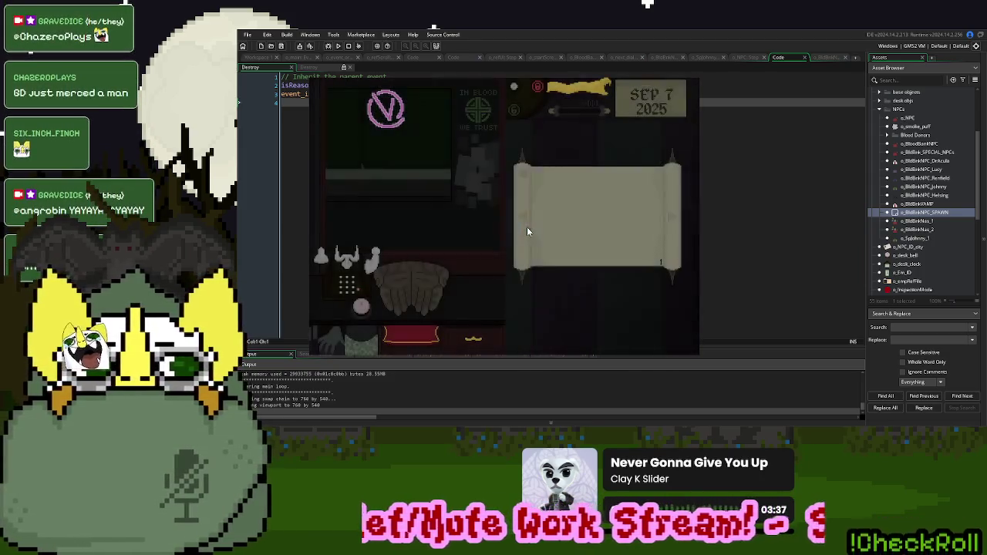
{"action": "left_click", "coordinate": [361, 306]}
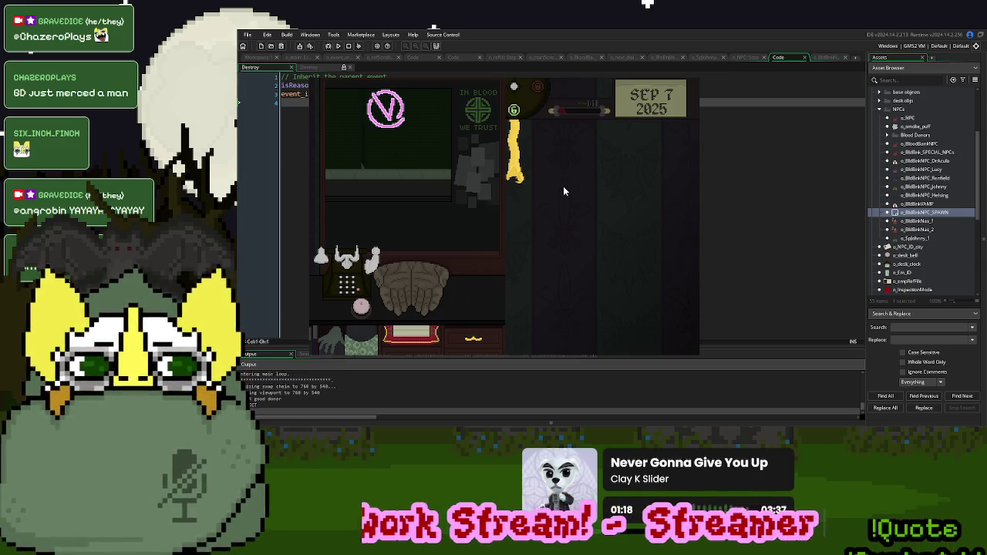
{"action": "left_click", "coordinate": [514, 168]}
{"action": "key", "text": "Escape"}
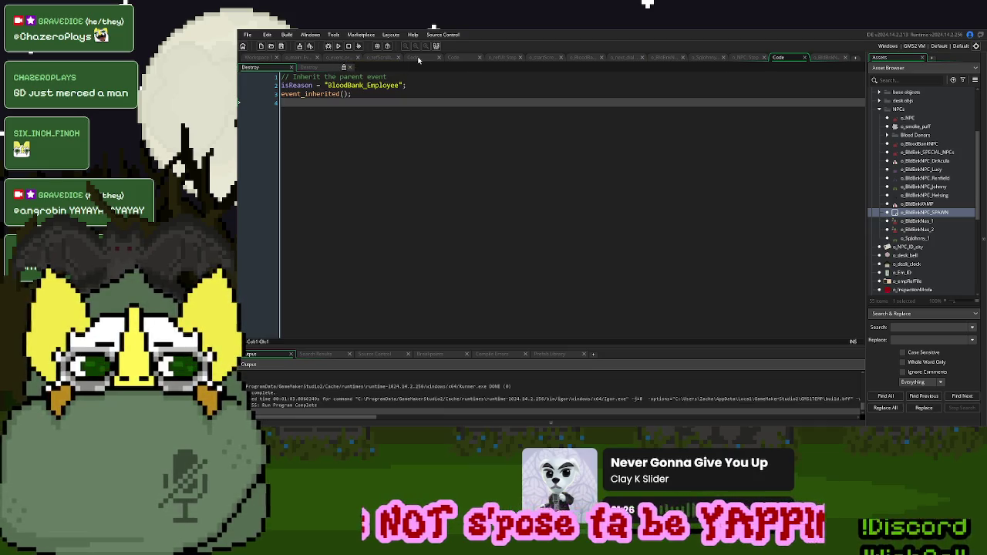
Review the story setup, o_refScroll Draw GUI and o_event_org code, then return to the encounter switch
{"action": "left_click", "coordinate": [418, 58]}
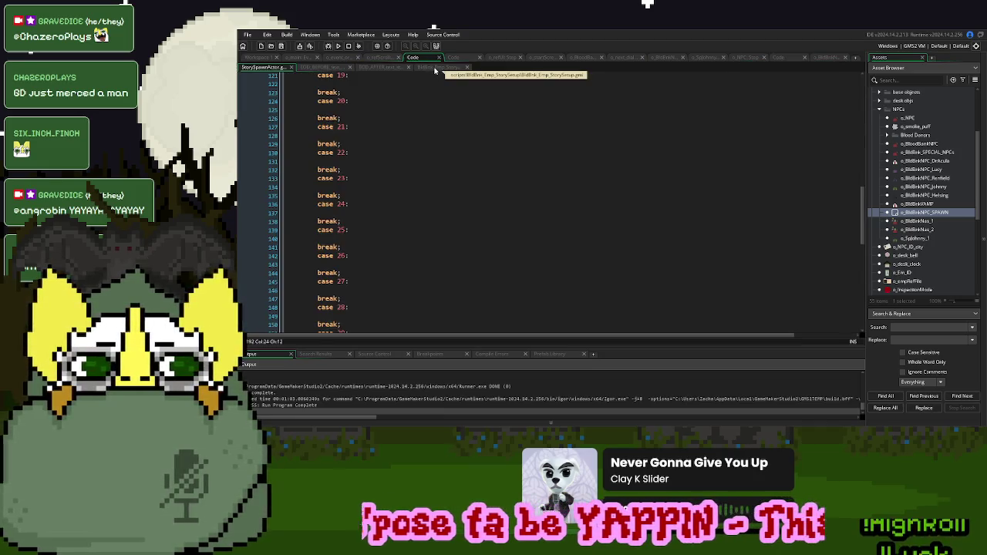
{"action": "left_click", "coordinate": [437, 68]}
{"action": "left_click", "coordinate": [401, 57]}
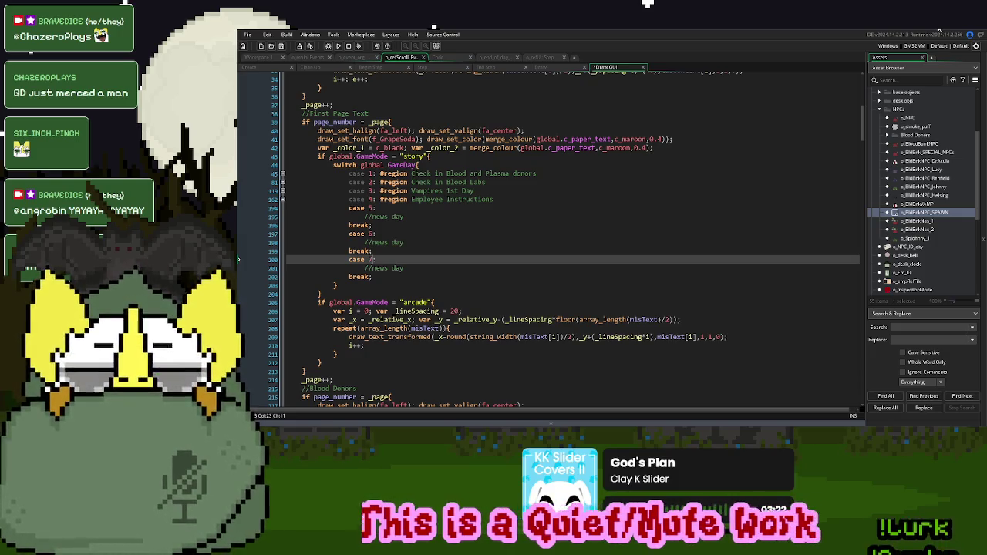
{"action": "left_click", "coordinate": [549, 250]}
{"action": "left_click", "coordinate": [355, 59]}
{"action": "left_click", "coordinate": [429, 260]}
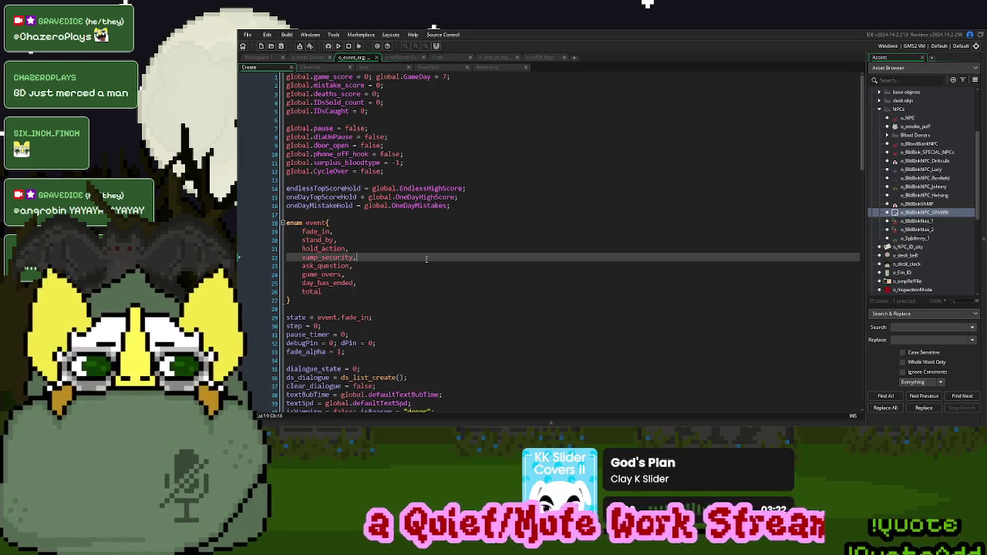
{"action": "left_click", "coordinate": [403, 57]}
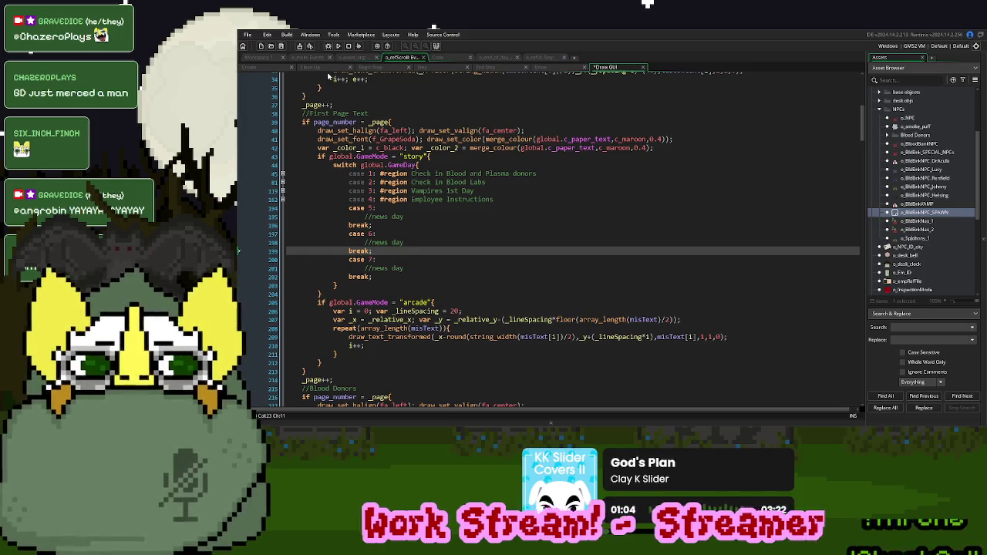
{"action": "left_click", "coordinate": [450, 58]}
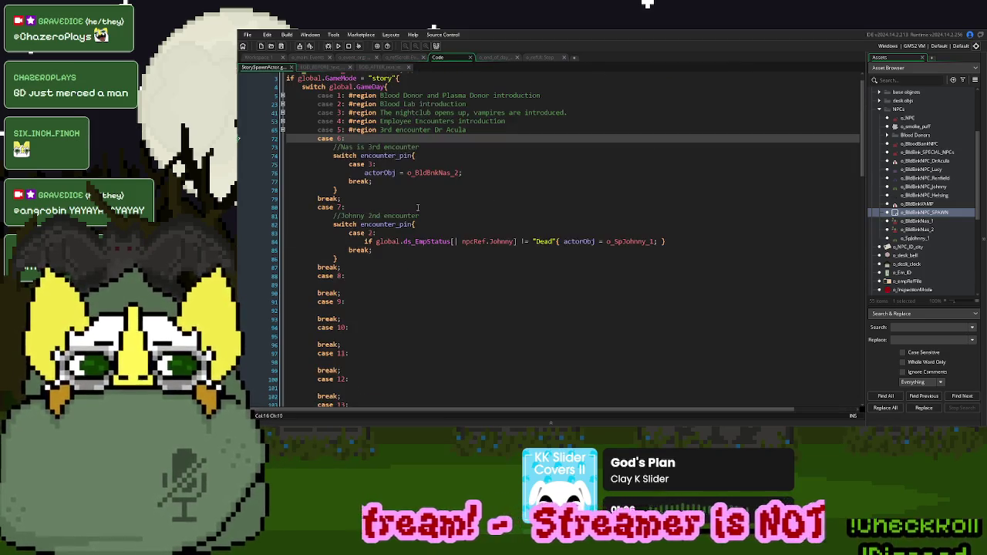
Comment case 8 as '//Benfieldmix tape day' and case 9 as 'Helpful Helsing Part 1'
{"action": "left_click", "coordinate": [357, 275]}
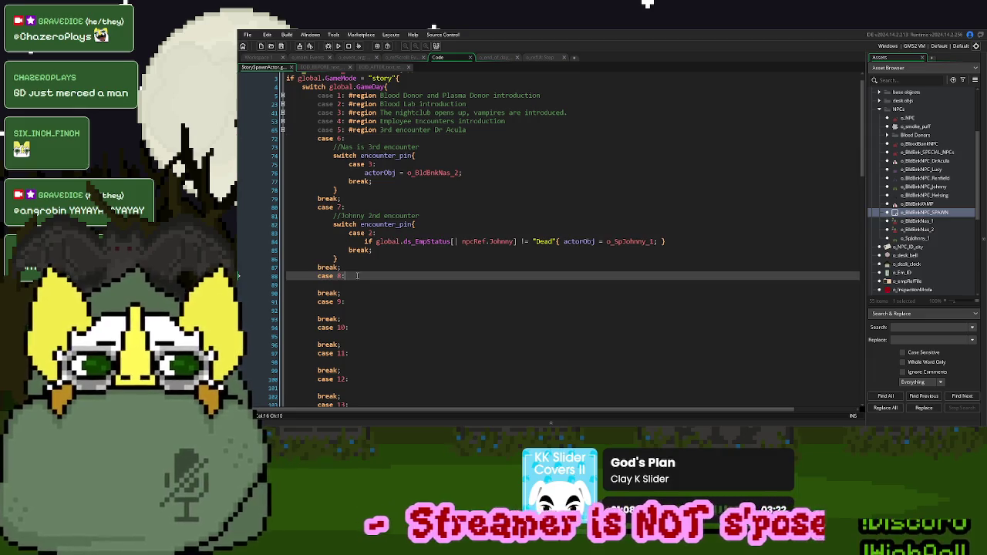
{"action": "type", "text": "//Benfield"}
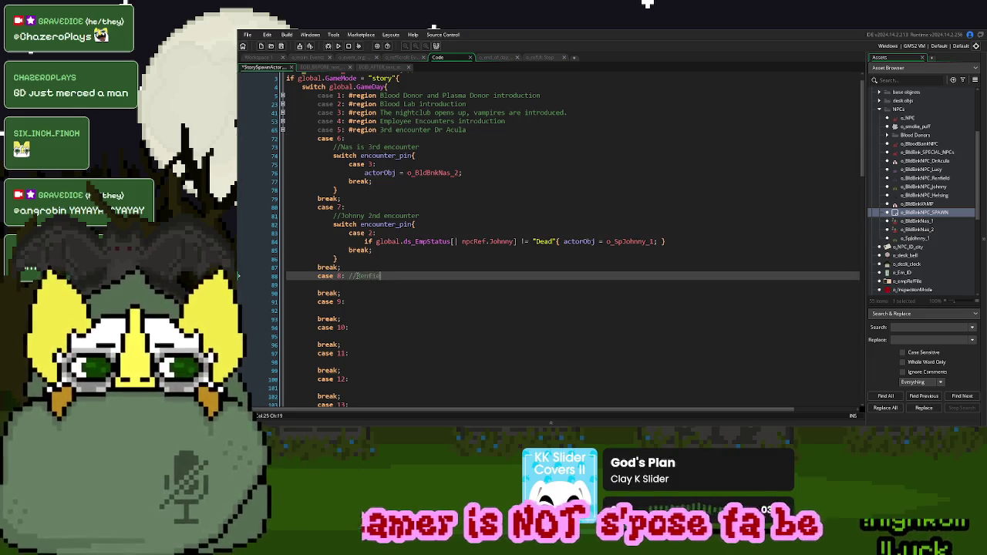
{"action": "type", "text": "mix tape day"}
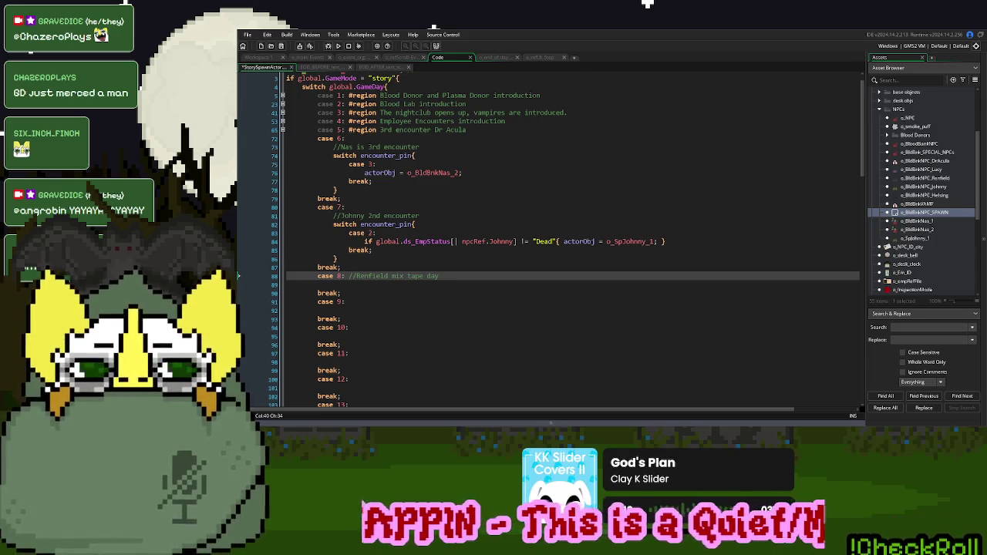
{"action": "left_click", "coordinate": [372, 301]}
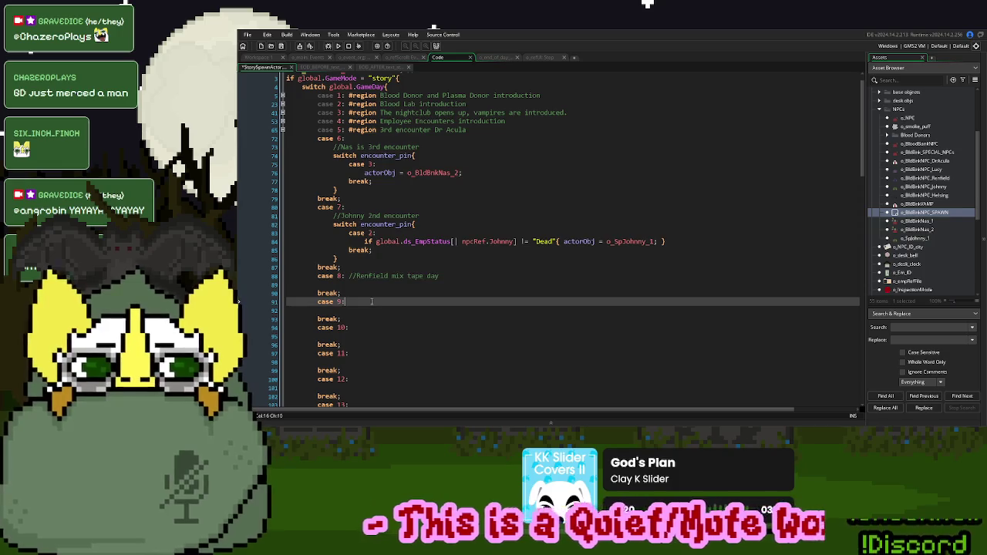
{"action": "type", "text": " //Hel"}
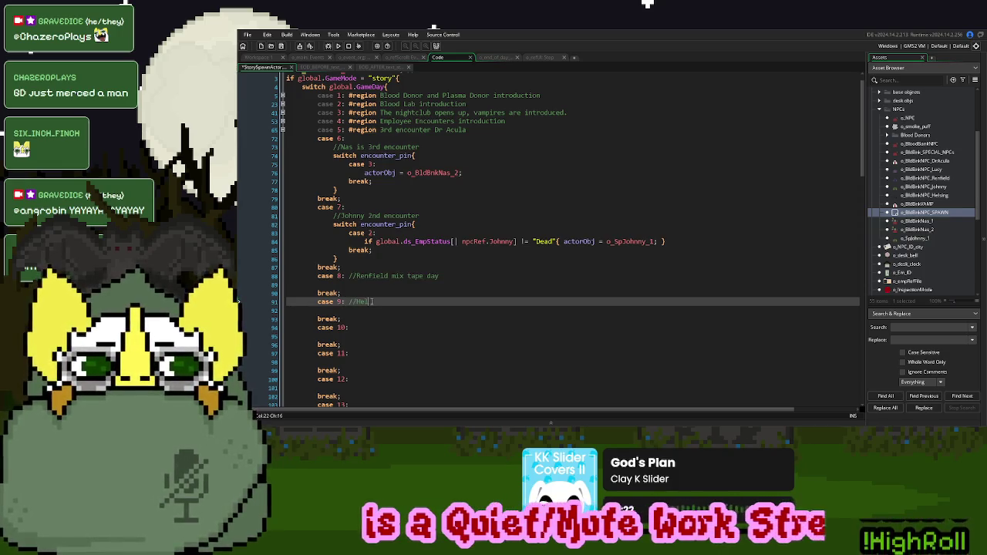
{"action": "type", "text": "pful bel"}
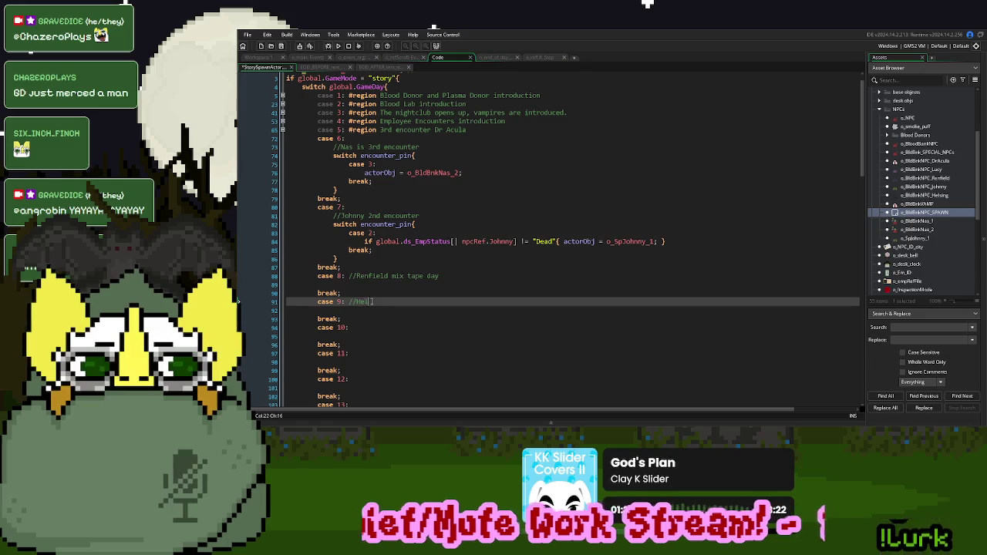
{"action": "key", "text": "BackSpace"}
{"action": "key", "text": "BackSpace"}
{"action": "key", "text": "BackSpace"}
{"action": "type", "text": "Helsing Part 1"}
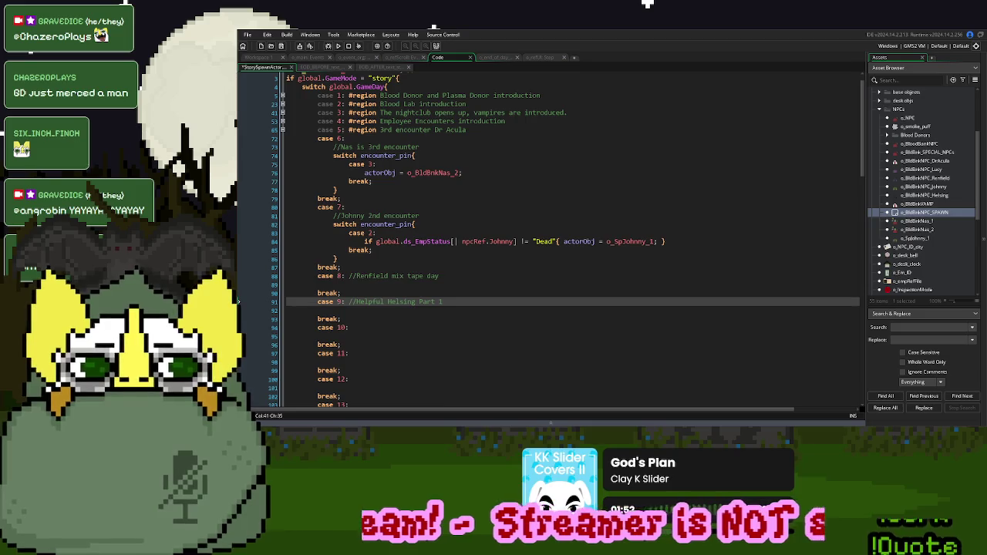
Add a new case 8 with a break; after case 2 in Johnny's switch, starting a cameo comment
{"action": "left_click", "coordinate": [281, 235]}
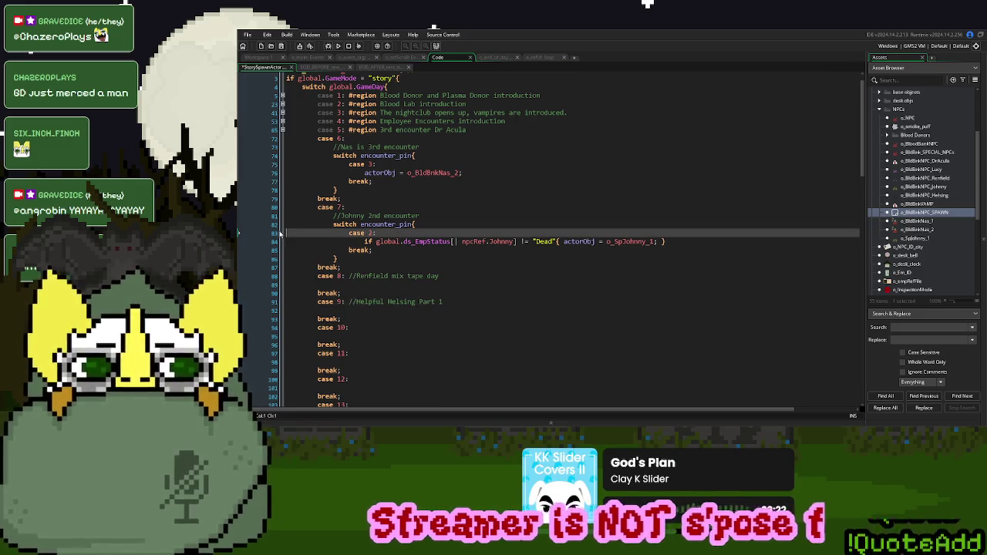
{"action": "left_click", "coordinate": [395, 250]}
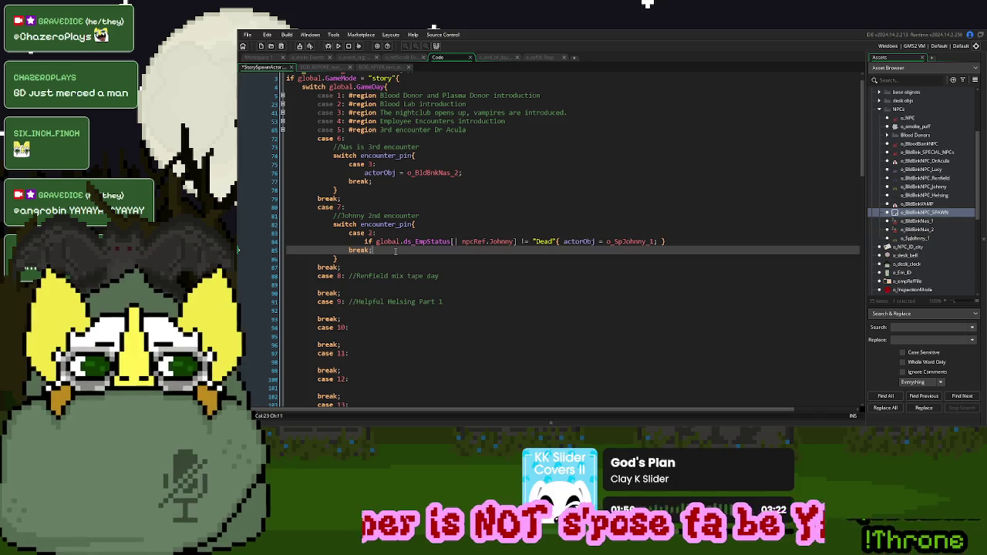
{"action": "key", "text": "Return"}
{"action": "type", "text": "case"}
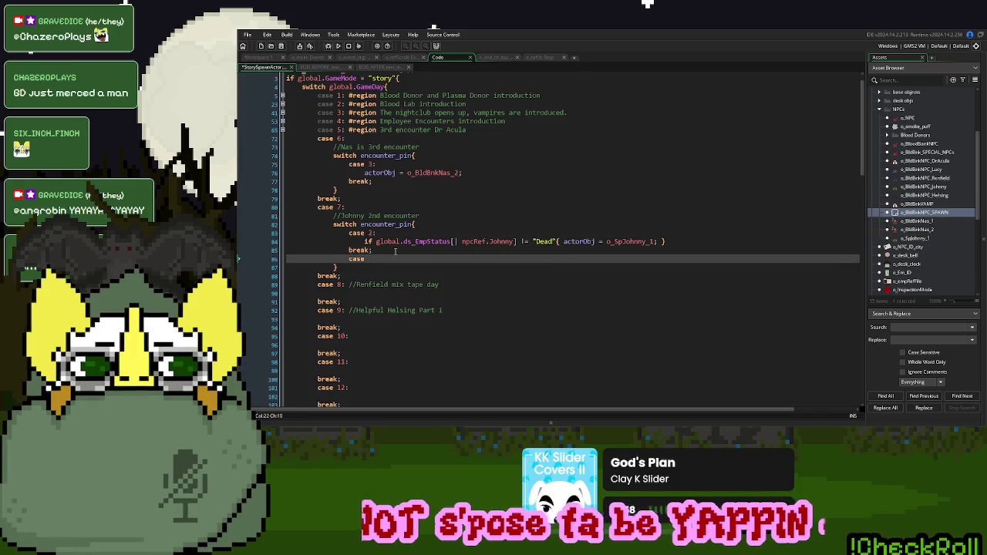
{"action": "key", "text": "Return"}
{"action": "key", "text": "Return"}
{"action": "type", "text": "break;"}
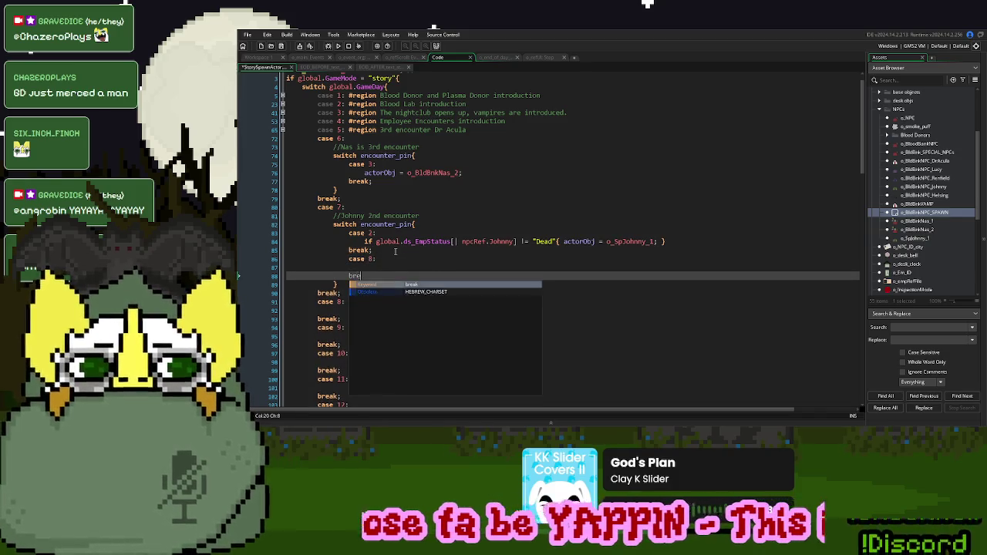
{"action": "left_click", "coordinate": [391, 266]}
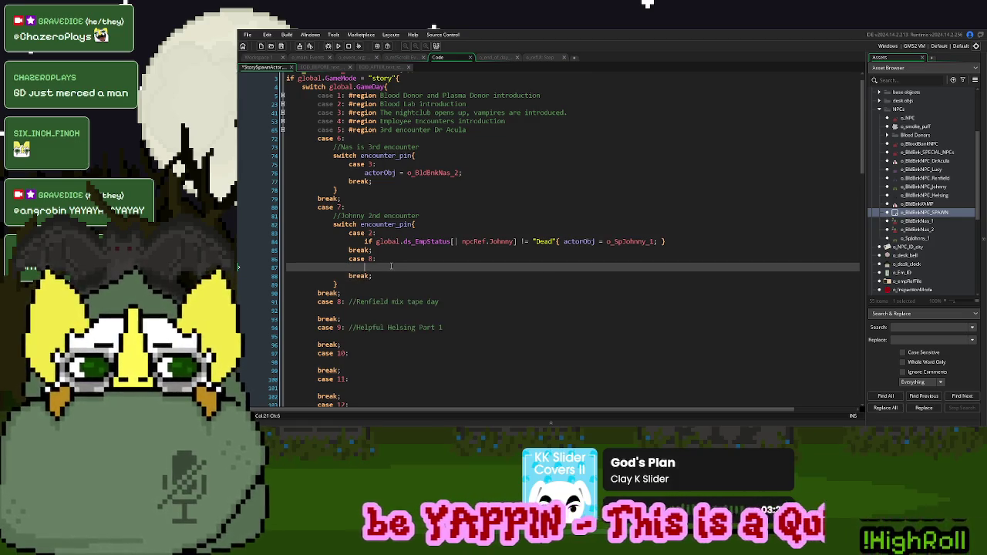
{"action": "type", "text": "//"}
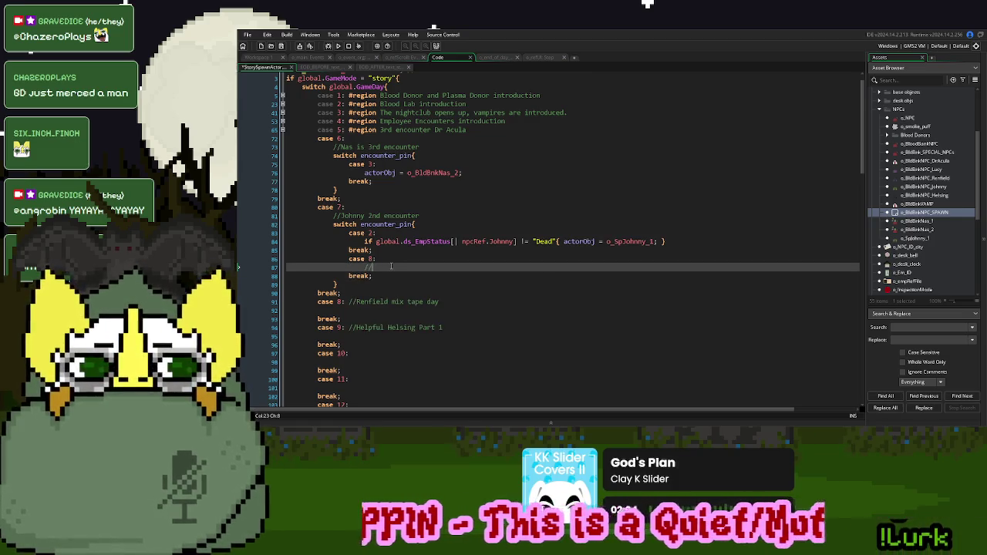
{"action": "type", "text": "camer"}
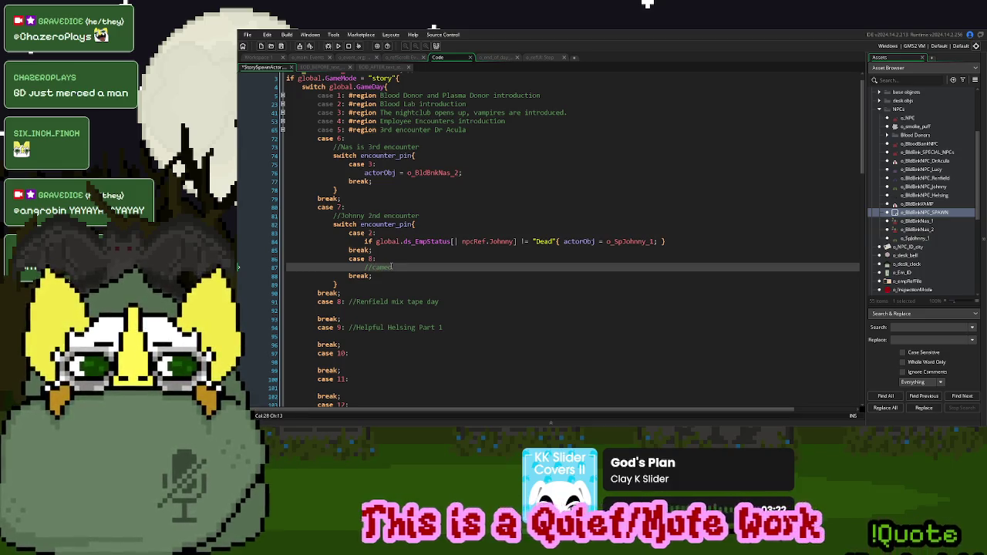
Move the //cameo comment up onto the 'case 8:' line
{"action": "left_click_drag", "start_coordinate": [412, 268], "coordinate": [364, 268]}
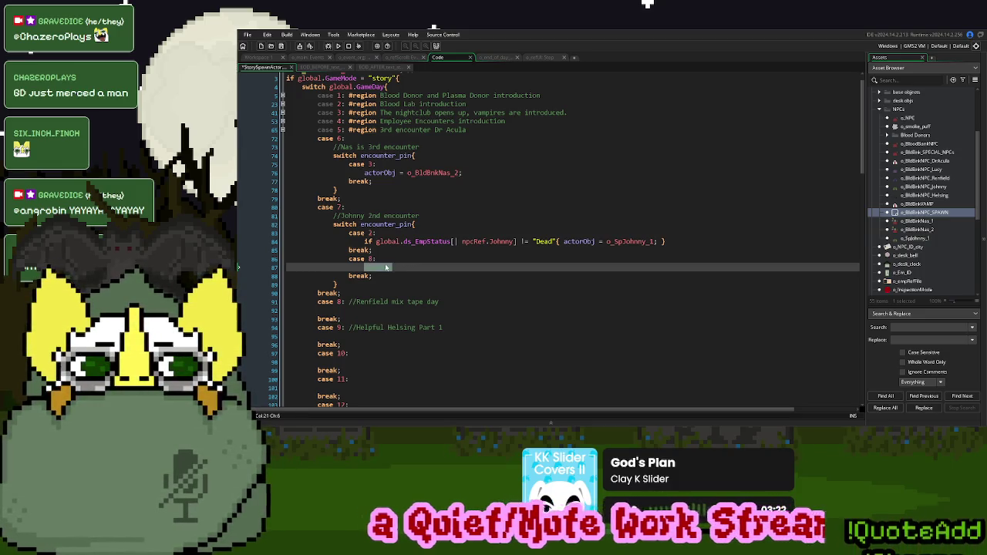
{"action": "key", "text": "ctrl+x"}
{"action": "left_click", "coordinate": [391, 260]}
{"action": "key", "text": "ctrl+v"}
{"action": "left_click", "coordinate": [414, 269]}
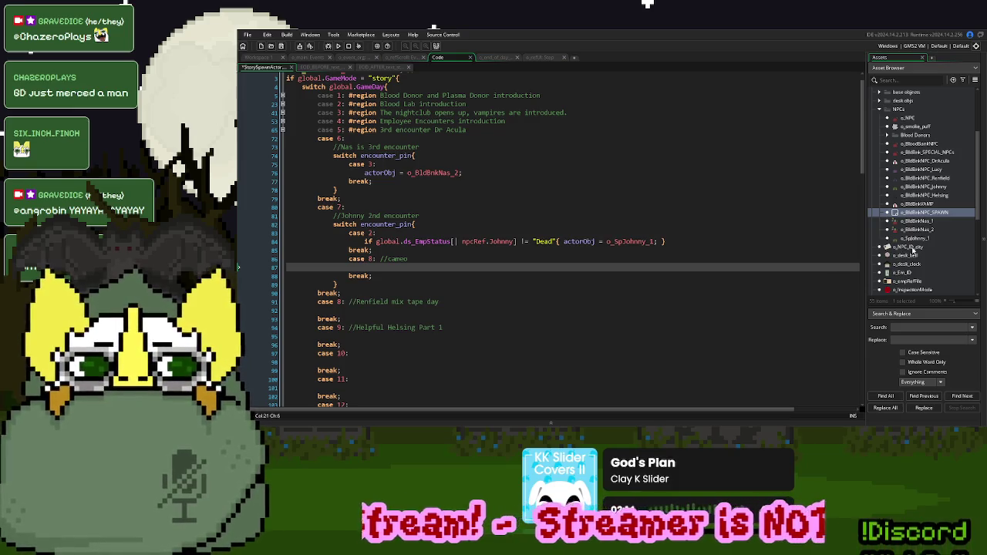
{"action": "right_click", "coordinate": [915, 240]}
Create a new object in the NPCs folder named o_TeleCameo
{"action": "left_click", "coordinate": [925, 255]}
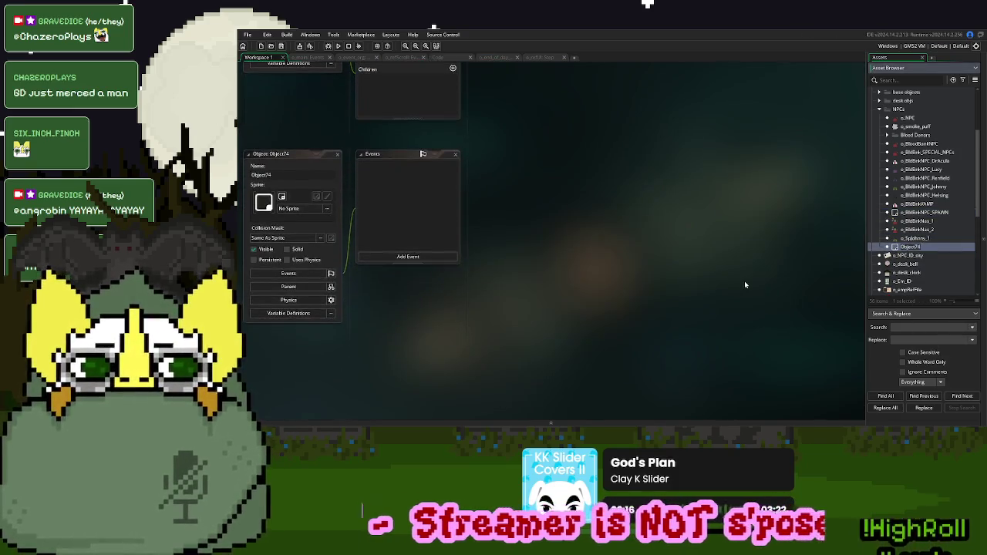
{"action": "type", "text": "o_"}
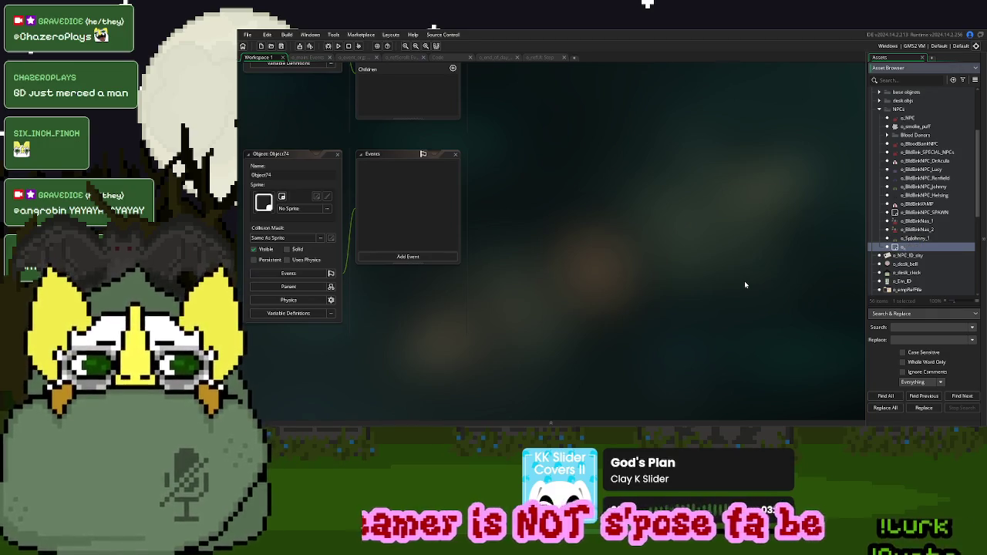
{"action": "type", "text": "npc"}
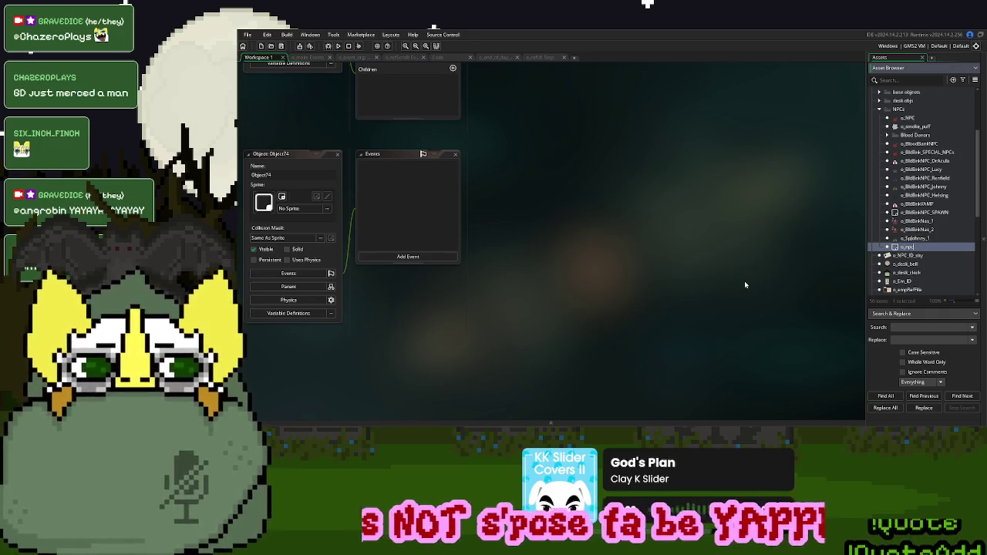
{"action": "type", "text": "_cl"}
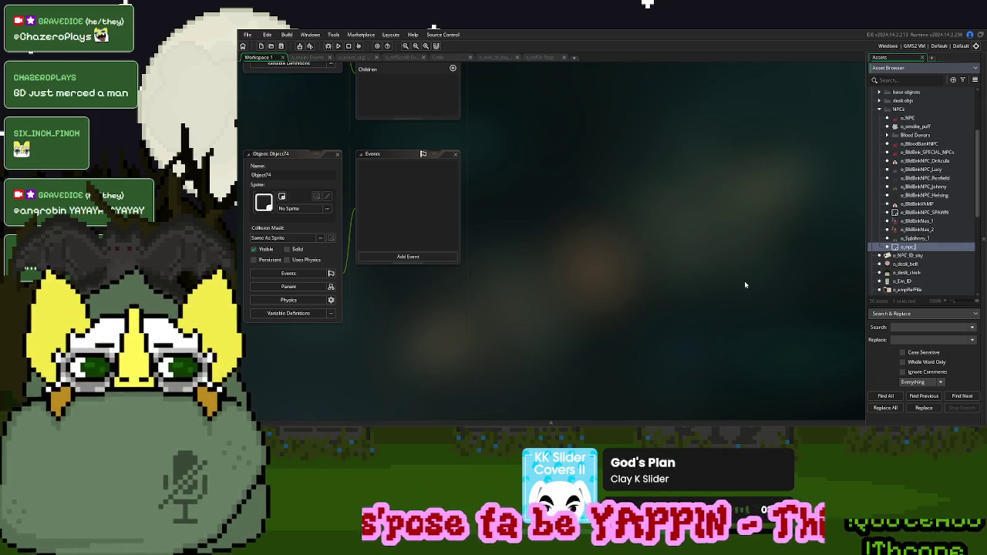
{"action": "key", "text": "BackSpace"}
{"action": "key", "text": "BackSpace"}
{"action": "key", "text": "BackSpace"}
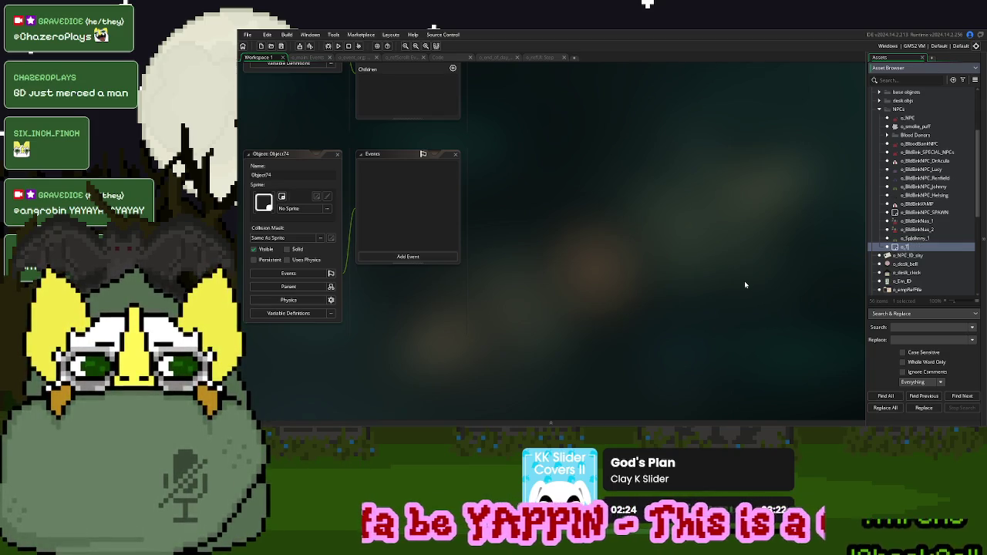
{"action": "type", "text": "TC_c"}
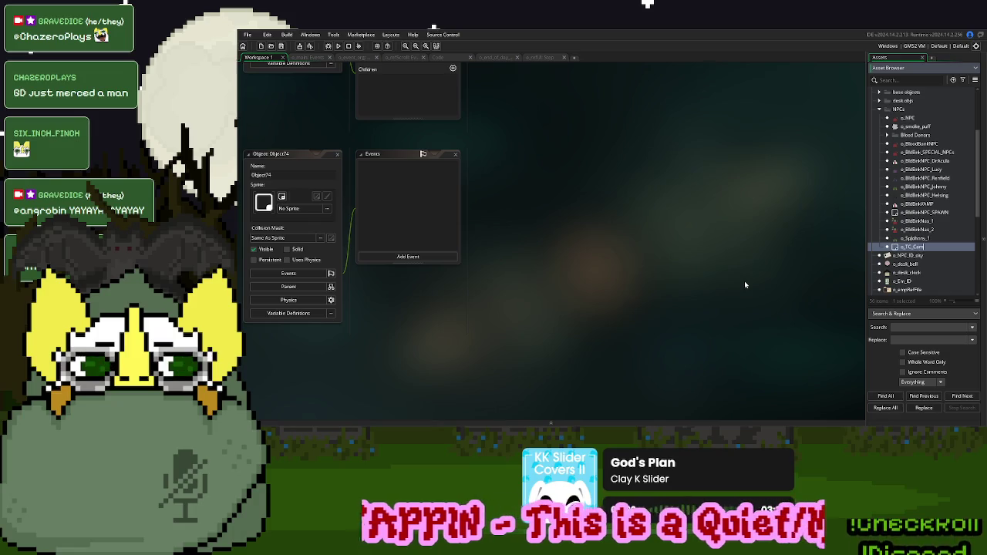
{"action": "key", "text": "BackSpace"}
{"action": "key", "text": "BackSpace"}
{"action": "key", "text": "BackSpace"}
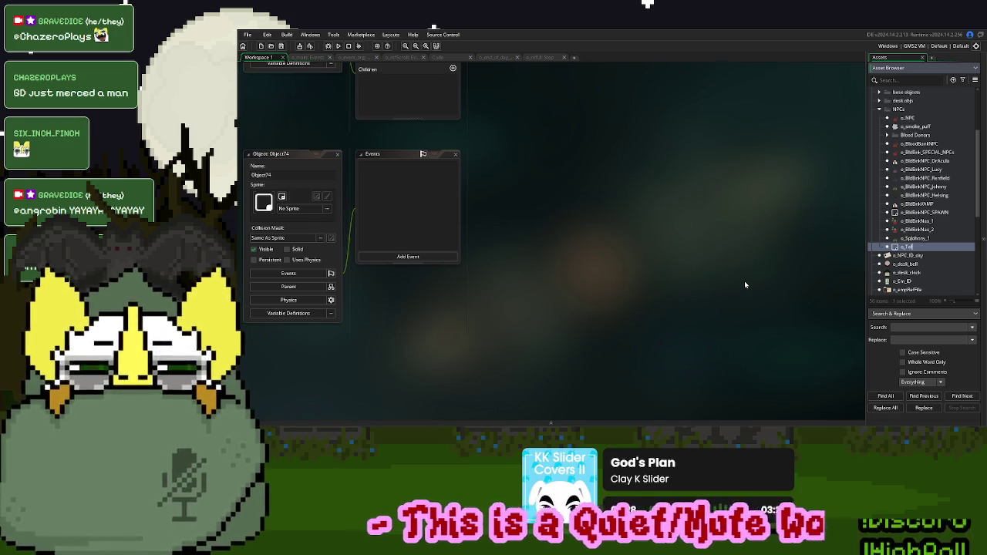
{"action": "key", "text": "Return"}
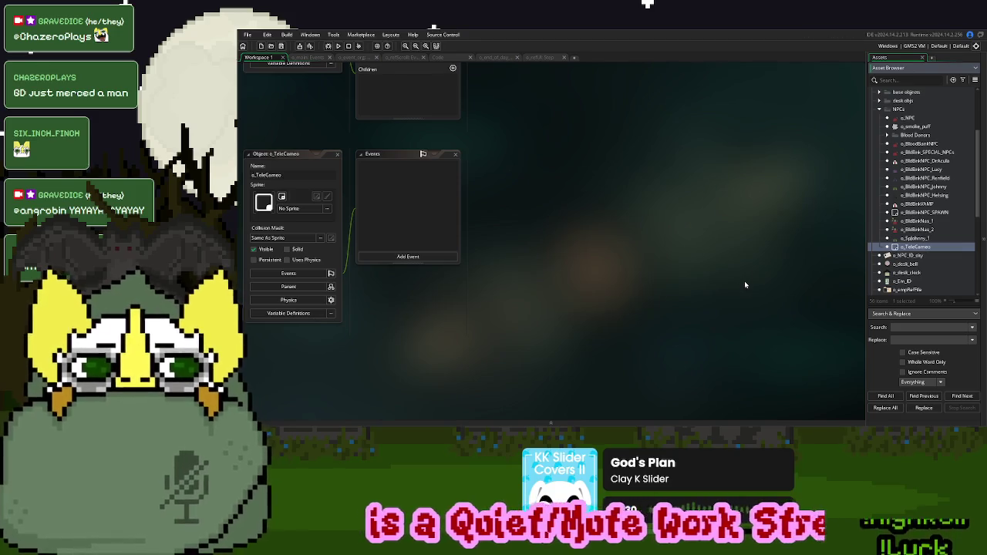
Assign the s_npc_full_stack sprite to o_TeleCameo
{"action": "scroll", "coordinate": [919, 230], "scroll_direction": "up", "scroll_amount": 1}
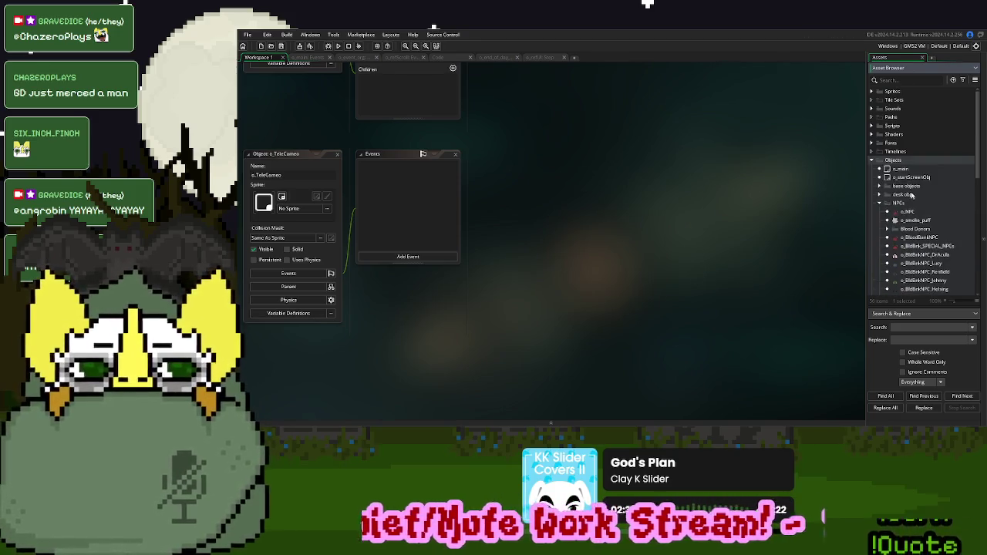
{"action": "left_click", "coordinate": [870, 91]}
{"action": "left_click", "coordinate": [880, 126]}
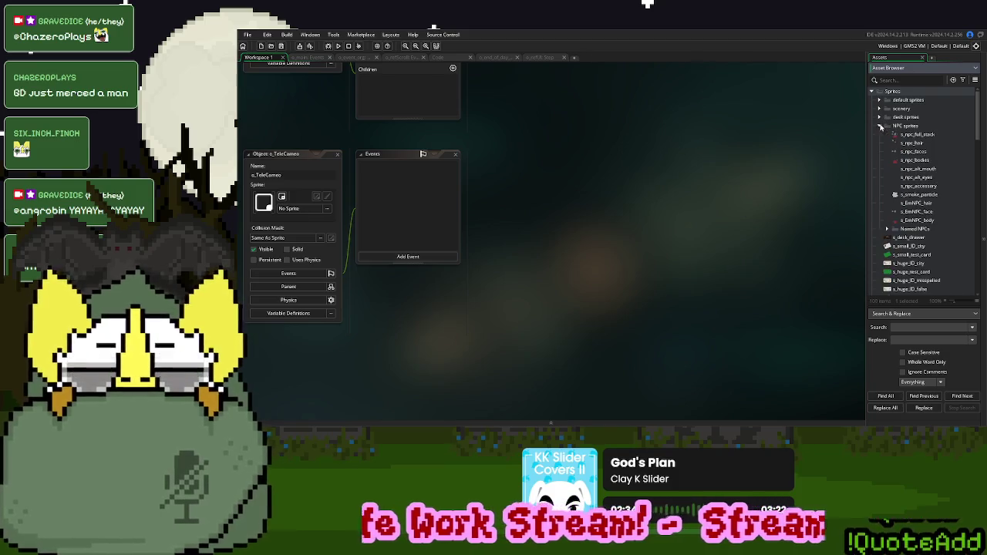
{"action": "mouse_move", "coordinate": [918, 135]}
{"action": "left_mouse_down"}
{"action": "mouse_move", "coordinate": [365, 179]}
{"action": "mouse_move", "coordinate": [300, 204]}
{"action": "left_mouse_up"}
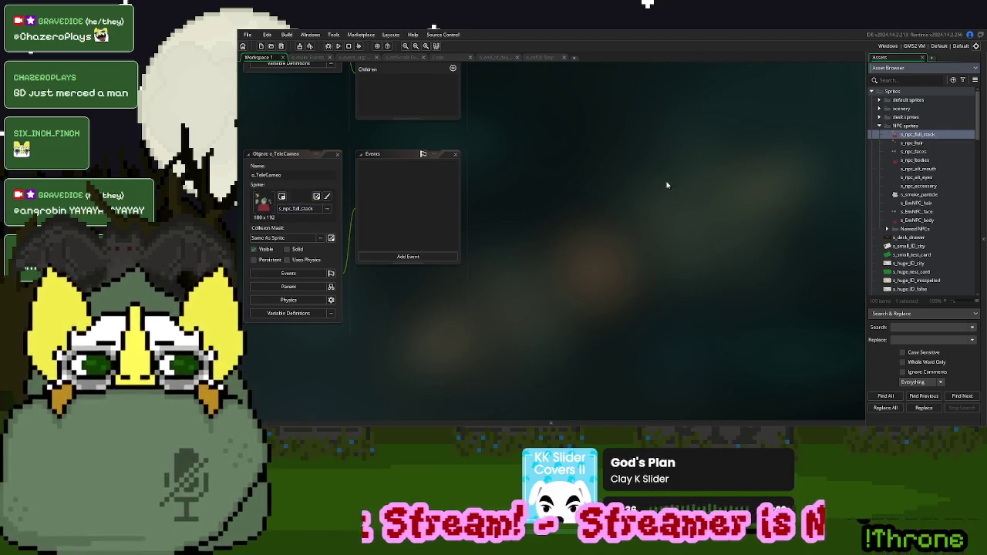
{"action": "left_click", "coordinate": [880, 127]}
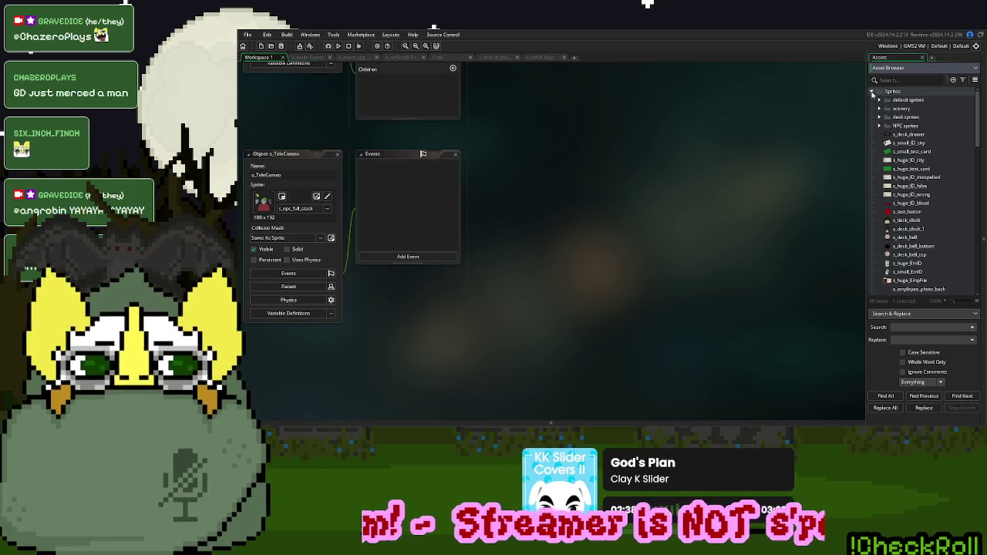
{"action": "left_click", "coordinate": [872, 91]}
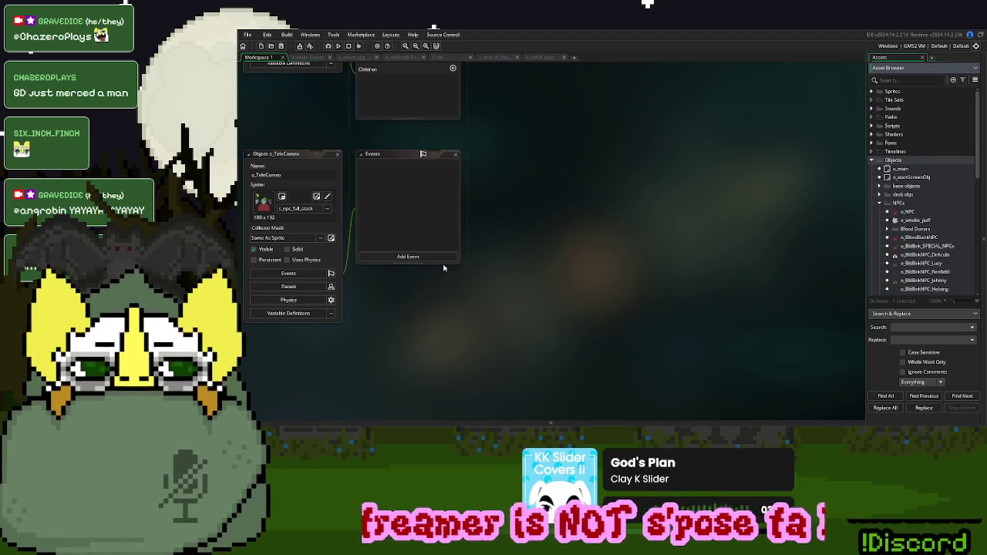
Make o_BldBnk_SPECIAL_NPCs the parent of o_TeleCameo
{"action": "left_click", "coordinate": [288, 286]}
{"action": "scroll", "coordinate": [928, 221], "scroll_direction": "down", "scroll_amount": 1}
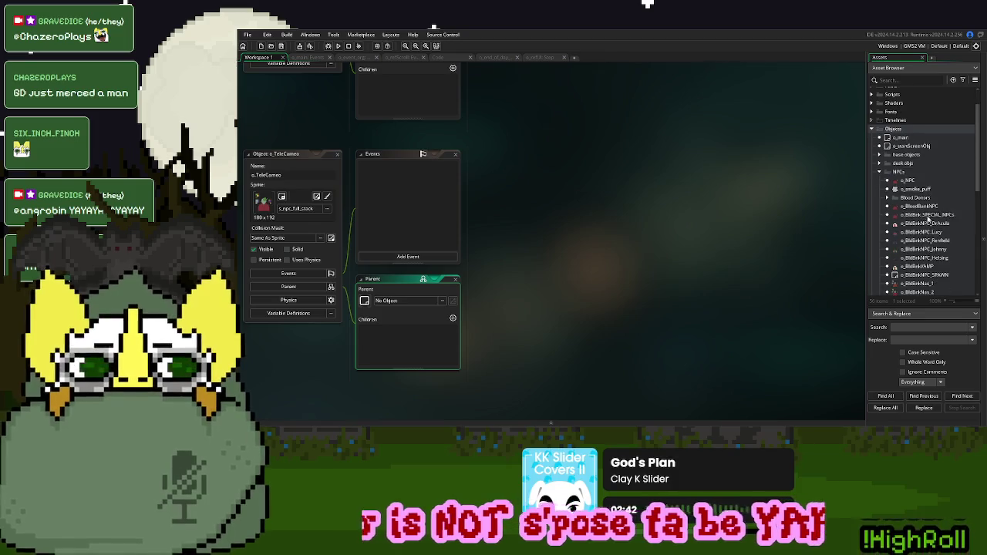
{"action": "left_click", "coordinate": [911, 181]}
{"action": "mouse_move", "coordinate": [923, 217]}
{"action": "left_mouse_down"}
{"action": "mouse_move", "coordinate": [428, 284]}
{"action": "mouse_move", "coordinate": [394, 308]}
{"action": "left_mouse_up"}
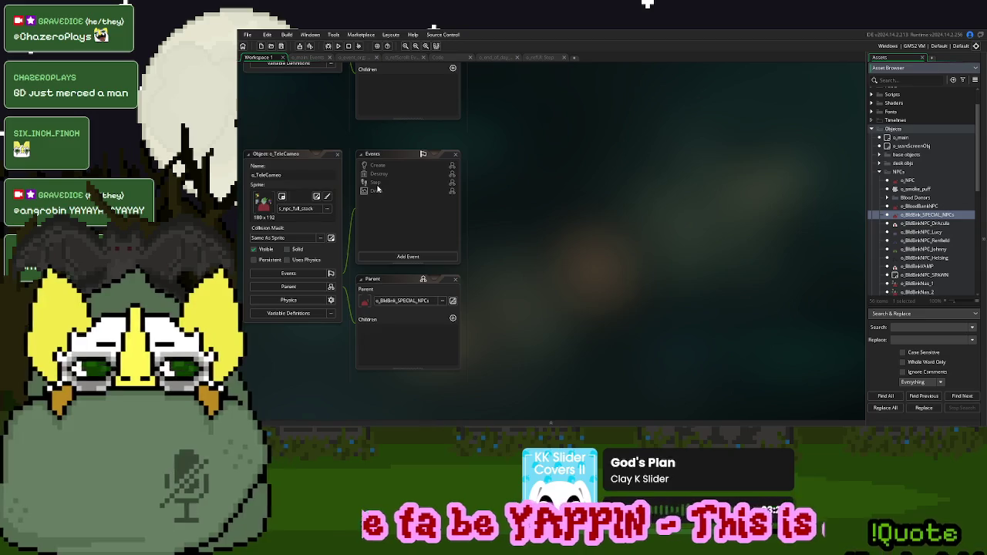
{"action": "right_click", "coordinate": [378, 183]}
Give o_TeleCameo its own Step event and delete the inherit-parent comment line
{"action": "left_click", "coordinate": [397, 195]}
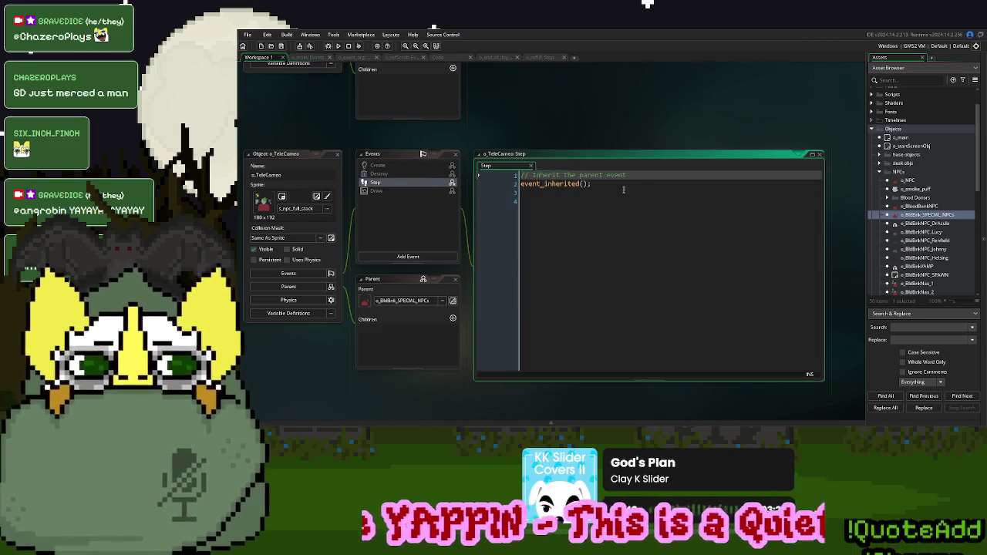
{"action": "left_click_drag", "start_coordinate": [640, 175], "coordinate": [488, 174]}
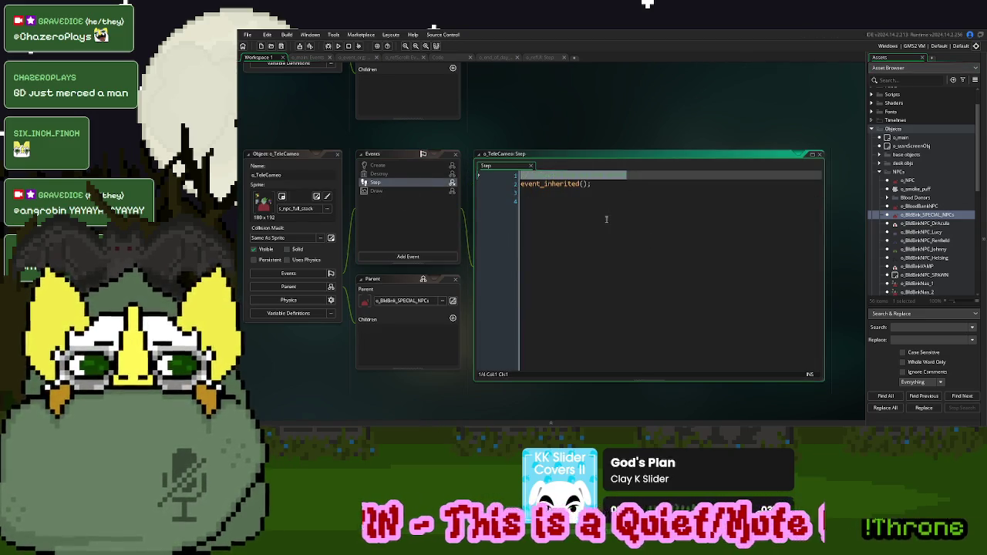
{"action": "key", "text": "Delete"}
{"action": "key", "text": "Delete"}
Copy all of o_BldBnkNas_2's Step event code, then reopen o_TeleCameo's Step event
{"action": "scroll", "coordinate": [929, 259], "scroll_direction": "down", "scroll_amount": 3}
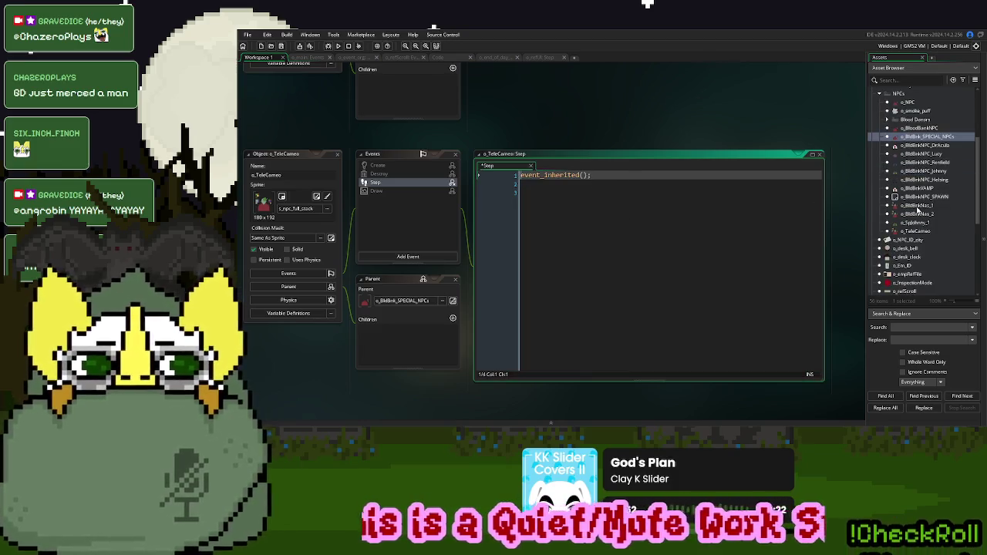
{"action": "double_click", "coordinate": [938, 206]}
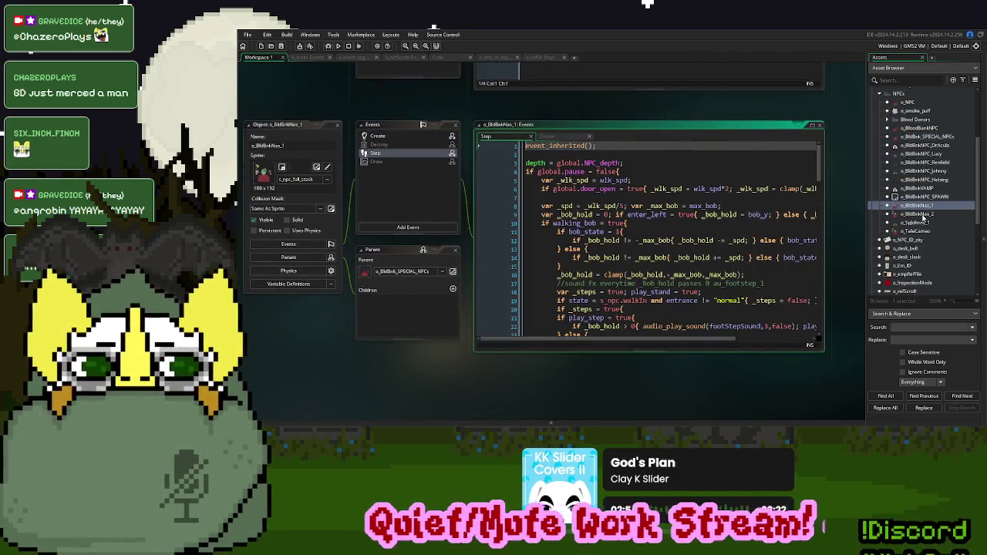
{"action": "double_click", "coordinate": [922, 216]}
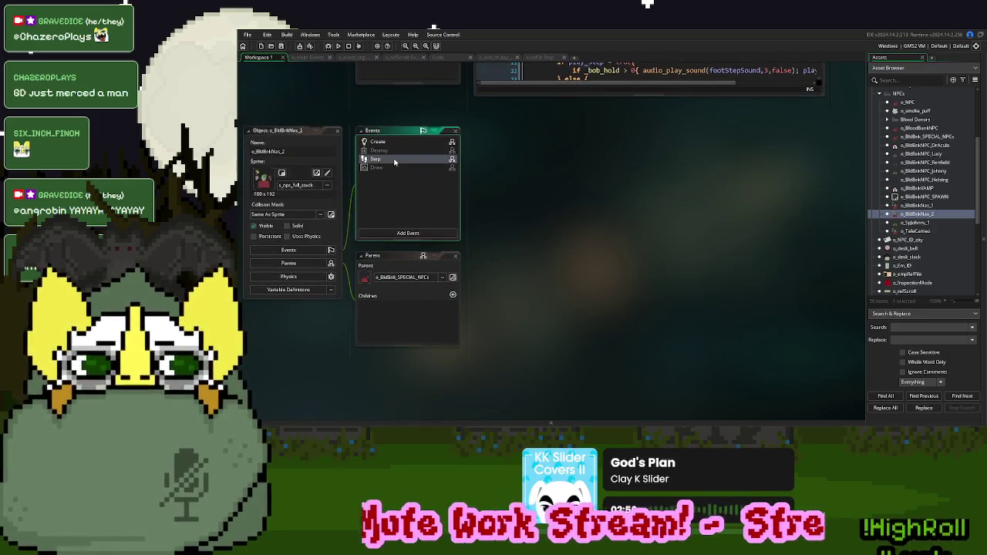
{"action": "left_click", "coordinate": [394, 162]}
{"action": "scroll", "coordinate": [606, 229], "scroll_direction": "down", "scroll_amount": 10}
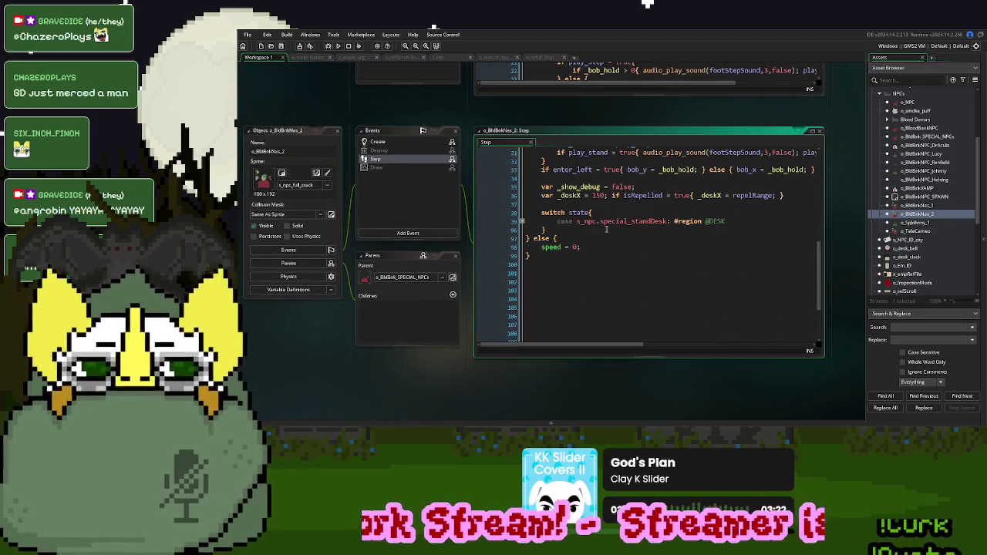
{"action": "mouse_move", "coordinate": [543, 255]}
{"action": "left_mouse_down"}
{"action": "mouse_move", "coordinate": [529, 147]}
{"action": "mouse_move", "coordinate": [527, 175]}
{"action": "left_mouse_up"}
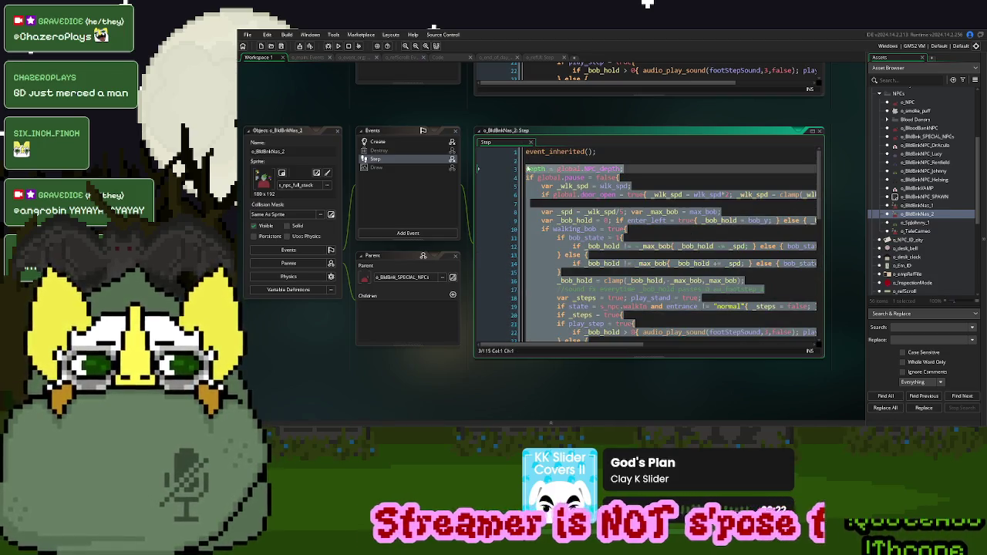
{"action": "scroll", "coordinate": [530, 116], "scroll_direction": "down", "scroll_amount": 5}
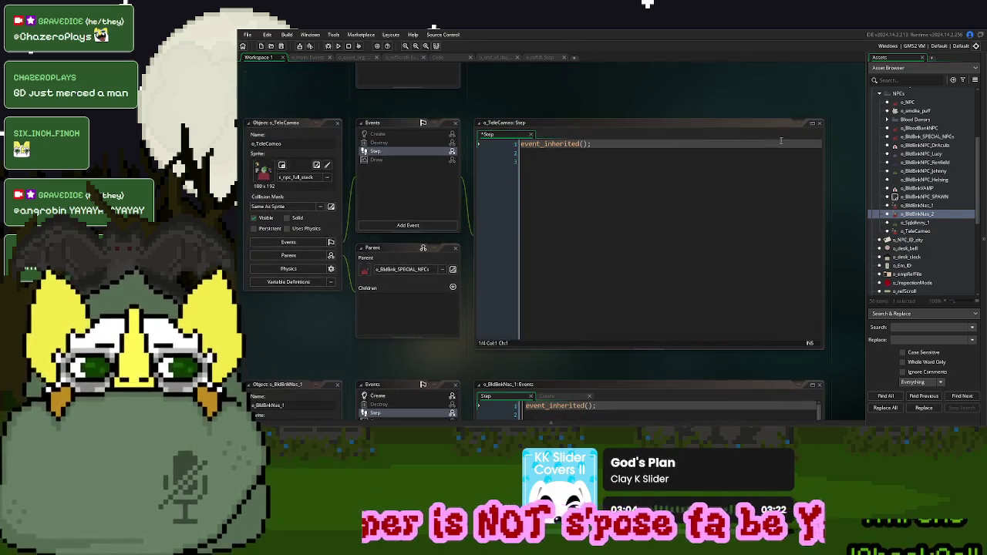
{"action": "left_click", "coordinate": [812, 123]}
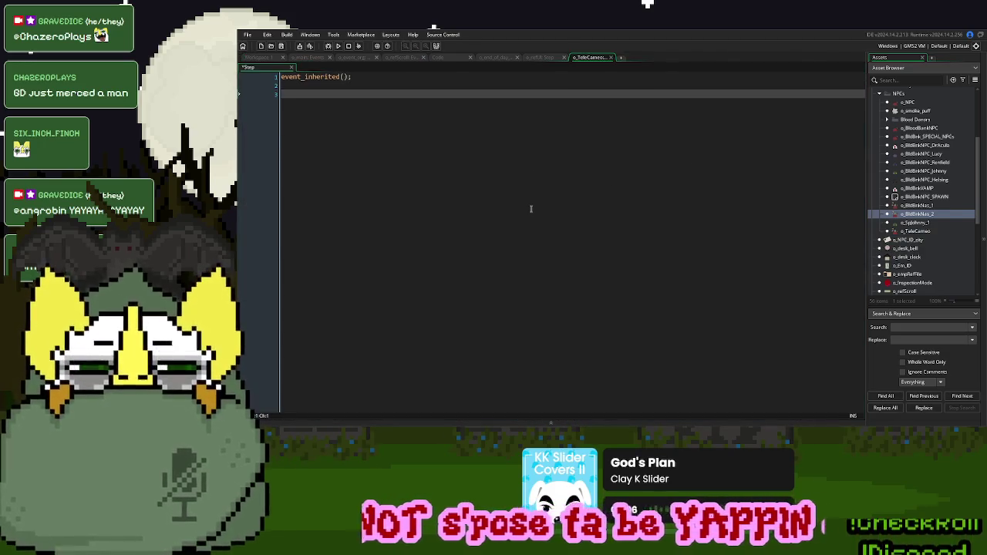
Paste the copied Step code and delete its case 1 question-answer block
{"action": "key", "text": "ctrl+v"}
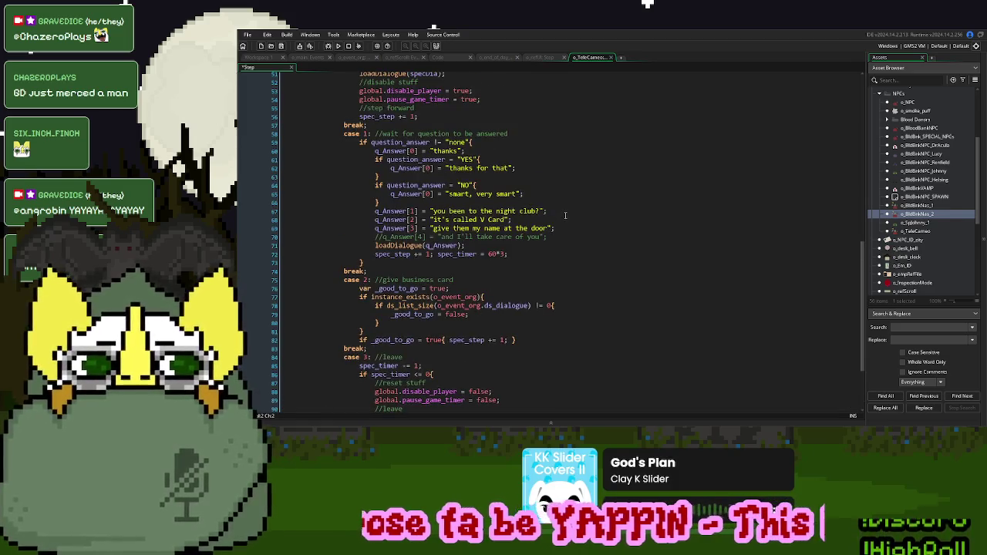
{"action": "scroll", "coordinate": [566, 215], "scroll_direction": "up", "scroll_amount": 5}
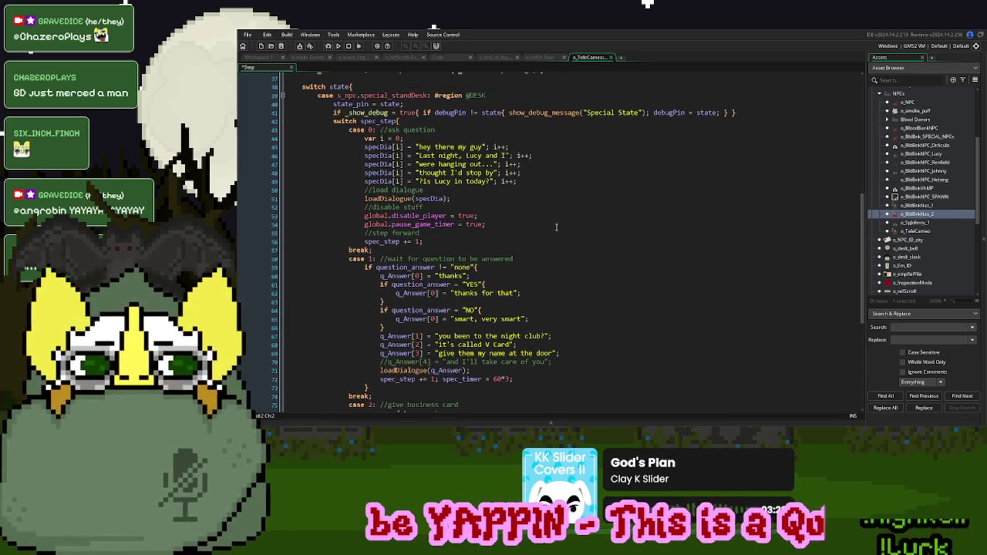
{"action": "scroll", "coordinate": [555, 227], "scroll_direction": "down", "scroll_amount": 2}
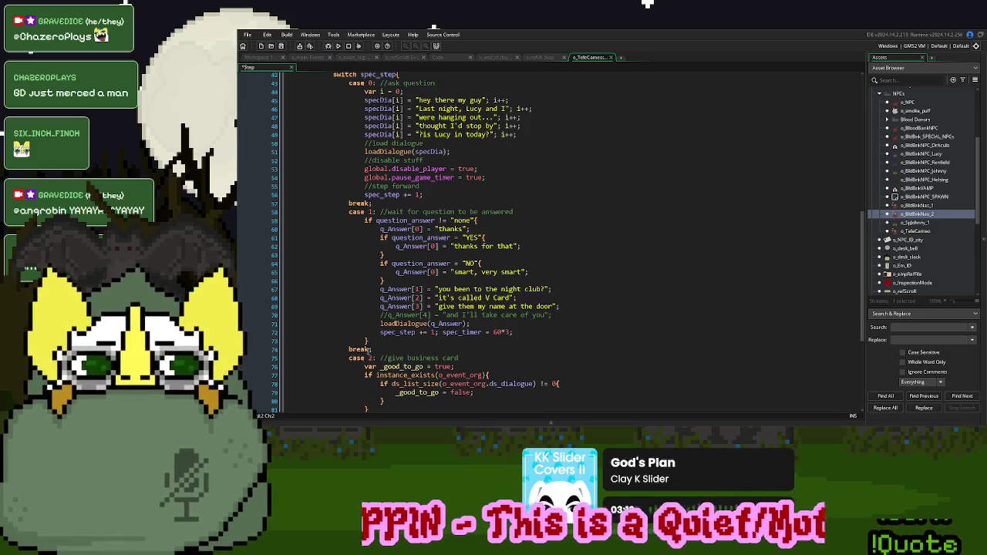
{"action": "left_click_drag", "start_coordinate": [375, 349], "coordinate": [385, 203]}
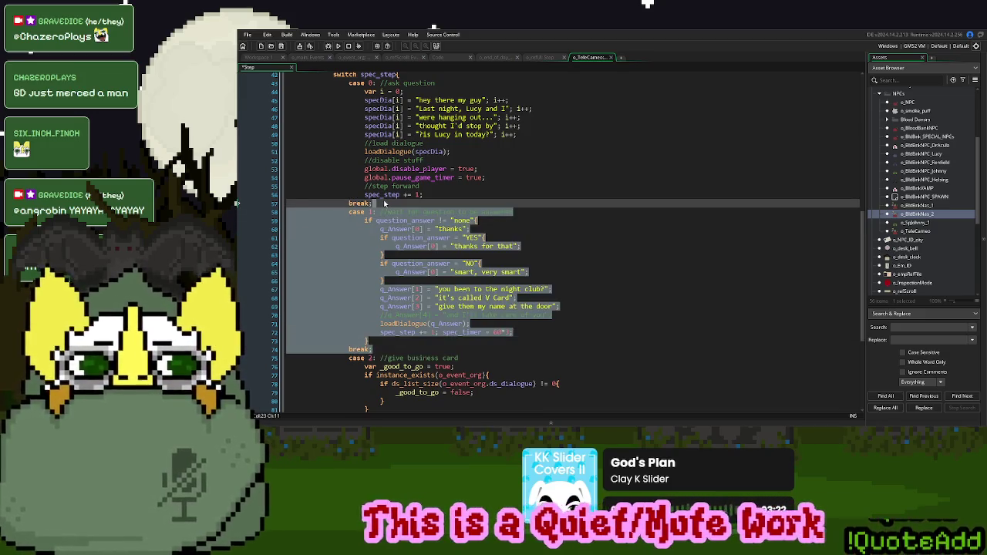
{"action": "key", "text": "Delete"}
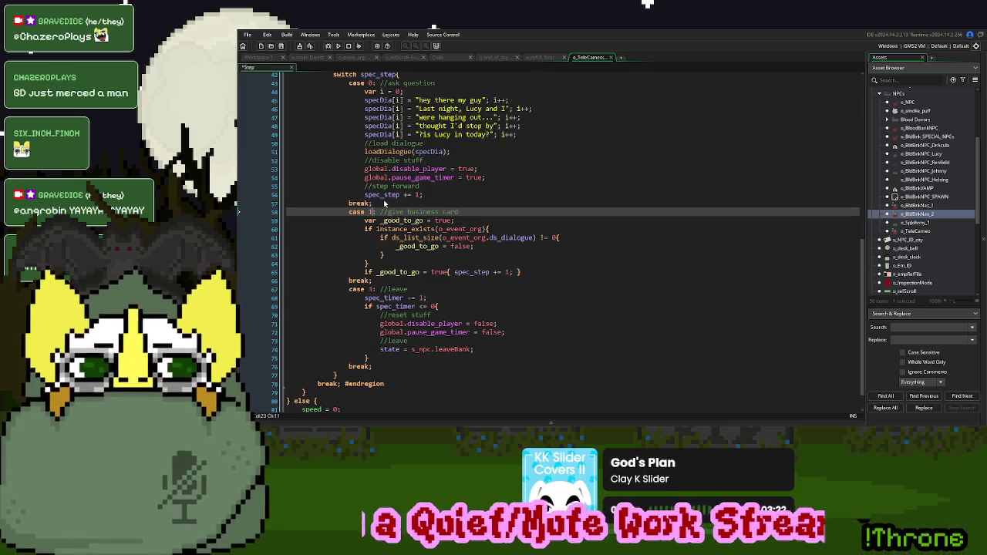
{"action": "key", "text": "Down"}
{"action": "key", "text": "Down"}
{"action": "key", "text": "Down"}
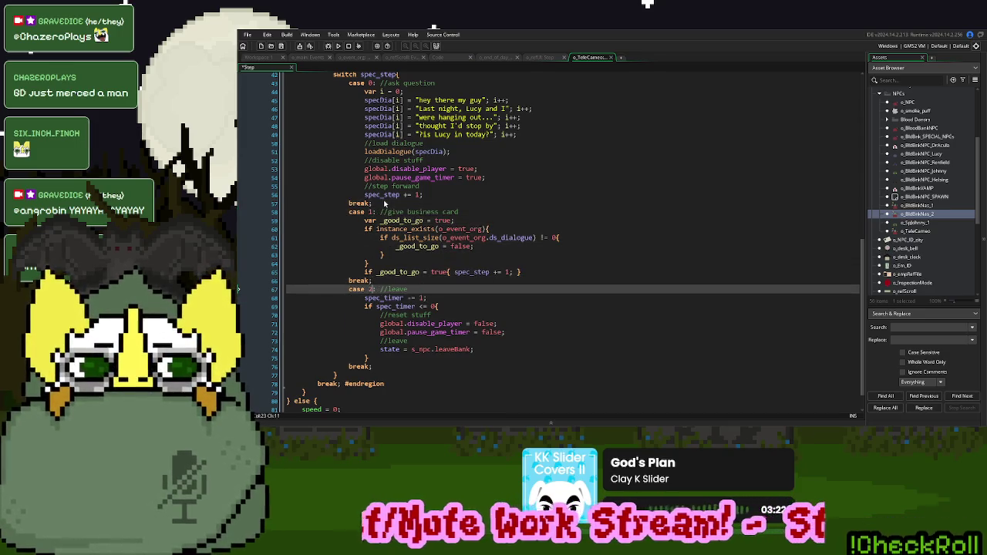
{"action": "scroll", "coordinate": [385, 203], "scroll_direction": "up", "scroll_amount": 3}
Rewrite the first two dialogue lines as 'hey, this is an encounter that is unfinished' and 'let me in or not, it's fine'
{"action": "left_click_drag", "start_coordinate": [488, 163], "coordinate": [418, 165]}
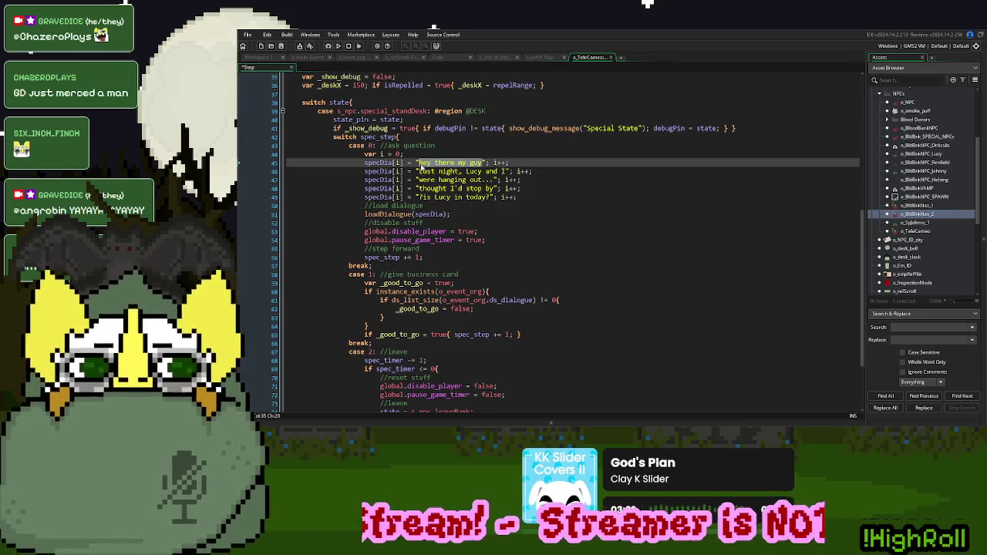
{"action": "type", "text": "hey, this is e"}
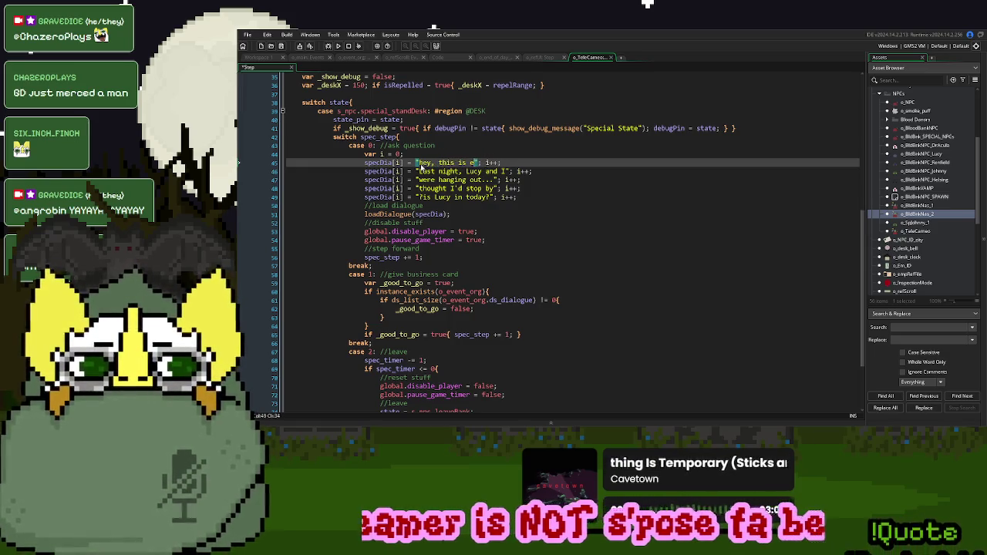
{"action": "key", "text": "BackSpace"}
{"action": "type", "text": "an encounter that is unfinished"}
{"action": "left_click_drag", "start_coordinate": [507, 171], "coordinate": [419, 171]}
{"action": "type", "text": "let me in o"}
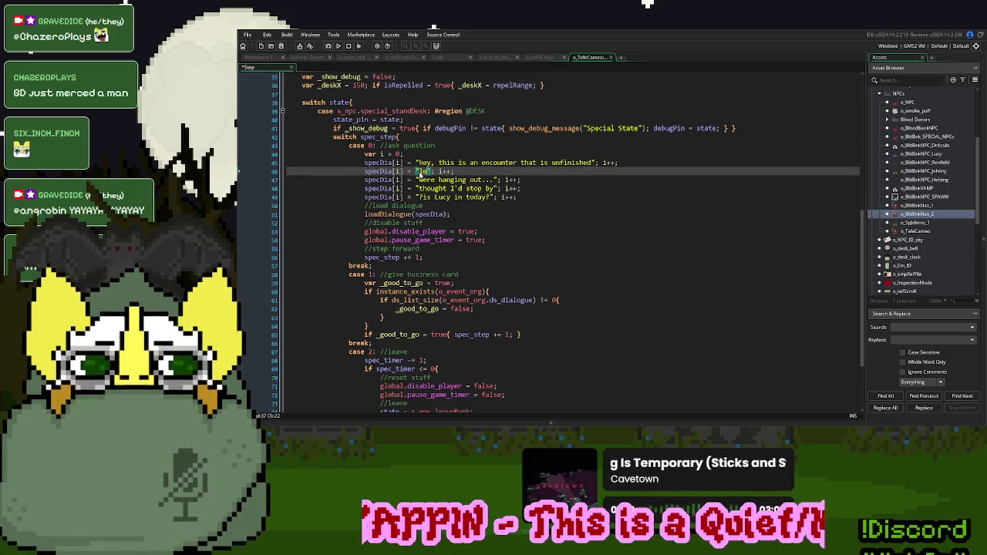
{"action": "type", "text": "r not, it's fine"}
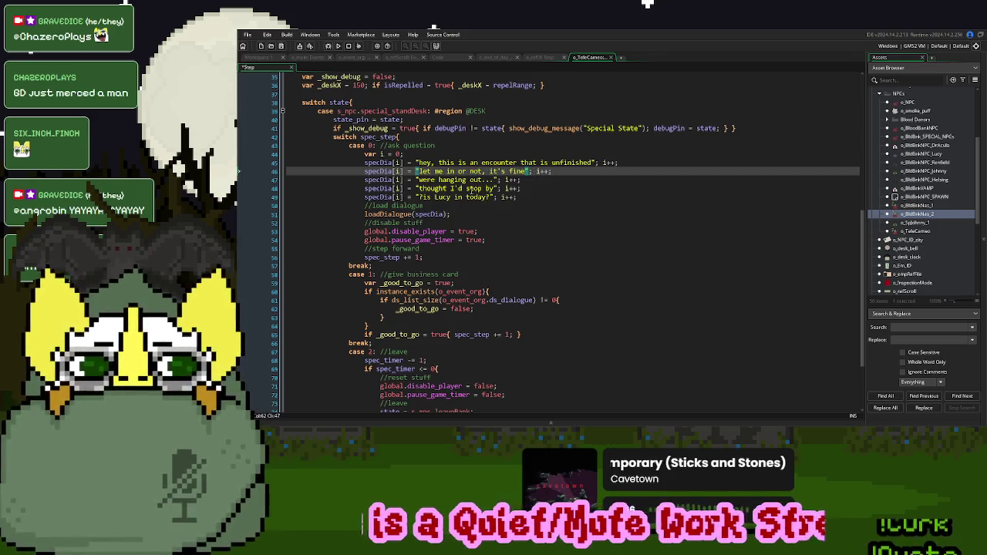
Delete the remaining three dialogue lines
{"action": "left_click_drag", "start_coordinate": [541, 198], "coordinate": [577, 170]}
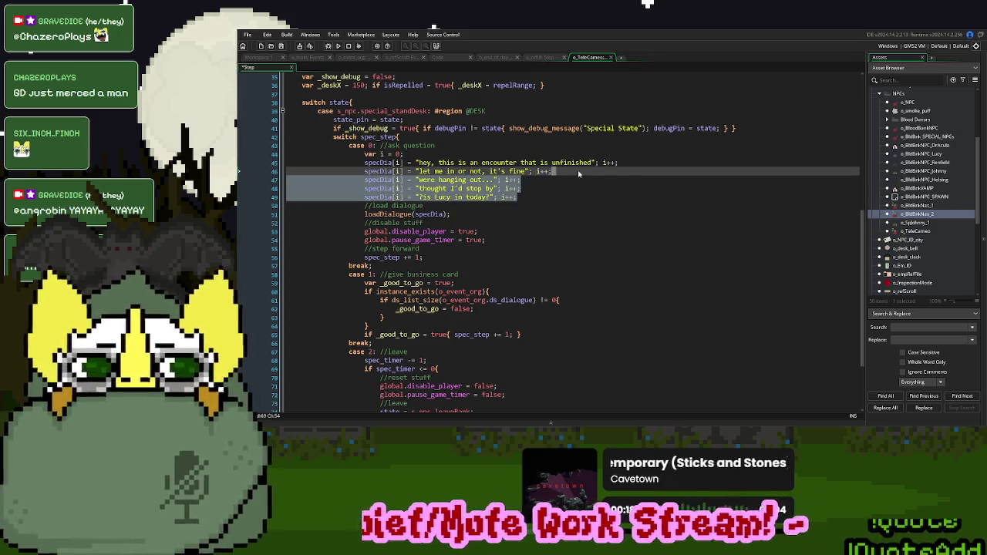
{"action": "key", "text": "BackSpace"}
{"action": "key", "text": "Down"}
{"action": "key", "text": "Down"}
{"action": "key", "text": "Down"}
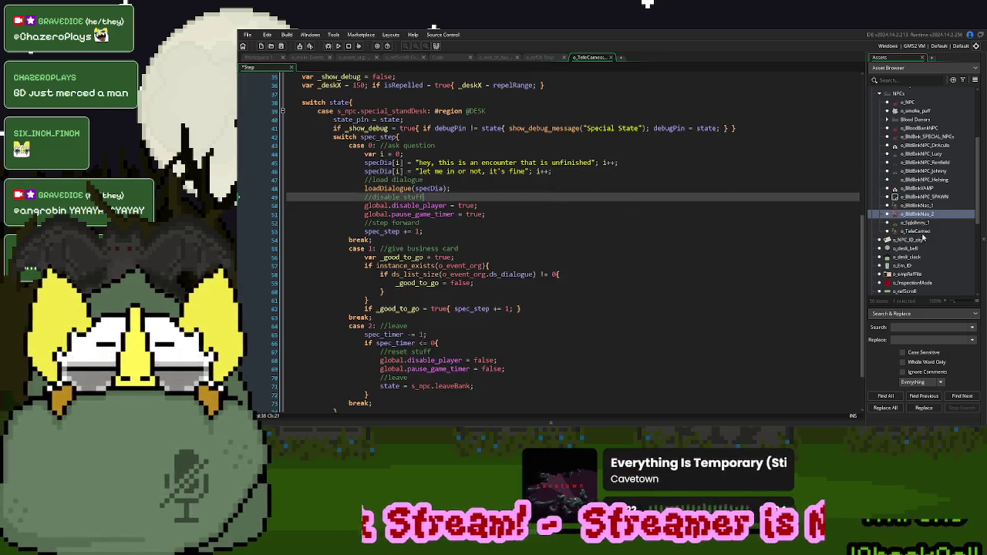
{"action": "double_click", "coordinate": [920, 231]}
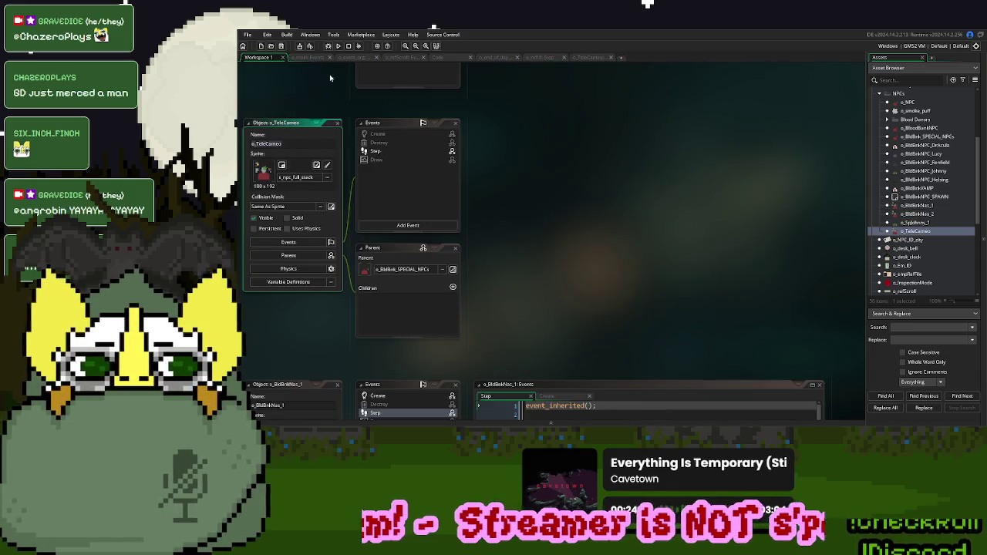
Set actorObj = o_TeleCameo in the empty cameo case of the story spawner script
{"action": "left_click", "coordinate": [445, 59]}
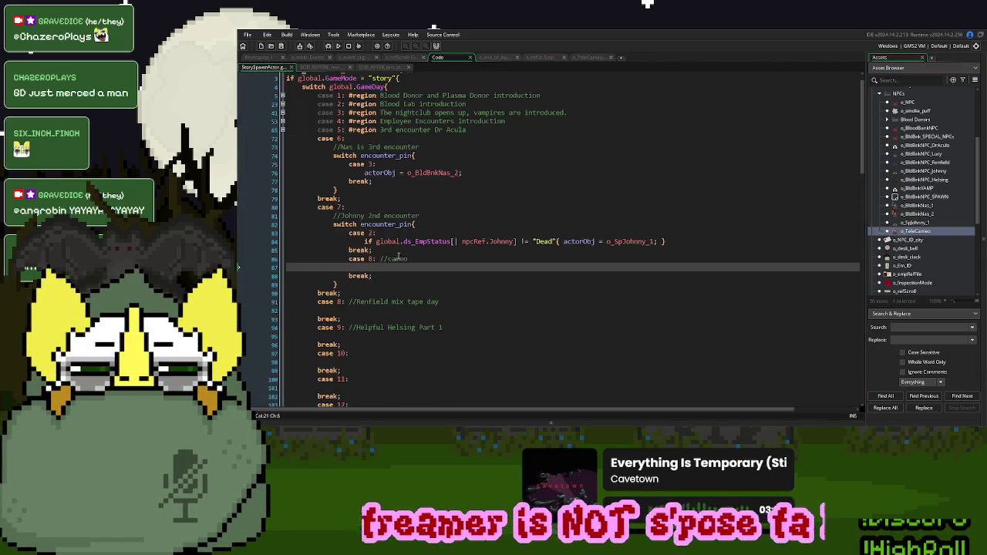
{"action": "type", "text": "o_TeleCameo"}
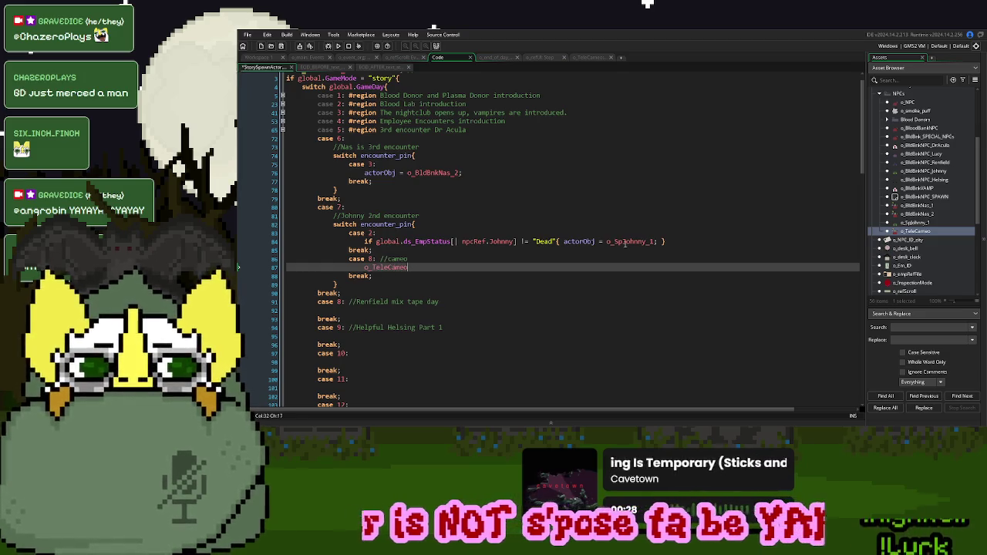
{"action": "double_click", "coordinate": [579, 241]}
{"action": "key", "text": "ctrl+c"}
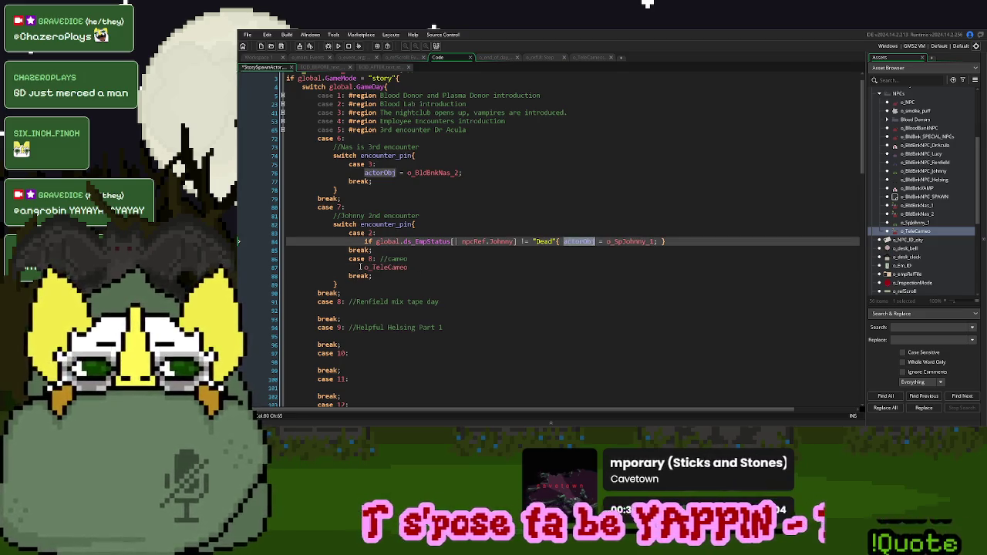
{"action": "left_click", "coordinate": [360, 266]}
{"action": "key", "text": "ctrl+v"}
{"action": "type", "text": "="}
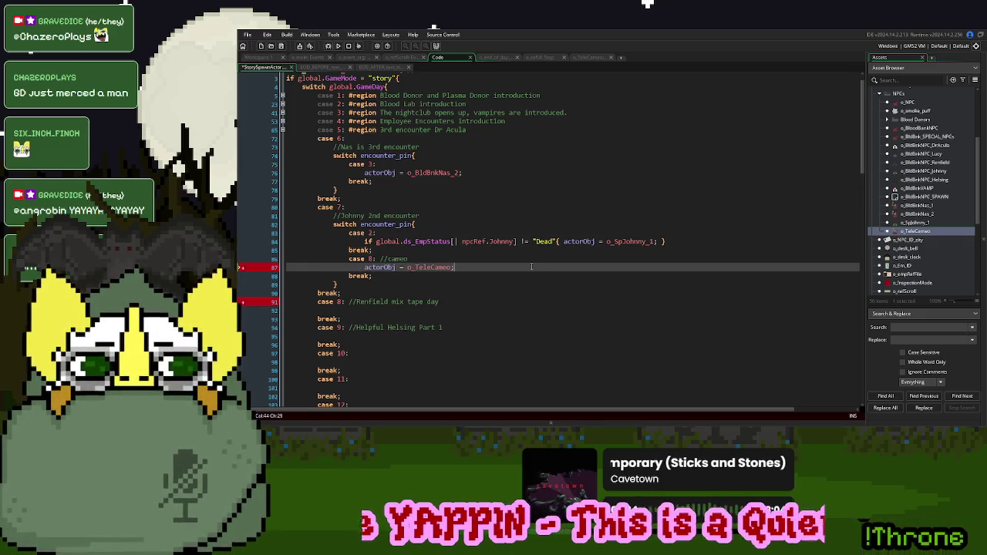
{"action": "scroll", "coordinate": [379, 257], "scroll_direction": "down", "scroll_amount": 3}
{"action": "scroll", "coordinate": [362, 232], "scroll_direction": "up", "scroll_amount": 2}
Edit case 6's Nas encounter comment and close its region with endregion after the break
{"action": "left_click", "coordinate": [337, 132]}
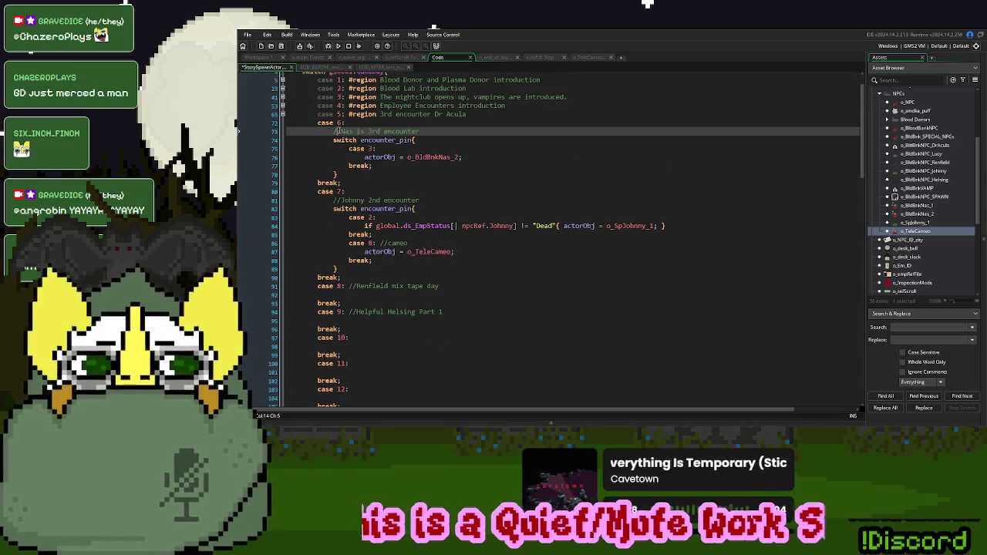
{"action": "left_click_drag", "start_coordinate": [344, 131], "coordinate": [348, 124]}
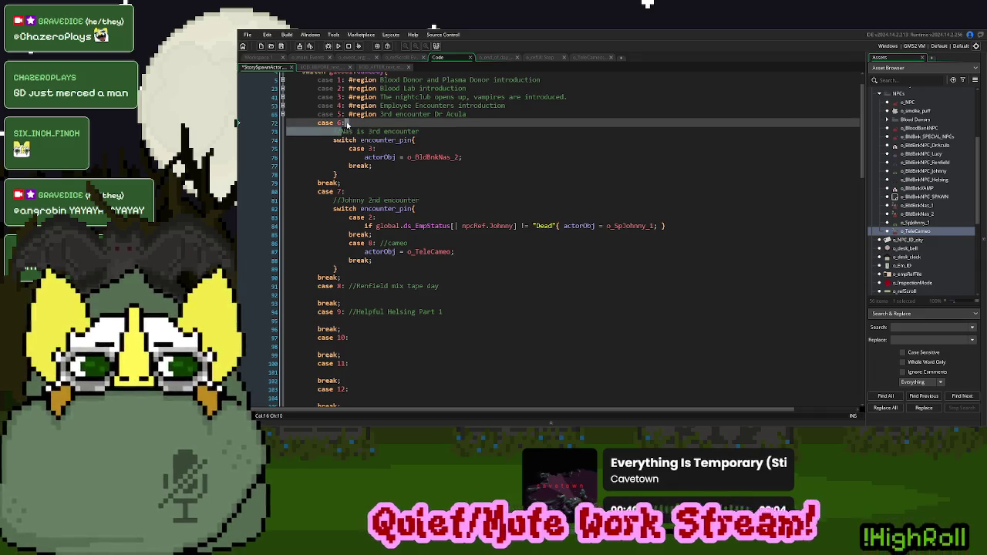
{"action": "type", "text": " //Nas is 3rd encounter"}
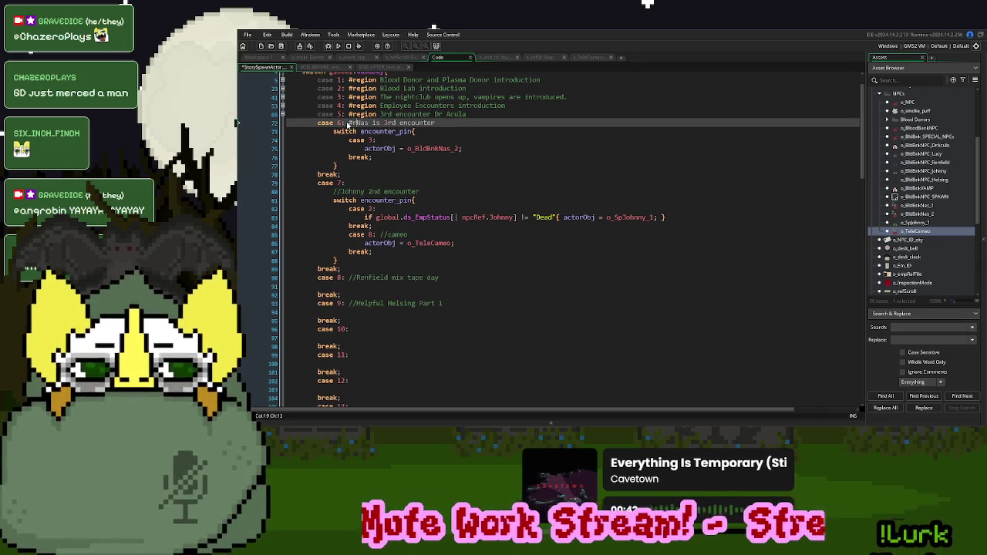
{"action": "type", "text": "on"}
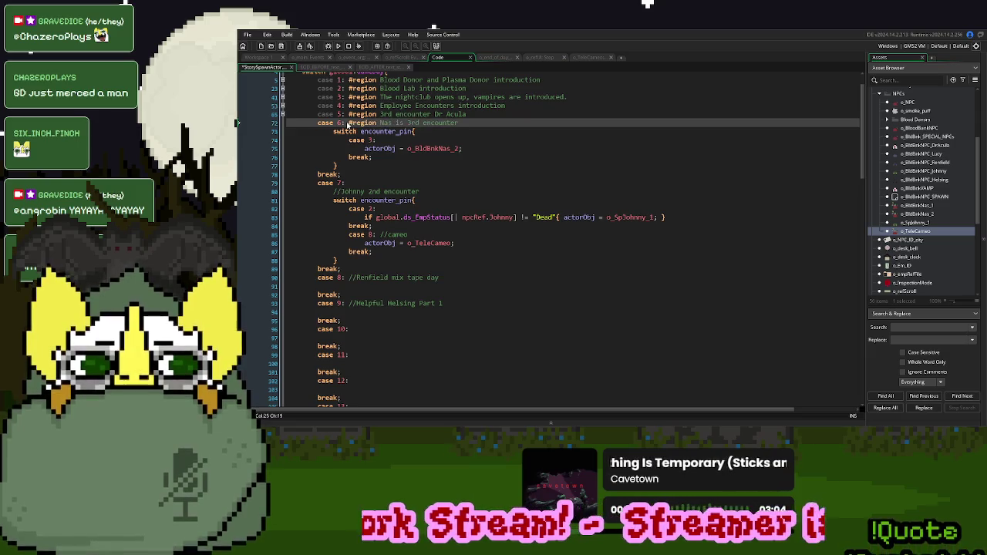
{"action": "left_click", "coordinate": [361, 174]}
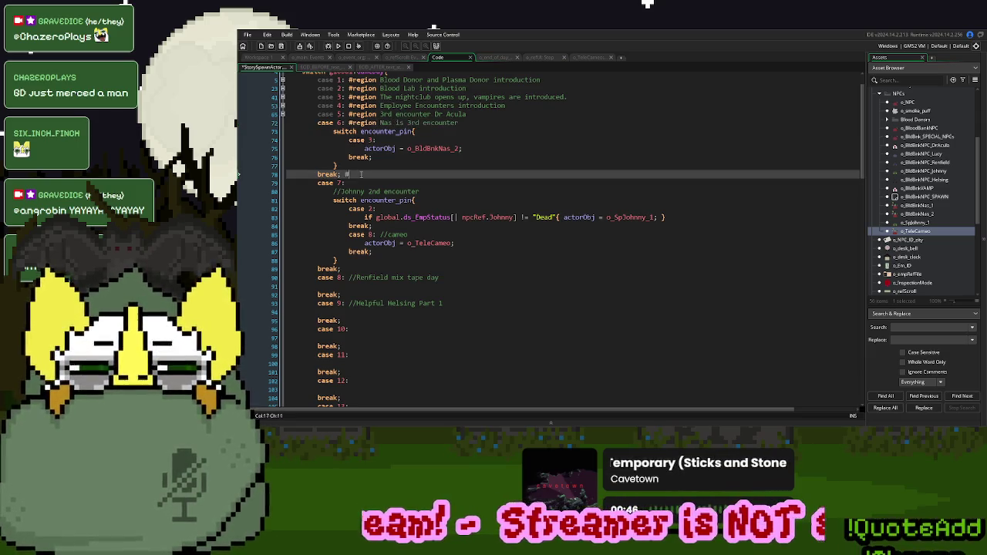
{"action": "type", "text": "endregion"}
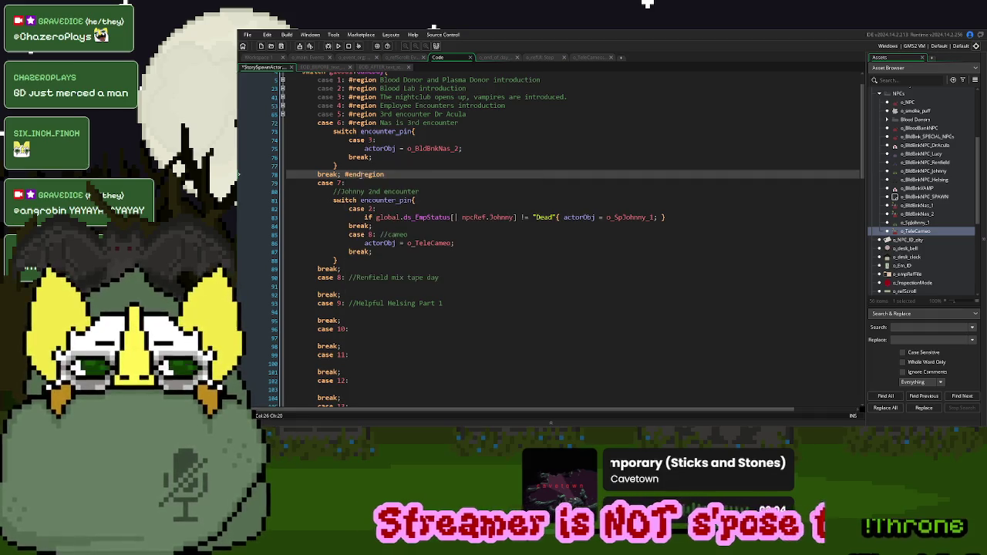
Wrap case 7's Johnny encounter in #region/#endregion and fold the case 6 and 7 regions
{"action": "left_click", "coordinate": [434, 192]}
{"action": "type", "text": "& CAMEO DAY"}
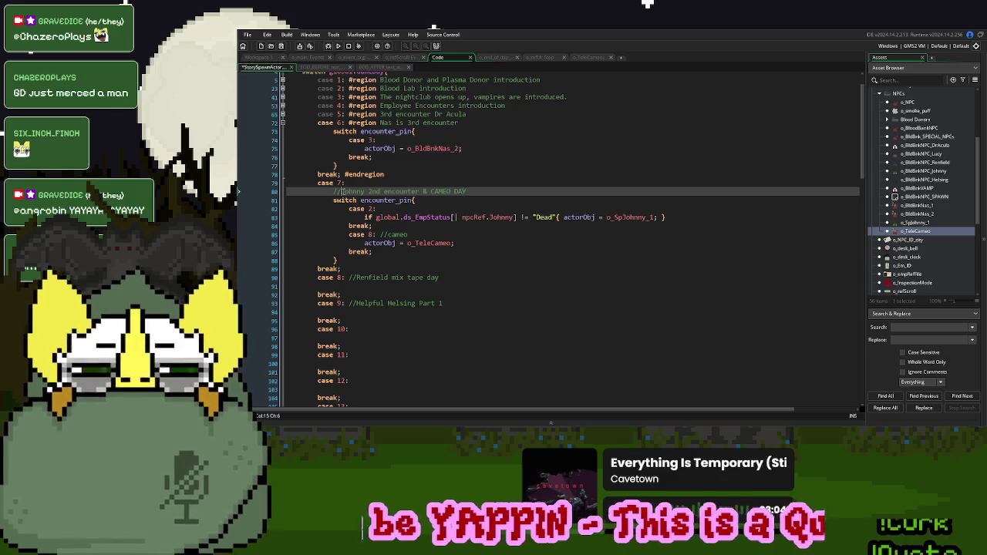
{"action": "left_click_drag", "start_coordinate": [343, 191], "coordinate": [348, 185]}
{"action": "type", "text": "#region Johnny 2nd encounter & CAMEO DAY"}
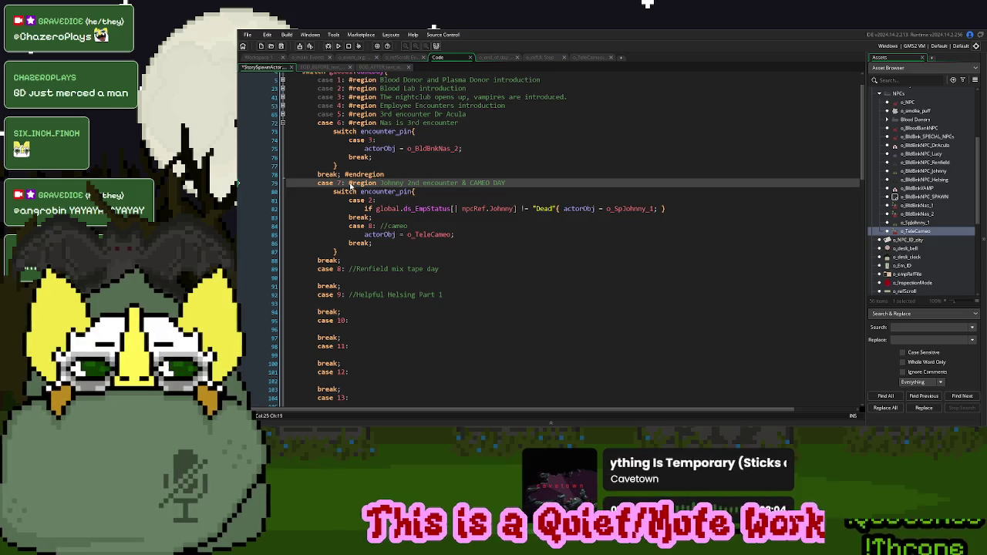
{"action": "left_click", "coordinate": [350, 261]}
{"action": "type", "text": "endregion"}
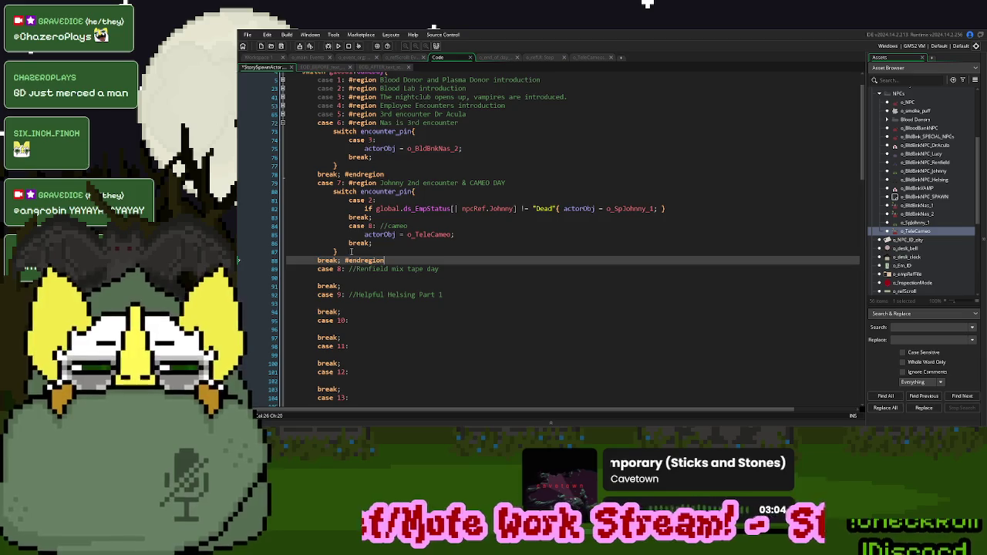
{"action": "left_click", "coordinate": [283, 122]}
{"action": "left_click", "coordinate": [282, 131]}
{"action": "left_click", "coordinate": [410, 149]}
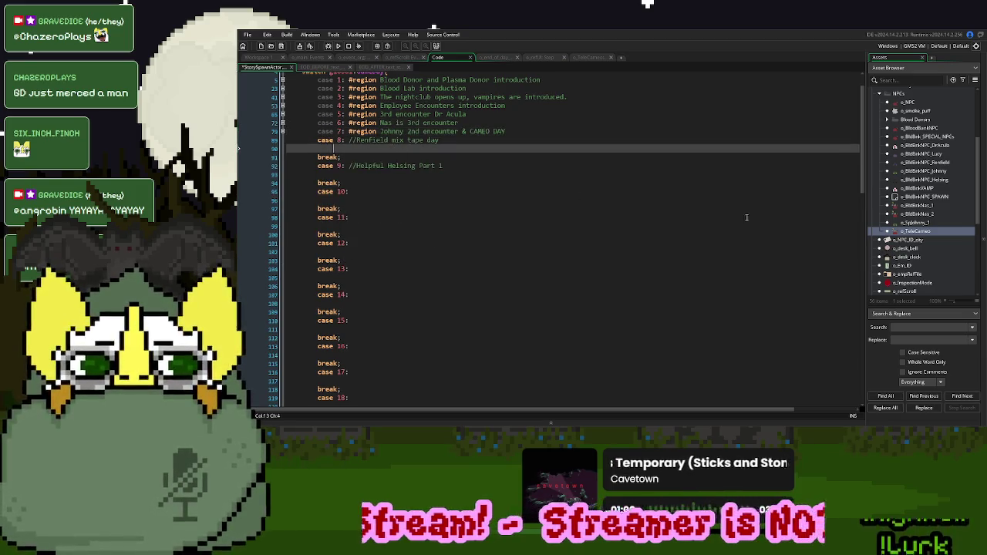
Create a new object in the NPCs folder named o_SpRenfield_1
{"action": "right_click", "coordinate": [916, 233]}
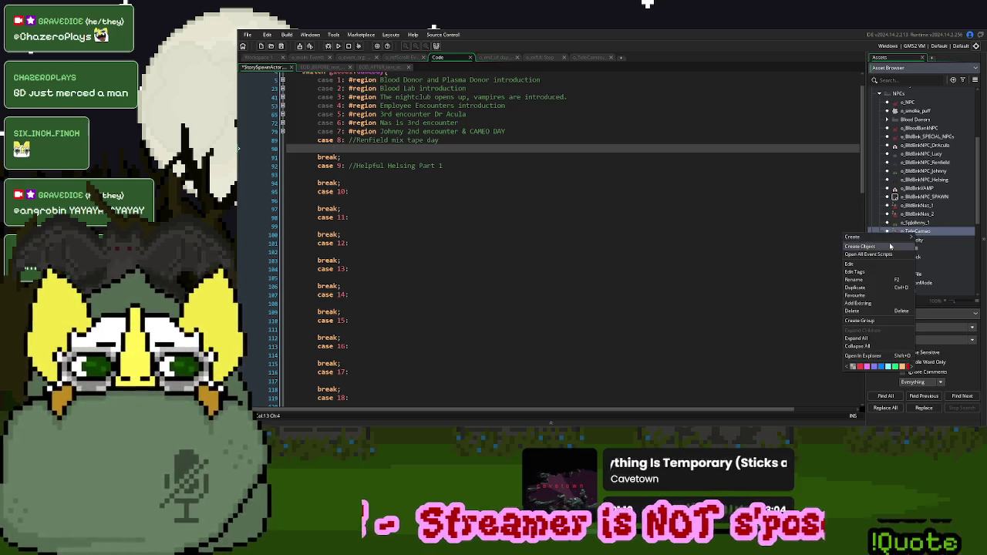
{"action": "left_click", "coordinate": [889, 244]}
{"action": "type", "text": "o_SpRenfield_1"}
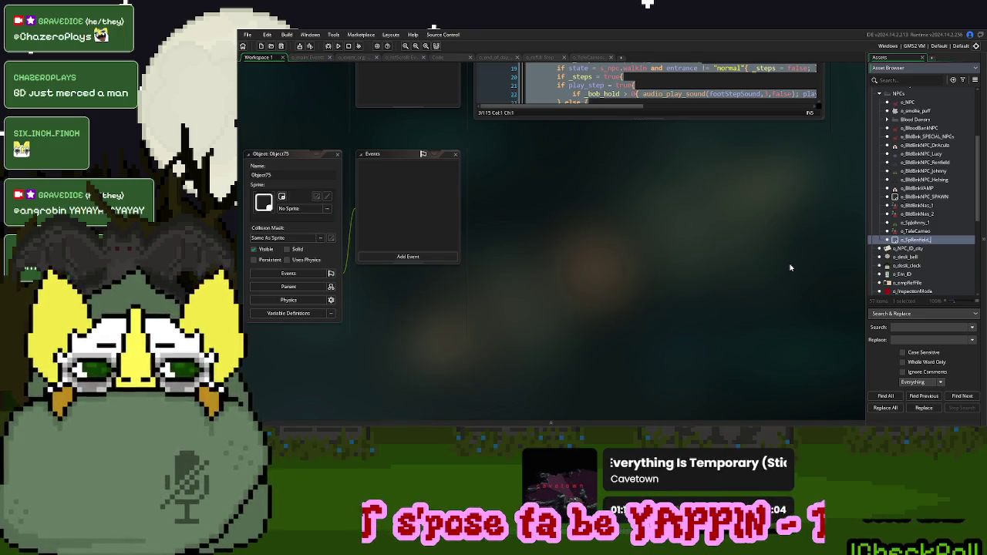
{"action": "key", "text": "Return"}
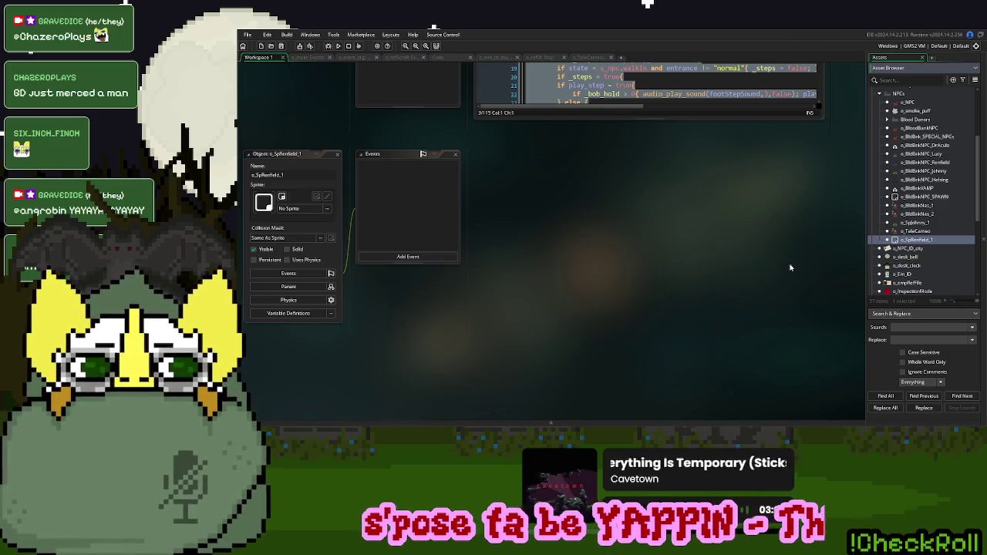
Parent o_SpRenfield_1 to o_BldBnk_SPECIAL_NPCs and open its inherited Create event
{"action": "left_click", "coordinate": [298, 286]}
{"action": "double_click", "coordinate": [914, 223]}
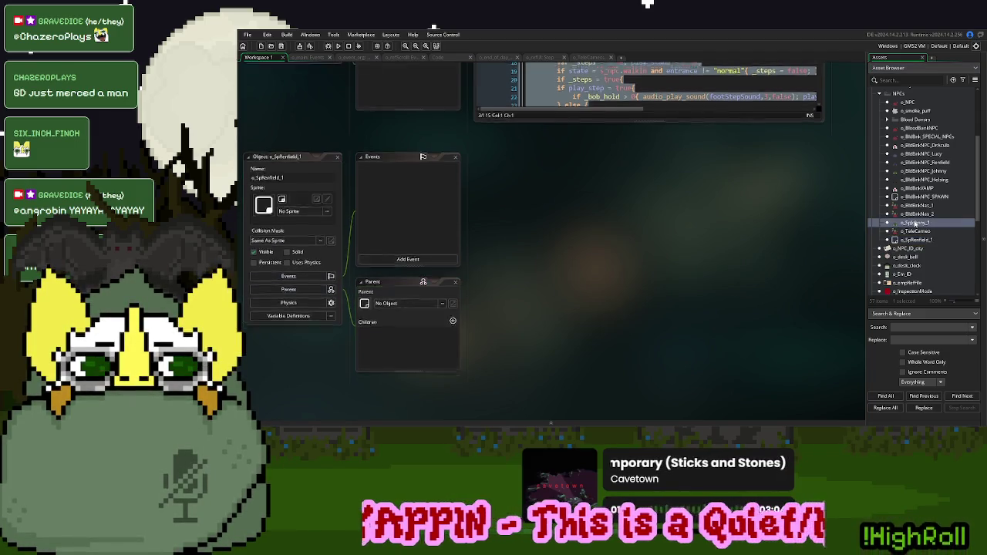
{"action": "double_click", "coordinate": [918, 239]}
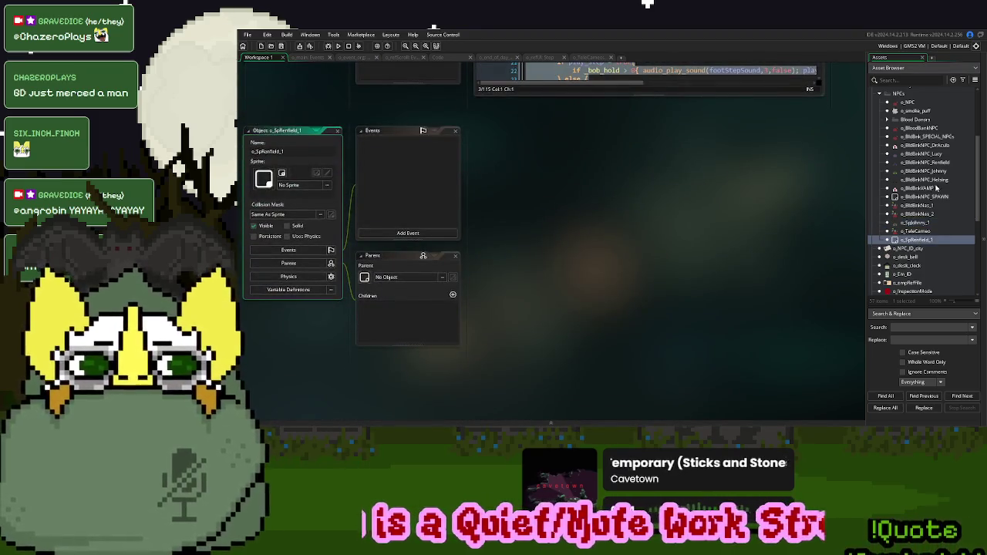
{"action": "left_click_drag", "start_coordinate": [925, 136], "coordinate": [417, 277]}
{"action": "scroll", "coordinate": [769, 288], "scroll_direction": "up", "scroll_amount": 5}
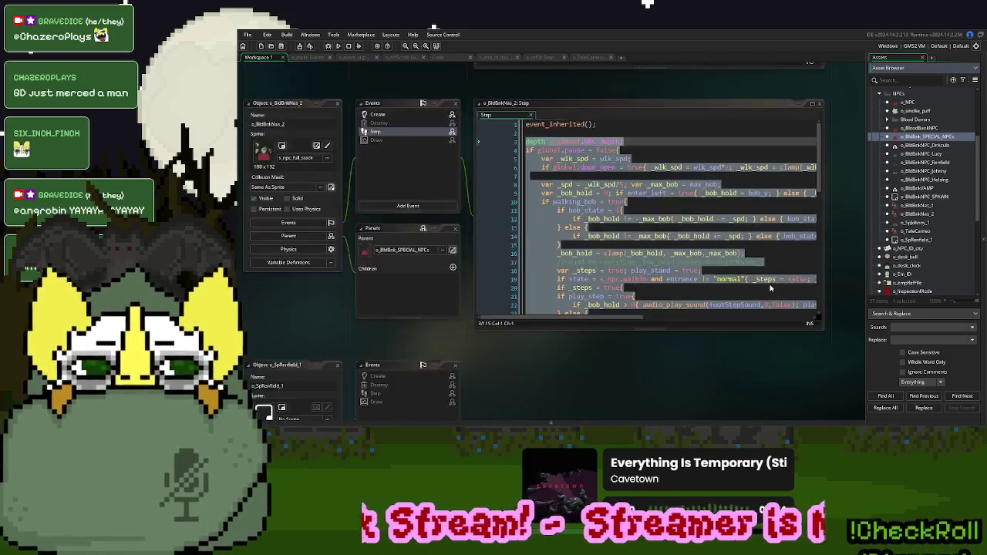
{"action": "scroll", "coordinate": [770, 289], "scroll_direction": "down", "scroll_amount": 5}
{"action": "double_click", "coordinate": [375, 142]}
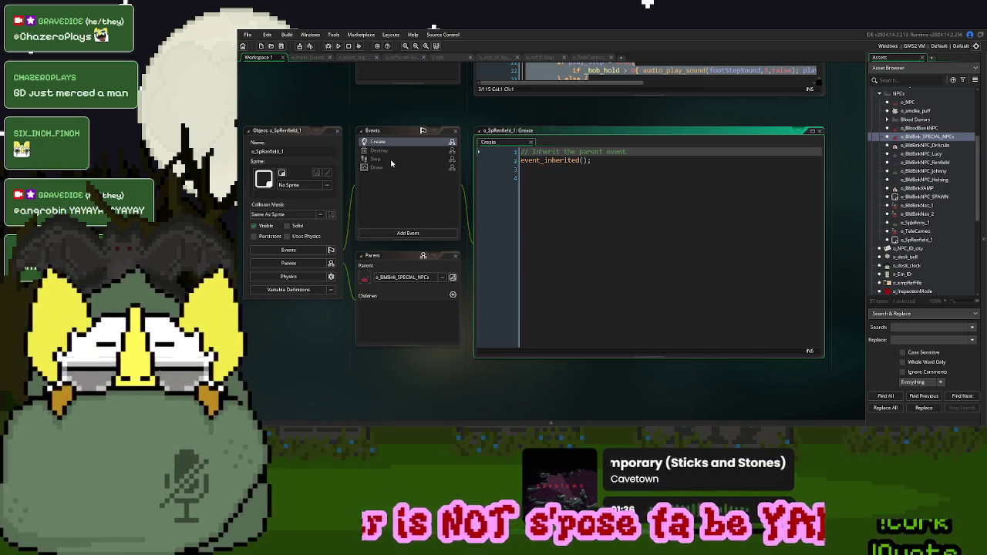
Review the parent object's inherited Step, Draw and Create event code
{"action": "right_click", "coordinate": [386, 159]}
{"action": "left_click", "coordinate": [399, 170]}
{"action": "right_click", "coordinate": [385, 169]}
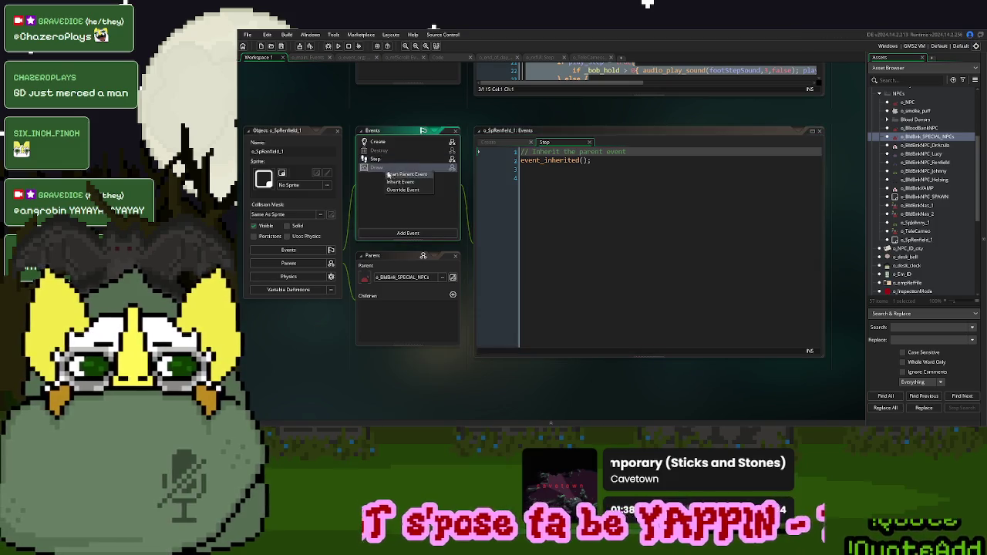
{"action": "left_click", "coordinate": [402, 173]}
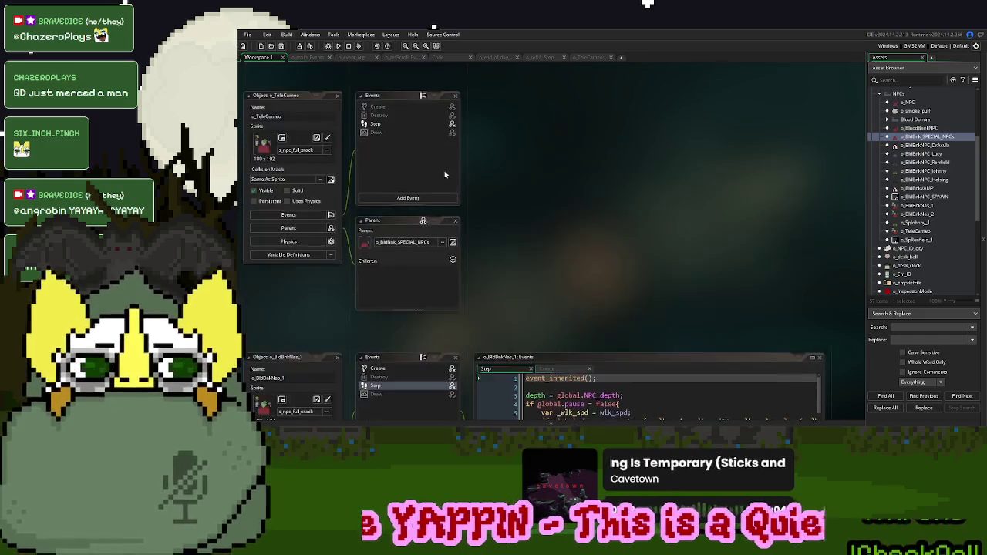
{"action": "scroll", "coordinate": [524, 216], "scroll_direction": "up", "scroll_amount": 3}
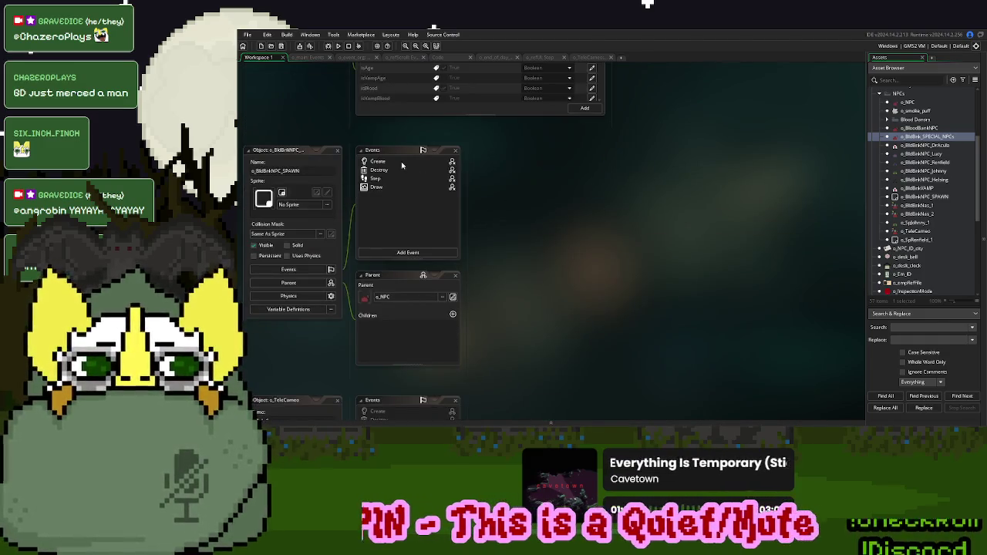
{"action": "left_click", "coordinate": [402, 163]}
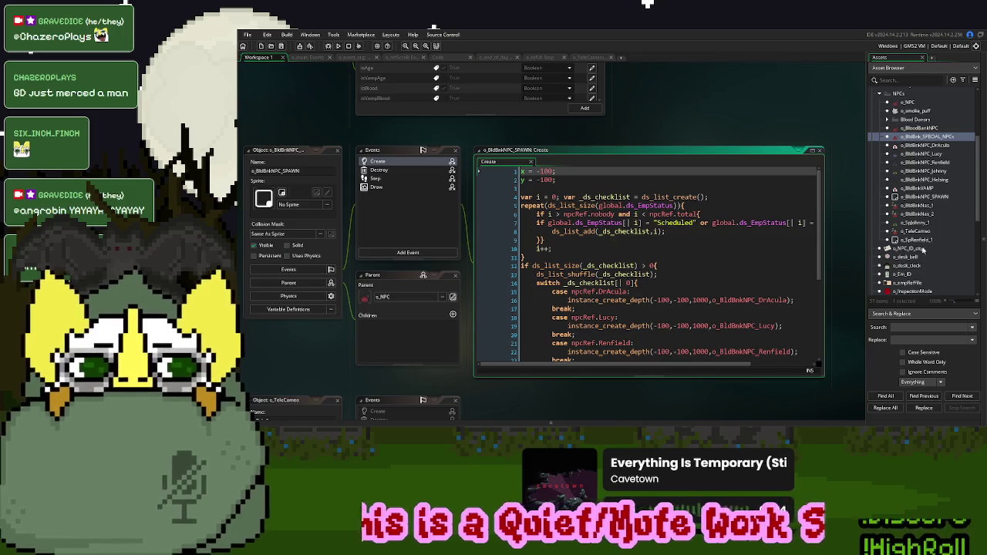
Inspect o_SpJohnny_1's Create, Destroy, Step and Draw events, expanding the Draw code into its own tab
{"action": "double_click", "coordinate": [921, 224]}
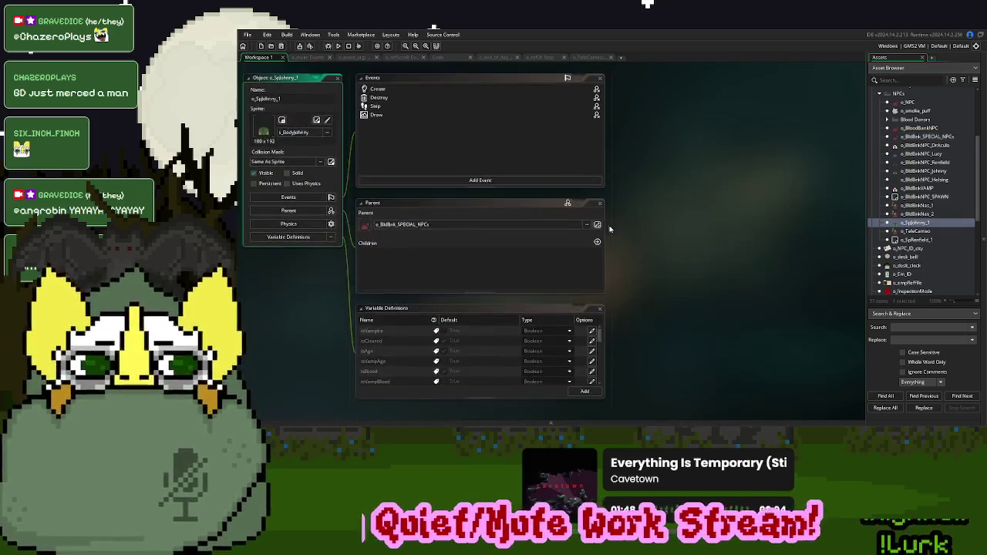
{"action": "left_click", "coordinate": [396, 90]}
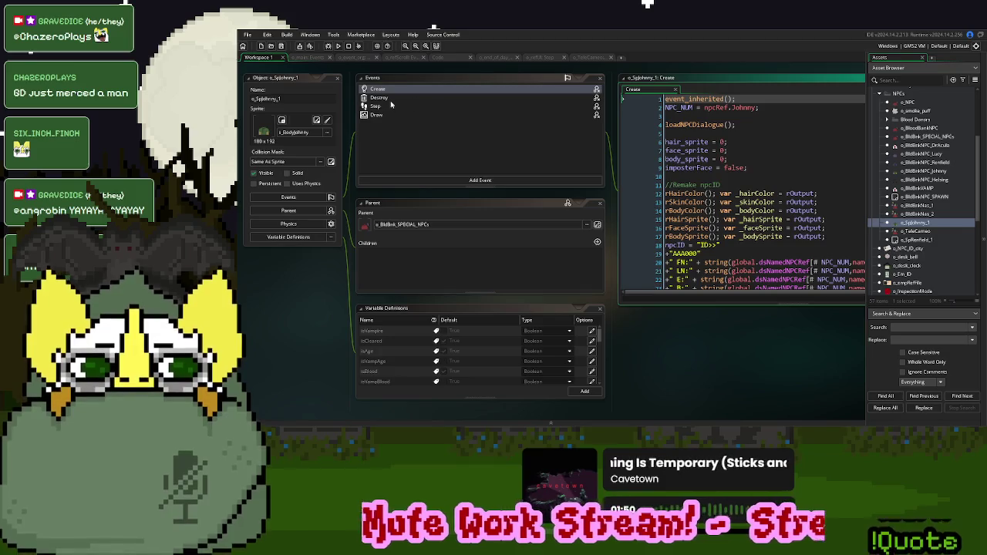
{"action": "left_click", "coordinate": [389, 97]}
{"action": "left_click", "coordinate": [389, 106]}
{"action": "left_click", "coordinate": [392, 115]}
{"action": "left_click", "coordinate": [781, 184]}
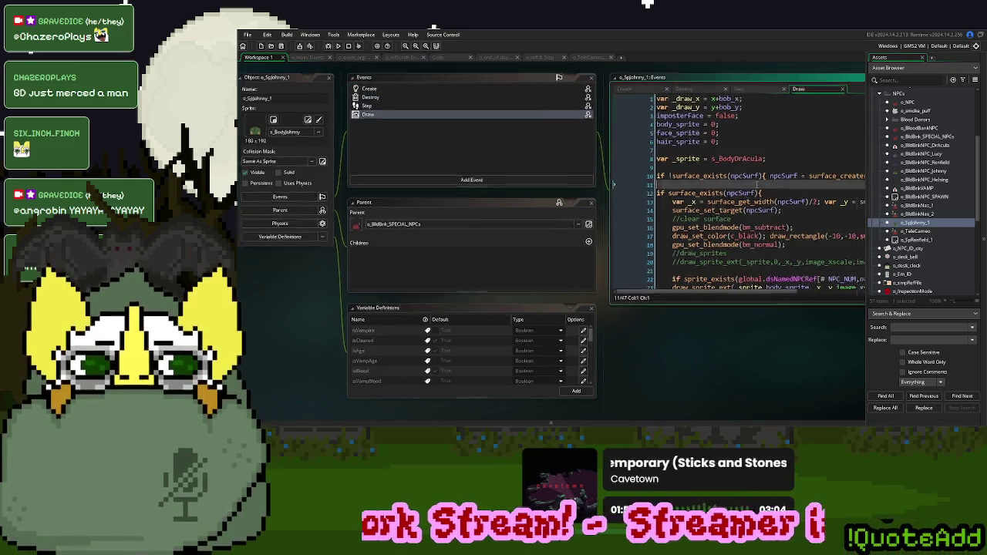
{"action": "double_click", "coordinate": [694, 79]}
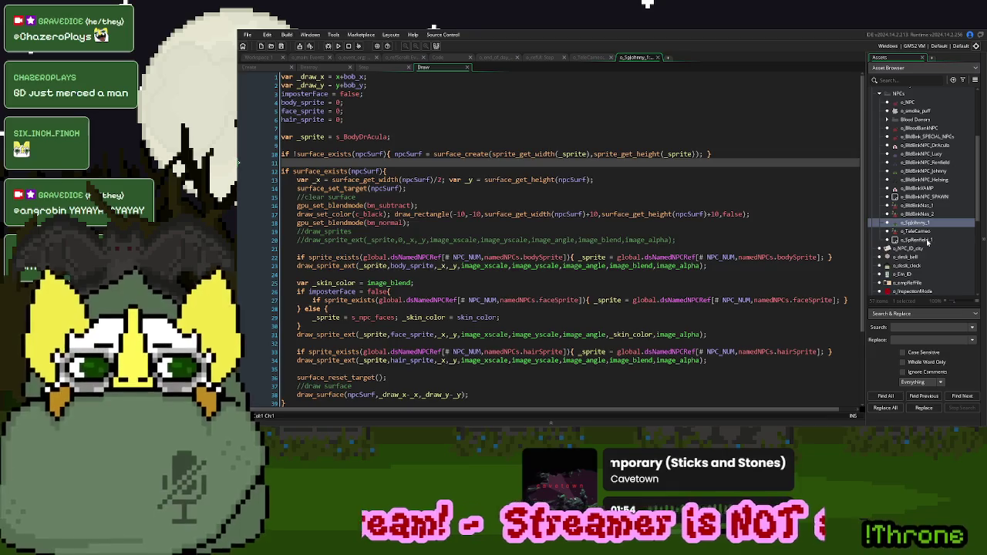
Assign s_BodyRenfield from the Named NPCs sprite folder as o_SpRenfield_1's sprite
{"action": "double_click", "coordinate": [928, 240]}
{"action": "scroll", "coordinate": [937, 185], "scroll_direction": "up", "scroll_amount": 5}
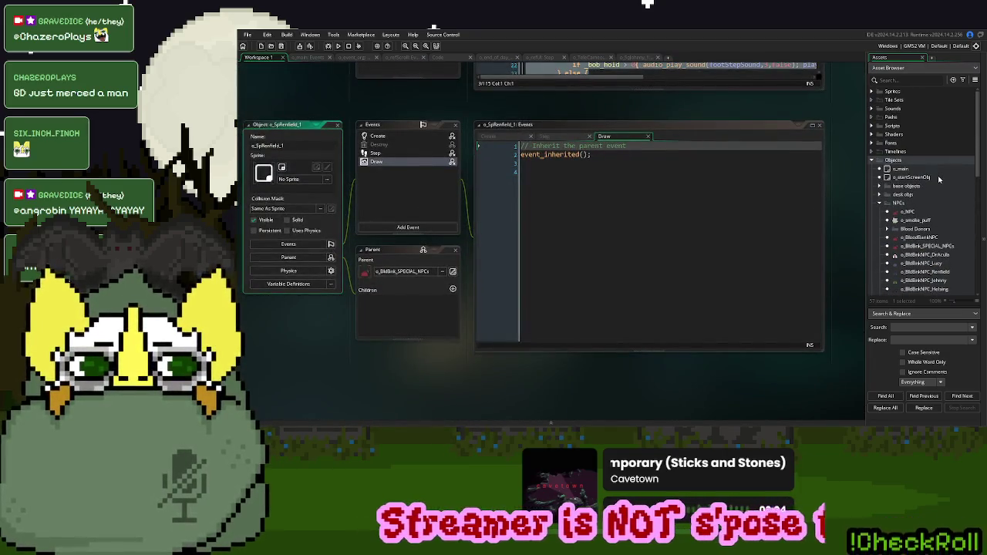
{"action": "left_click", "coordinate": [872, 92]}
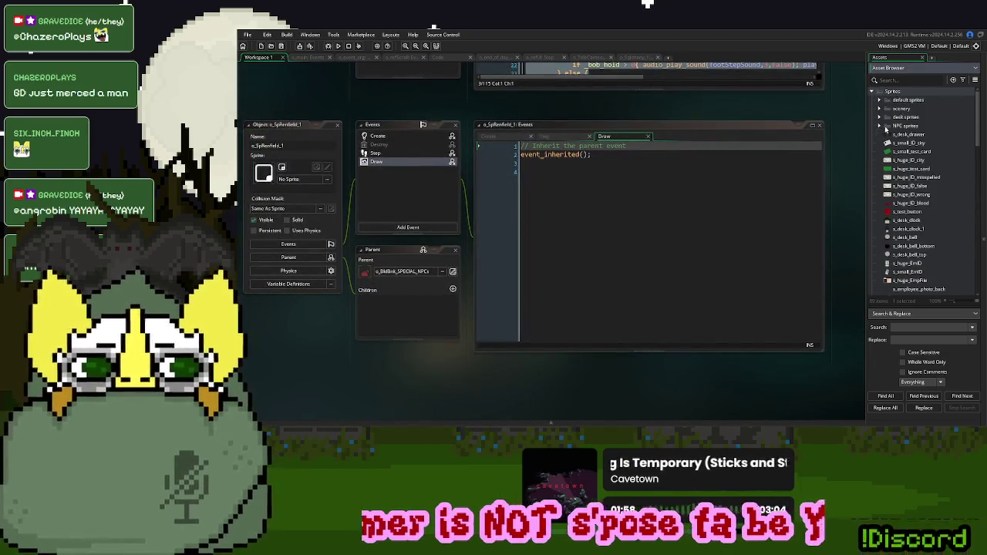
{"action": "left_click", "coordinate": [880, 126]}
{"action": "left_click", "coordinate": [888, 229]}
{"action": "left_click", "coordinate": [895, 255]}
{"action": "left_click_drag", "start_coordinate": [936, 281], "coordinate": [290, 178]}
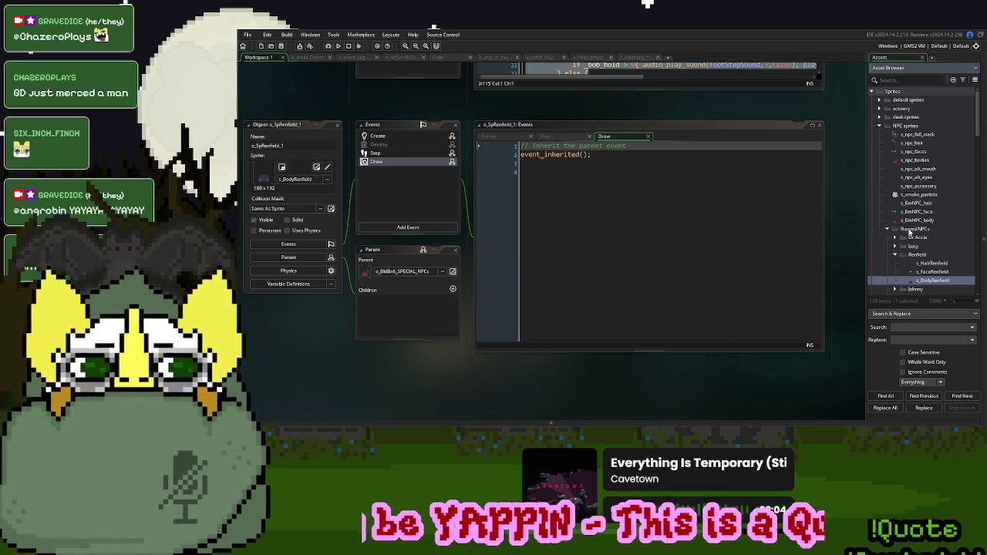
{"action": "left_click", "coordinate": [894, 255]}
{"action": "left_click", "coordinate": [888, 230]}
{"action": "left_click", "coordinate": [879, 125]}
{"action": "left_click", "coordinate": [872, 91]}
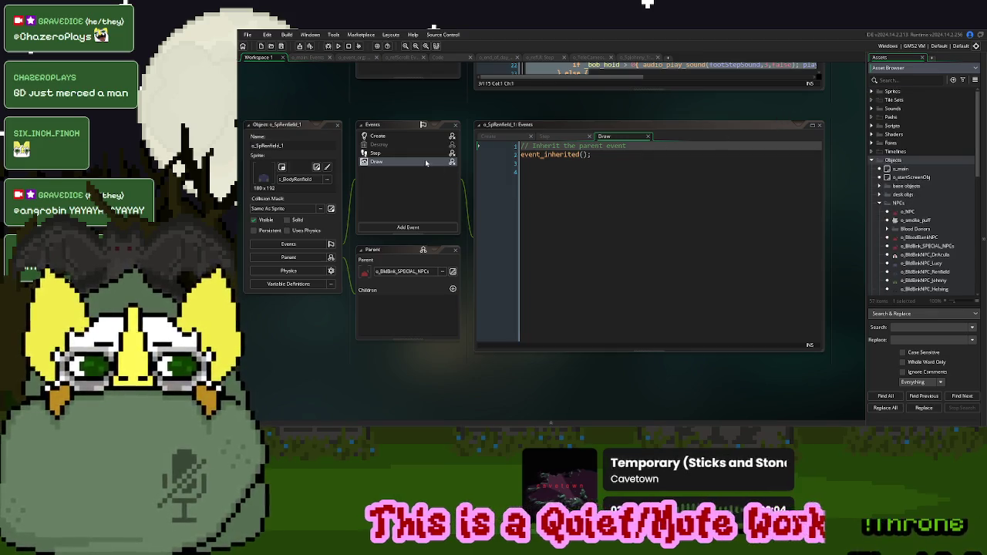
Add an inherited Destroy event to o_SpRenfield_1 and dock its code editor
{"action": "right_click", "coordinate": [402, 146]}
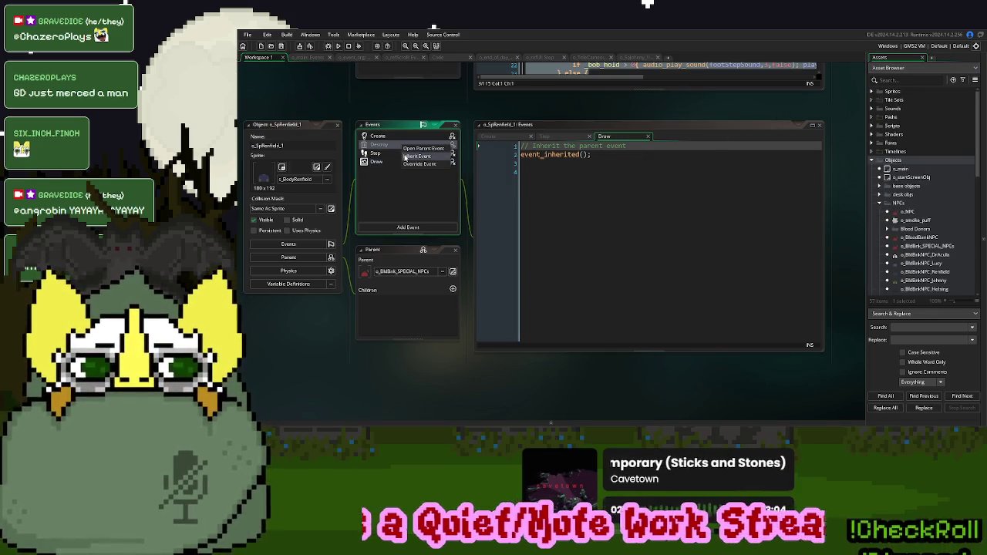
{"action": "left_click", "coordinate": [415, 156]}
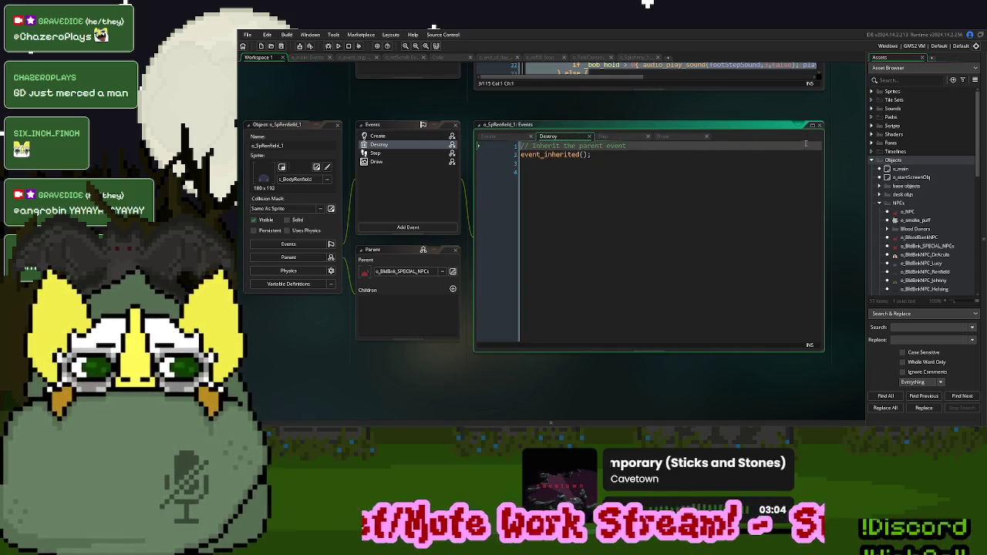
{"action": "left_click", "coordinate": [812, 125]}
{"action": "left_click", "coordinate": [640, 57]}
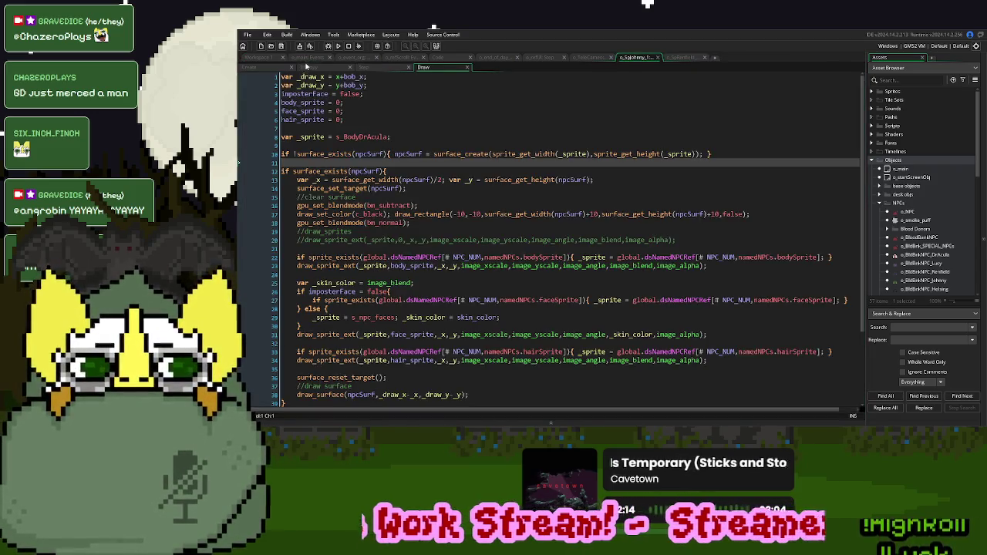
Replace o_SpRenfield_1's Destroy code with o_SpJohnny_1's Destroy code
{"action": "key", "text": "ctrl+a"}
{"action": "key", "text": "ctrl+c"}
{"action": "left_click", "coordinate": [692, 58]}
{"action": "left_click", "coordinate": [361, 125]}
{"action": "key", "text": "ctrl+a"}
{"action": "key", "text": "ctrl+v"}
Copy o_SpJohnny_1's Create code into o_SpRenfield_1's Create event, changing the NPC reference to Renfield
{"action": "key", "text": "ctrl+Tab"}
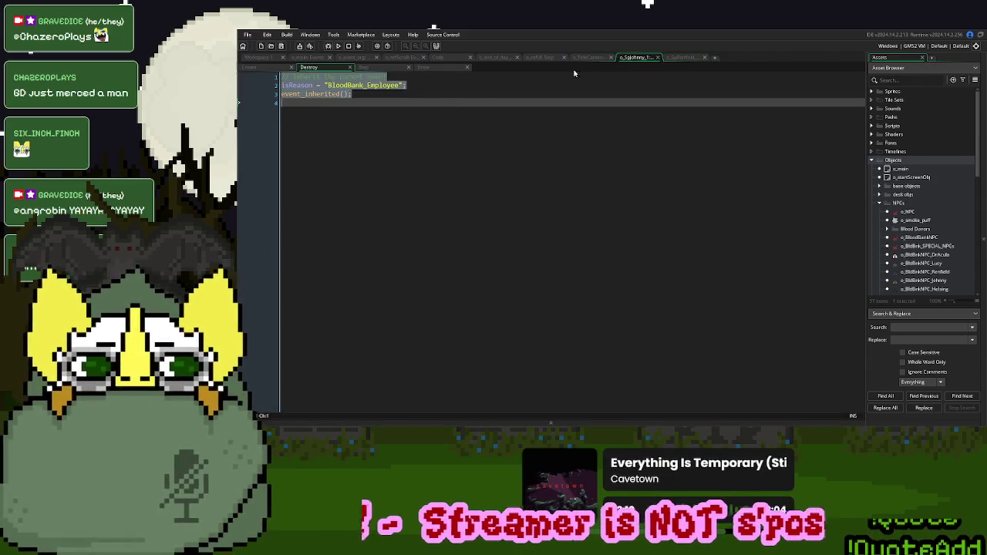
{"action": "left_click", "coordinate": [260, 66]}
{"action": "key", "text": "ctrl+a"}
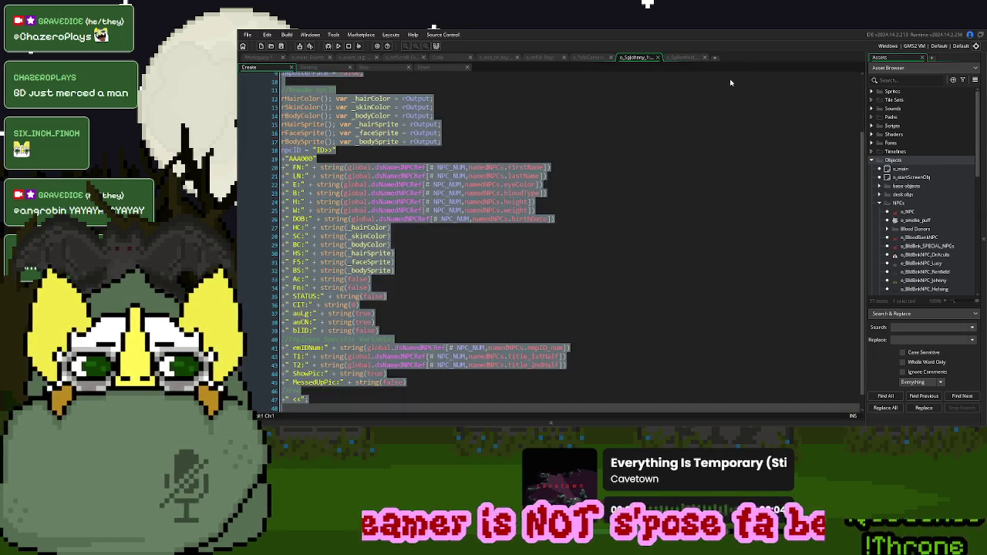
{"action": "key", "text": "ctrl+c"}
{"action": "left_click", "coordinate": [688, 59]}
{"action": "left_click", "coordinate": [260, 66]}
{"action": "key", "text": "ctrl+a"}
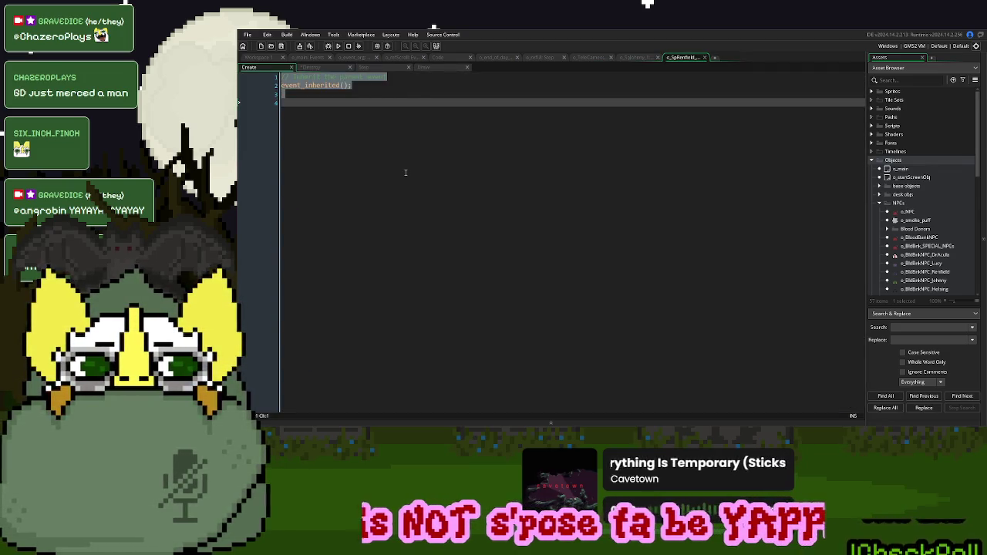
{"action": "key", "text": "ctrl+v"}
{"action": "scroll", "coordinate": [406, 169], "scroll_direction": "up", "scroll_amount": 15}
{"action": "left_click", "coordinate": [353, 86]}
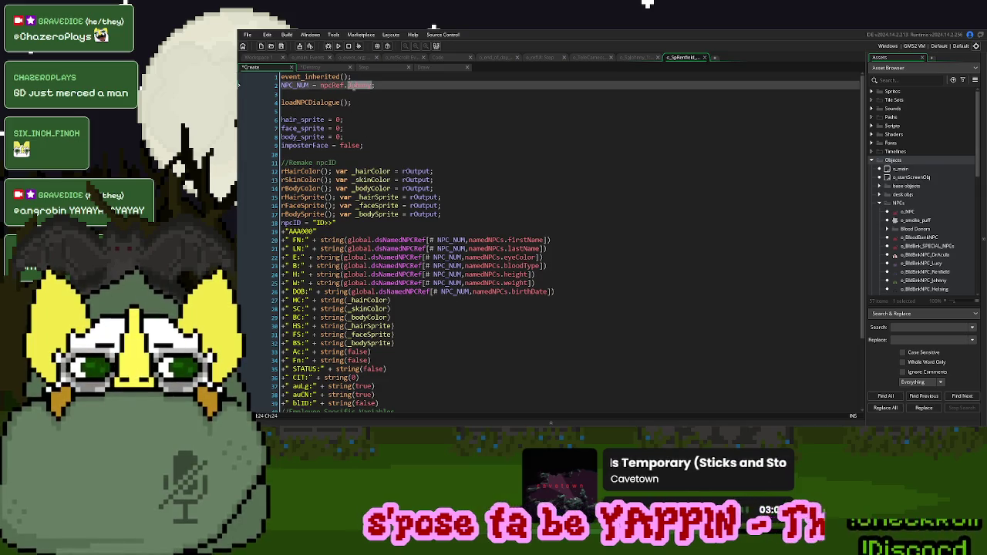
{"action": "type", "text": "enfield;"}
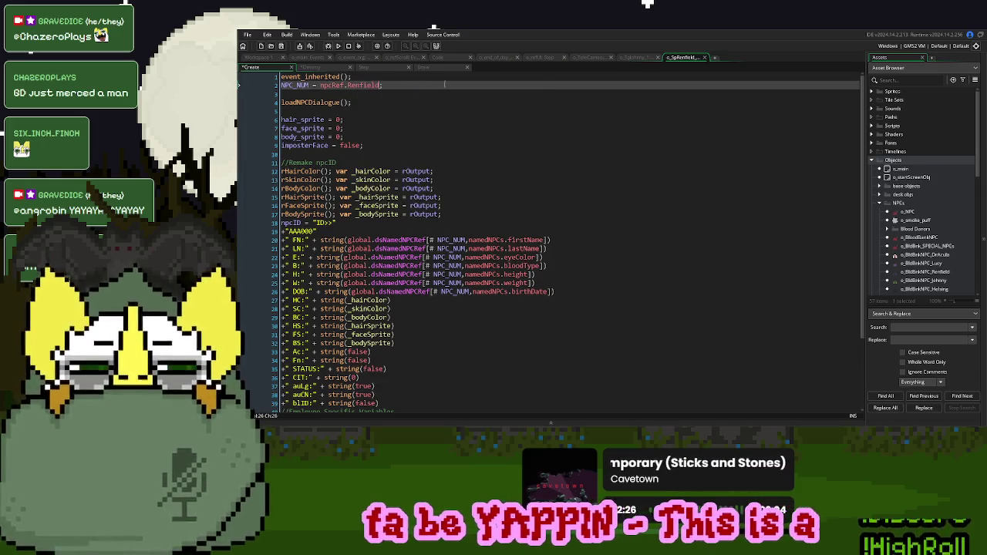
Paste the copied NPC Draw code over o_SpRenfield_1's Draw event
{"action": "left_click", "coordinate": [635, 58]}
{"action": "left_click", "coordinate": [426, 67]}
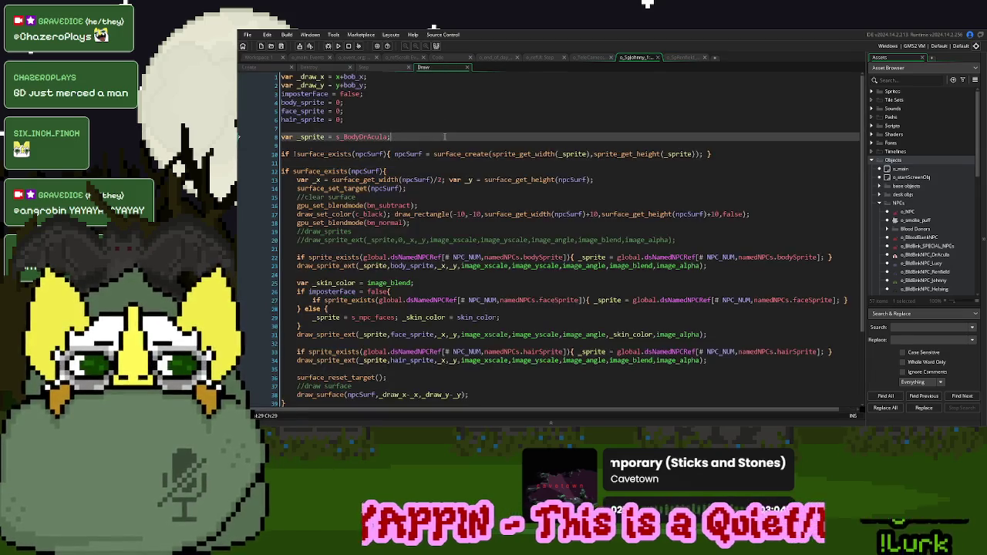
{"action": "left_click", "coordinate": [679, 57]}
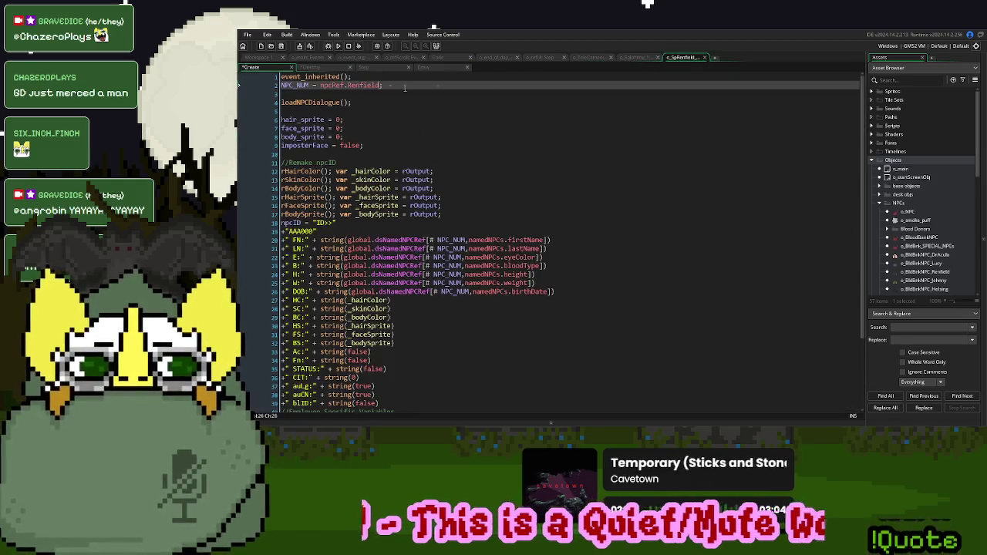
{"action": "left_click", "coordinate": [432, 68]}
{"action": "key", "text": "ctrl+a"}
{"action": "key", "text": "ctrl+v"}
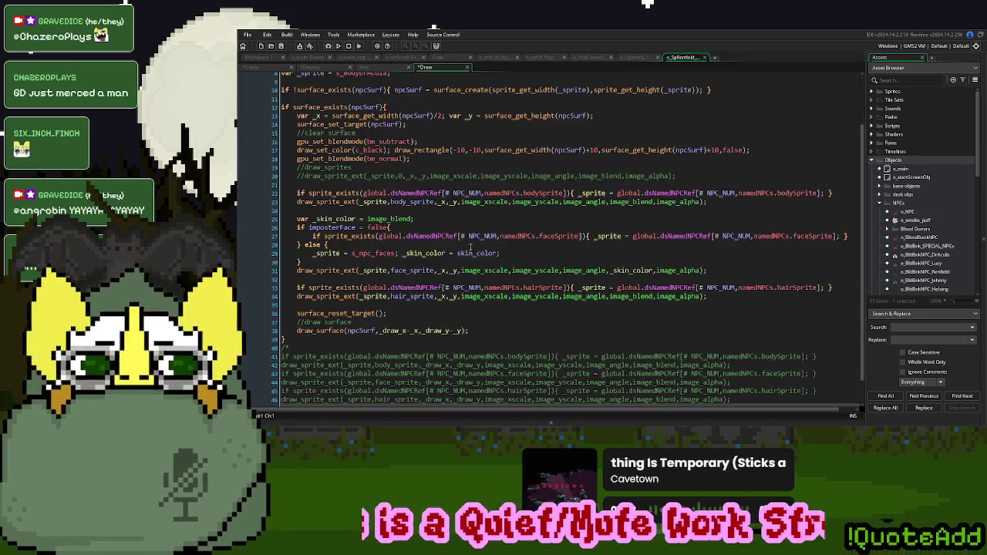
{"action": "scroll", "coordinate": [540, 154], "scroll_direction": "up", "scroll_amount": 3}
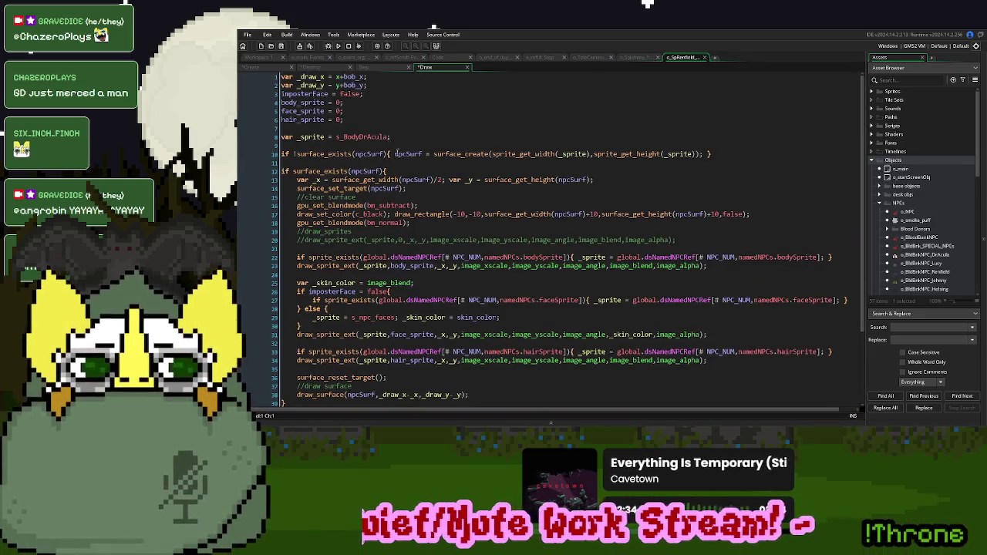
Replace o_SpRenfield_1's Step code with o_BldBrkNas_1's full Step script
{"action": "left_click", "coordinate": [373, 70]}
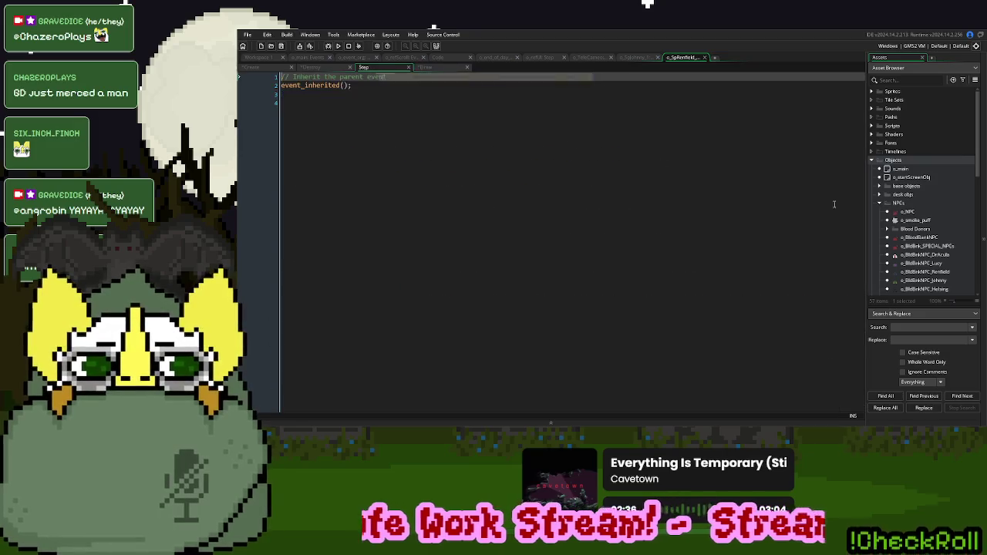
{"action": "scroll", "coordinate": [933, 204], "scroll_direction": "down", "scroll_amount": 5}
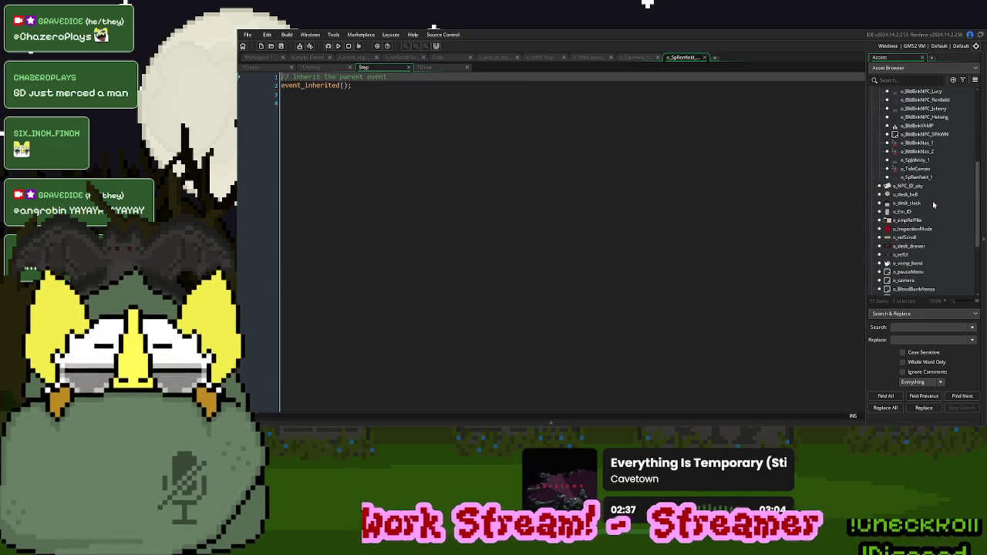
{"action": "double_click", "coordinate": [919, 144]}
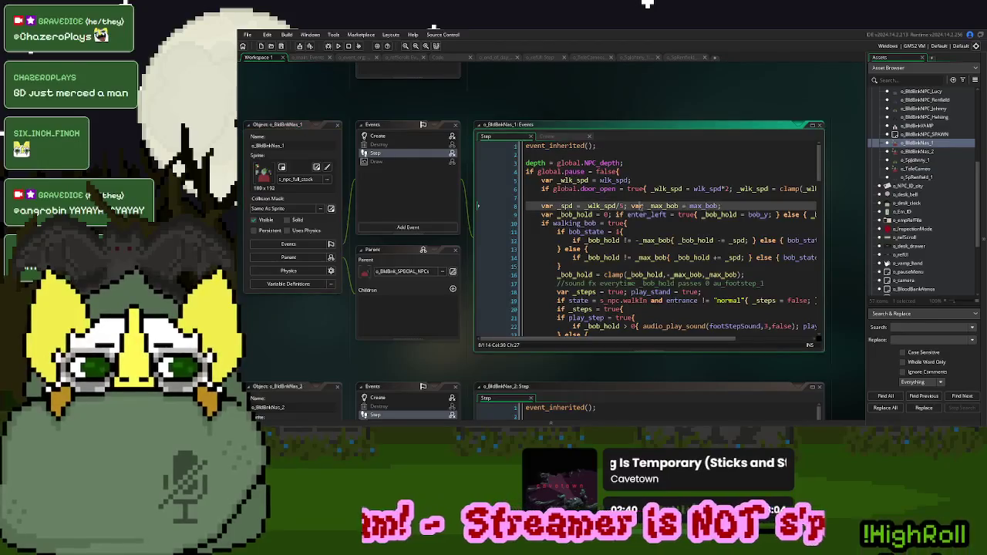
{"action": "left_click", "coordinate": [815, 126]}
{"action": "key", "text": "ctrl+a"}
{"action": "scroll", "coordinate": [515, 180], "scroll_direction": "down", "scroll_amount": 20}
{"action": "left_click", "coordinate": [683, 57]}
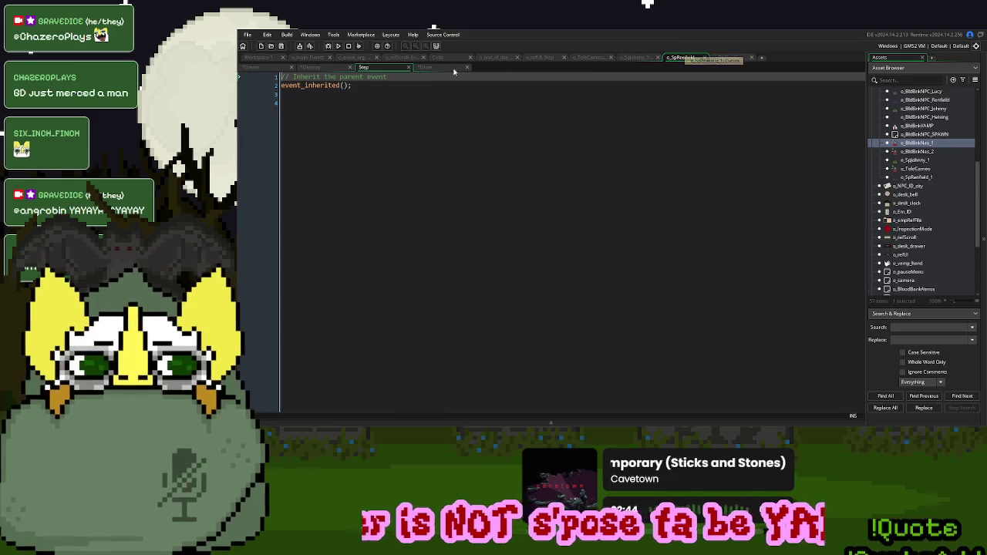
{"action": "left_click", "coordinate": [449, 167]}
{"action": "key", "text": "ctrl+a"}
{"action": "key", "text": "ctrl+v"}
{"action": "scroll", "coordinate": [489, 225], "scroll_direction": "up", "scroll_amount": 10}
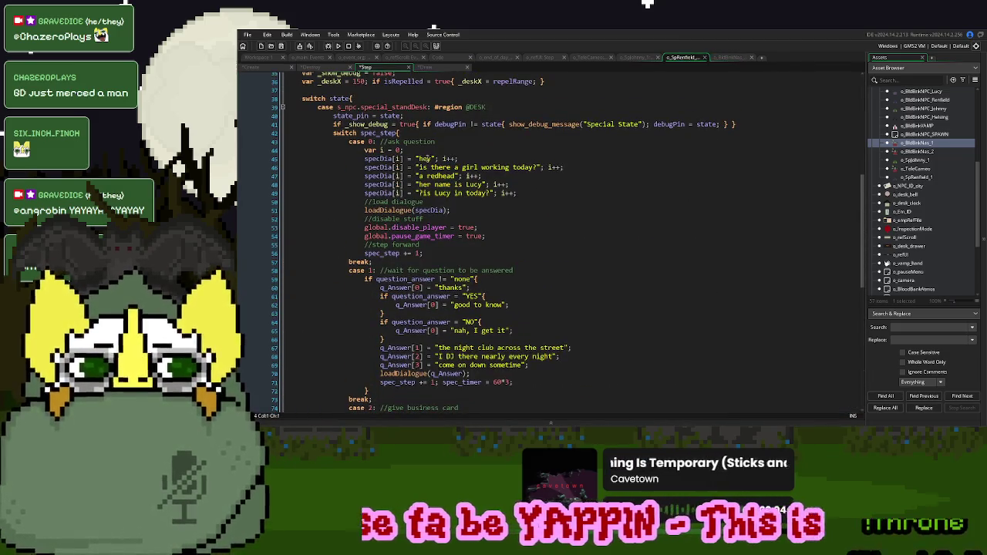
Try replacing 'hey' in the first dialogue line with dots, then undo it
{"action": "double_click", "coordinate": [424, 159]}
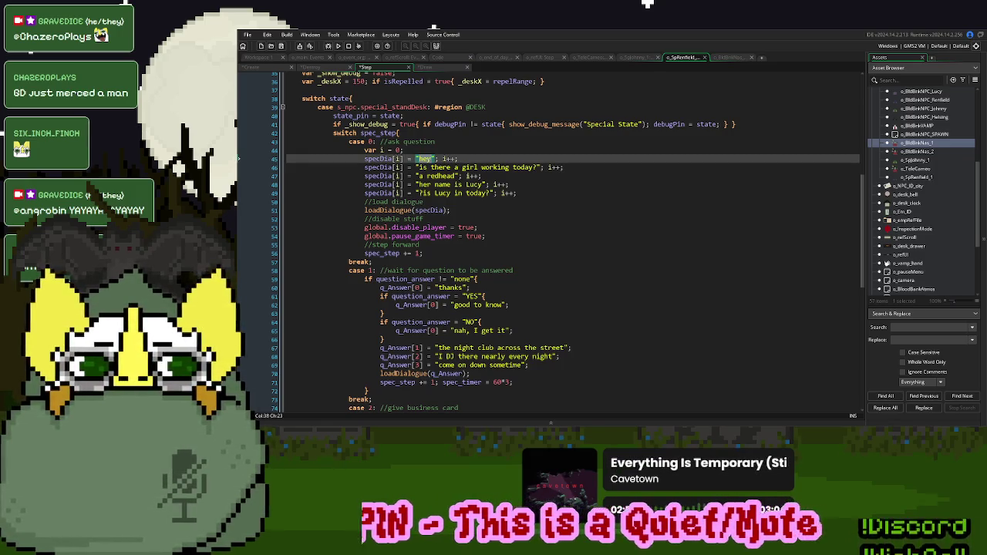
{"action": "type", "text": ". . ."}
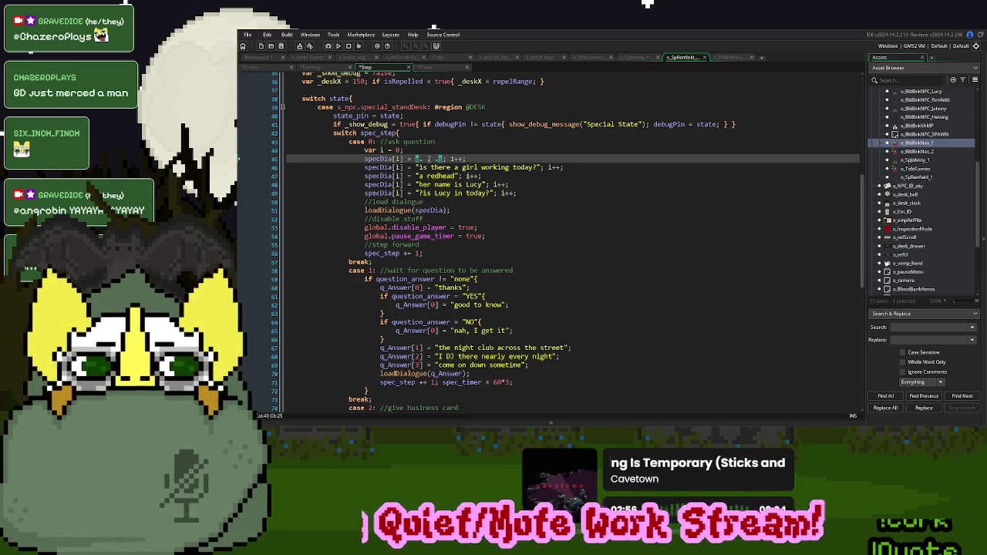
{"action": "key", "text": "ctrl+z"}
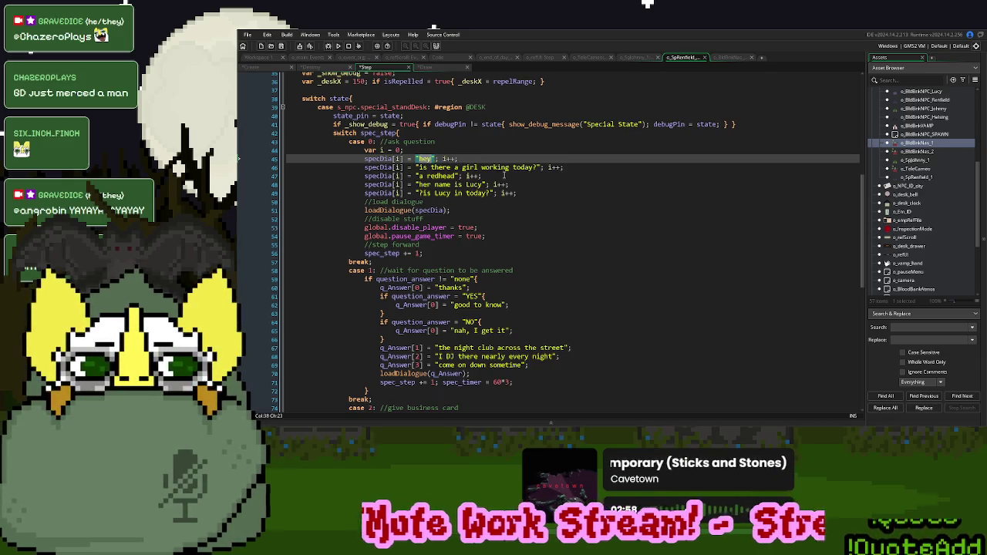
{"action": "key", "text": "ctrl+z"}
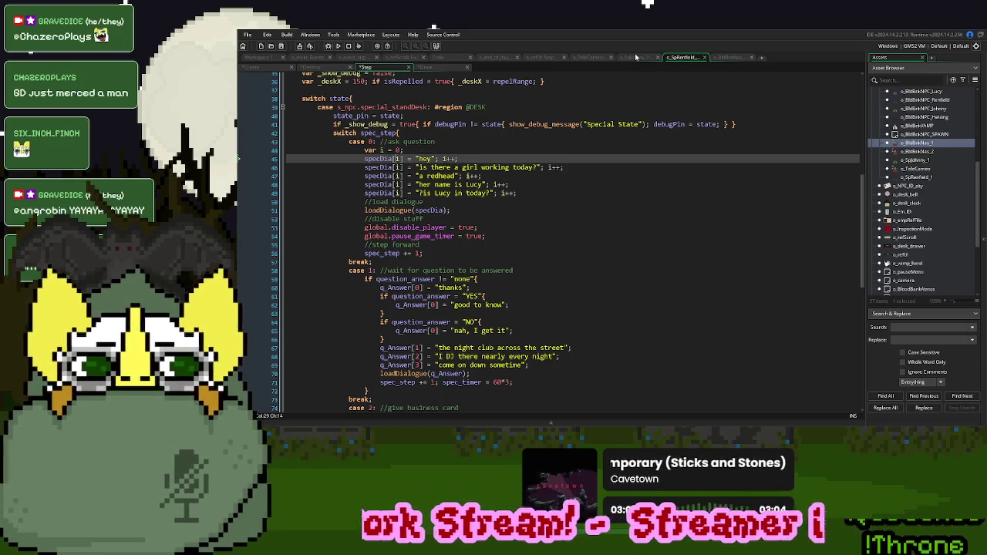
{"action": "left_click", "coordinate": [636, 57]}
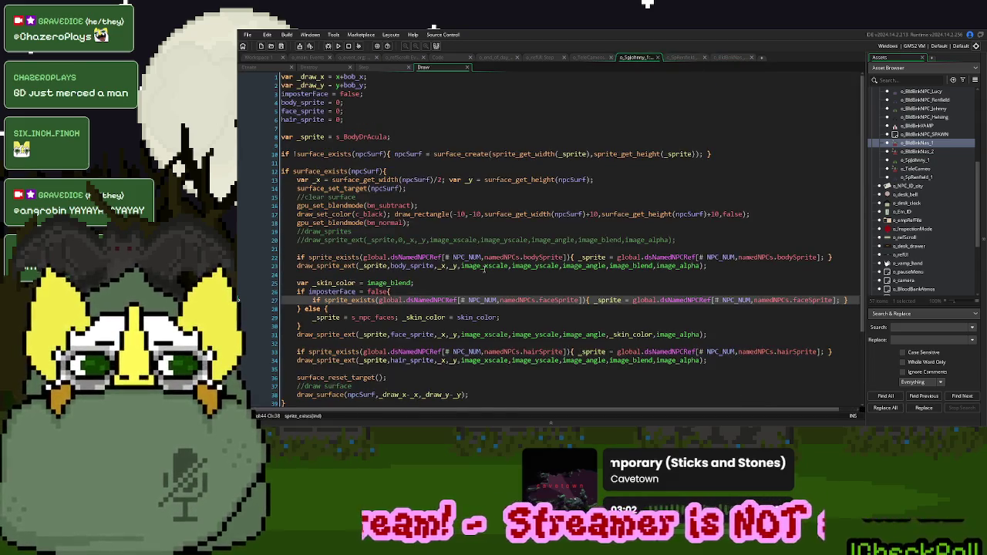
Rename o_SpJohnny_1's case 0 comment in the Step event to 'normal wait'
{"action": "left_click", "coordinate": [368, 69]}
{"action": "scroll", "coordinate": [459, 219], "scroll_direction": "down", "scroll_amount": 15}
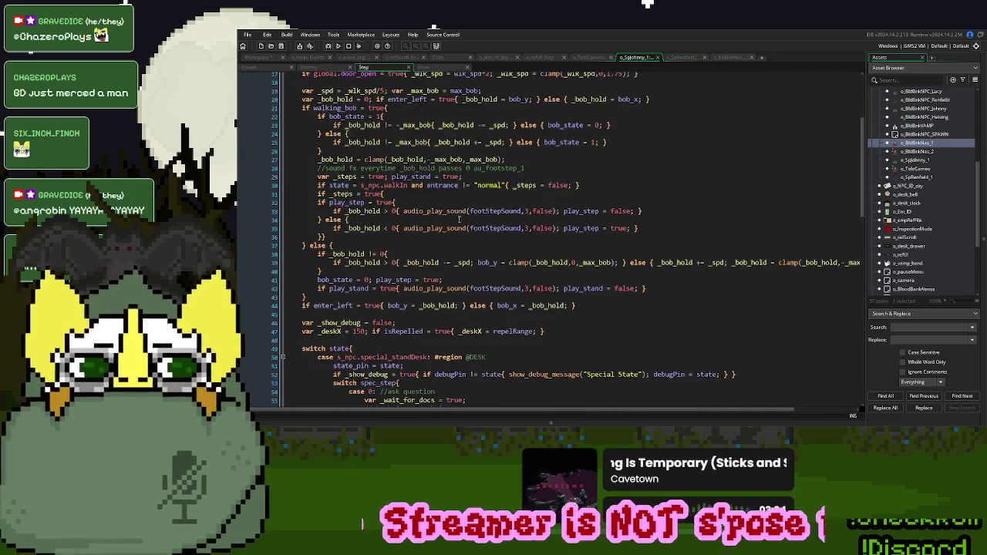
{"action": "left_click", "coordinate": [370, 299]}
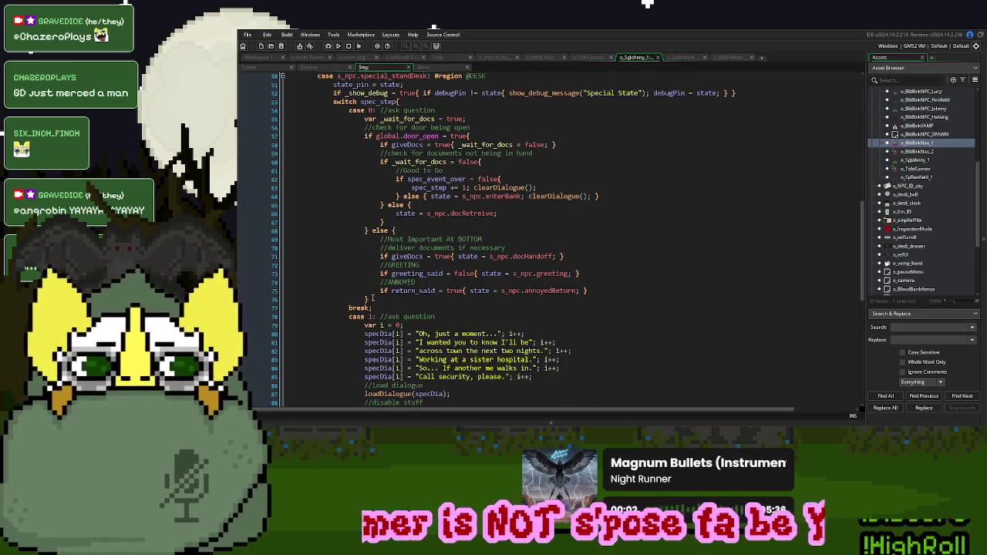
{"action": "key", "text": "shift+Up"}
{"action": "key", "text": "shift+Up"}
{"action": "key", "text": "shift+Up"}
{"action": "mouse_move", "coordinate": [379, 307]}
{"action": "left_mouse_down"}
{"action": "mouse_move", "coordinate": [370, 299]}
{"action": "mouse_move", "coordinate": [390, 110]}
{"action": "mouse_move", "coordinate": [455, 109]}
{"action": "left_mouse_up"}
{"action": "left_click", "coordinate": [391, 115]}
{"action": "type", "text": "normal wait"}
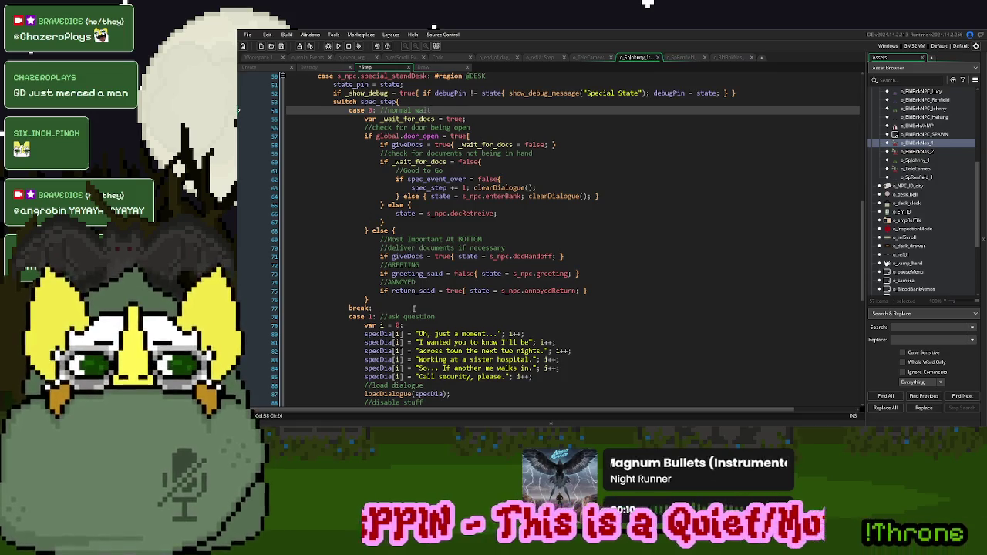
Paste the case 0 'normal wait' block above o_SpRenfield_1's ask-question case
{"action": "left_click_drag", "start_coordinate": [375, 308], "coordinate": [351, 111]}
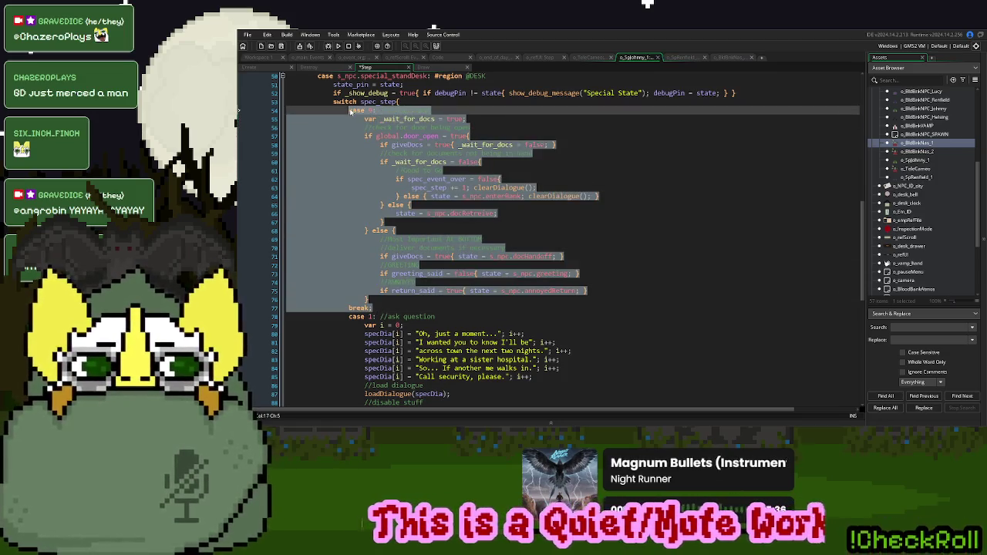
{"action": "key", "text": "ctrl+Tab"}
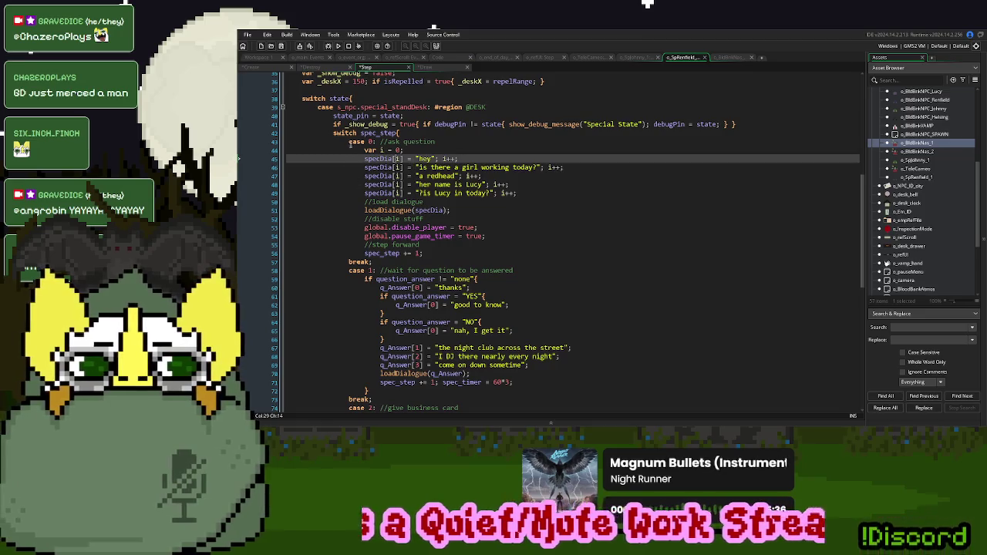
{"action": "left_click", "coordinate": [349, 142]}
{"action": "key", "text": "ctrl+v"}
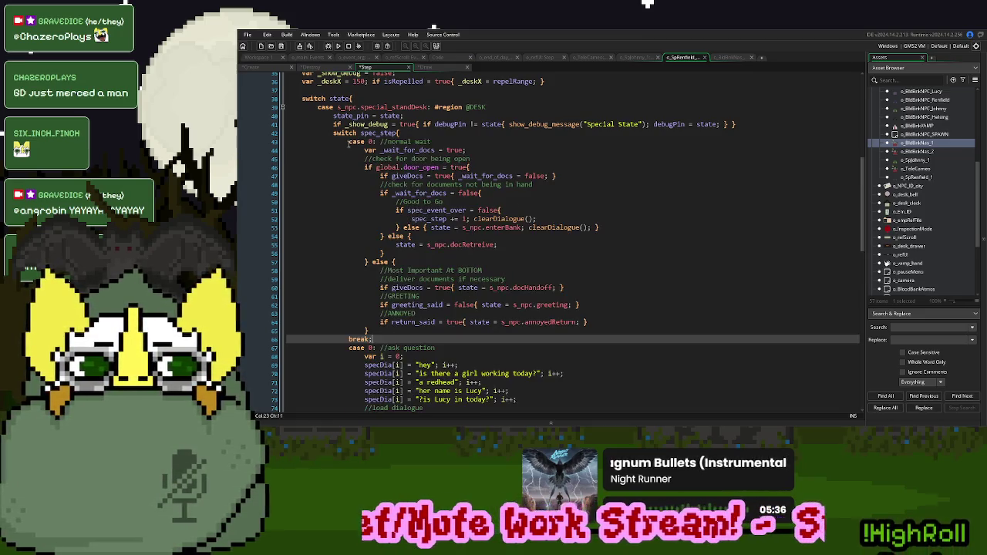
{"action": "scroll", "coordinate": [417, 324], "scroll_direction": "down", "scroll_amount": 4}
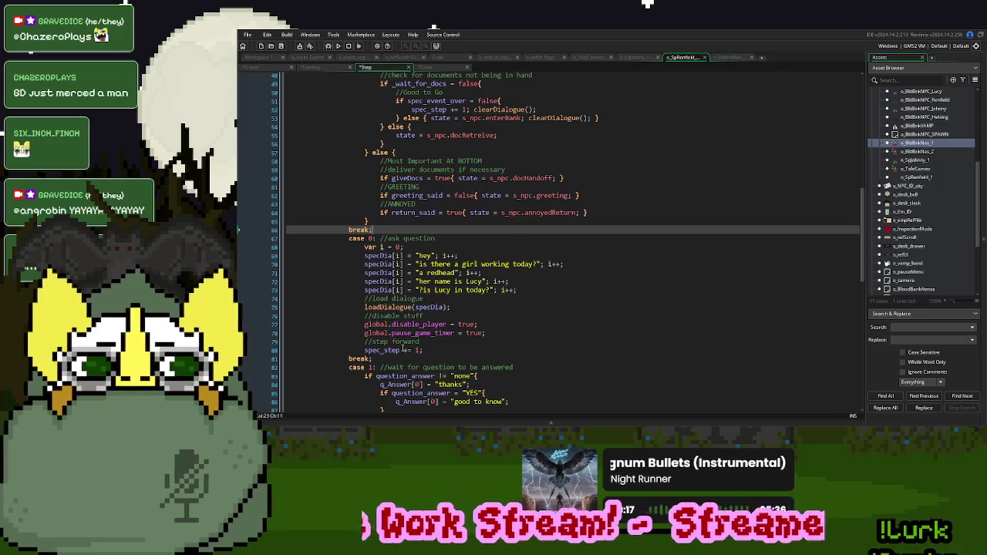
{"action": "scroll", "coordinate": [407, 324], "scroll_direction": "up", "scroll_amount": 3}
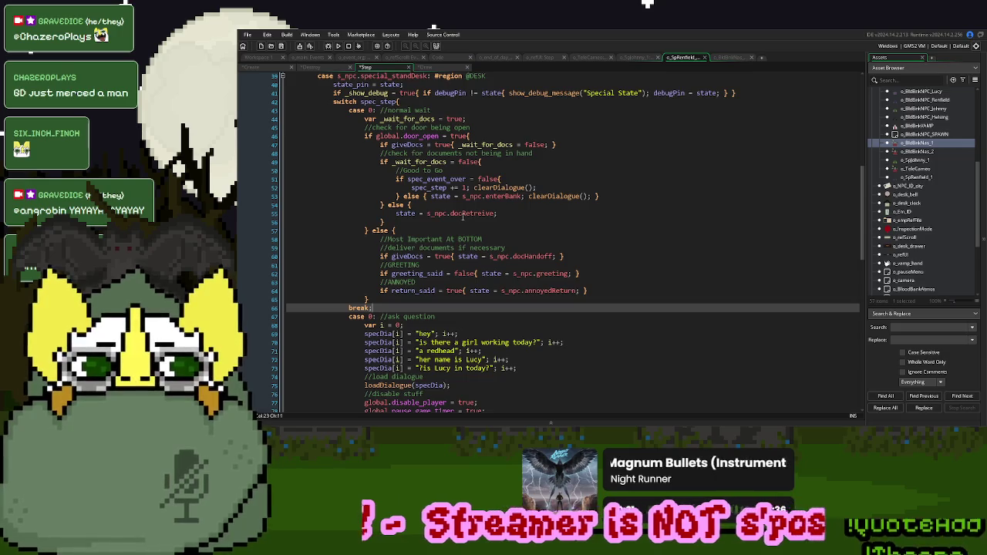
Renumber the ask-question case to 1, replace 'hey' with dots, and make the next line 'oh shit, right, I gotta go inside'
{"action": "scroll", "coordinate": [463, 217], "scroll_direction": "down", "scroll_amount": 2}
{"action": "double_click", "coordinate": [423, 271]}
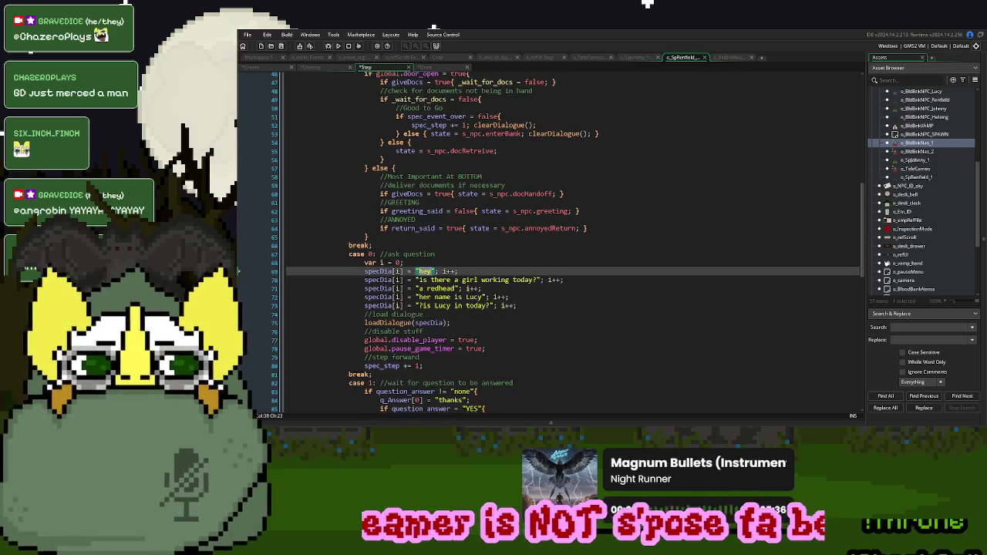
{"action": "double_click", "coordinate": [371, 253]}
{"action": "type", "text": "1"}
{"action": "double_click", "coordinate": [423, 271]}
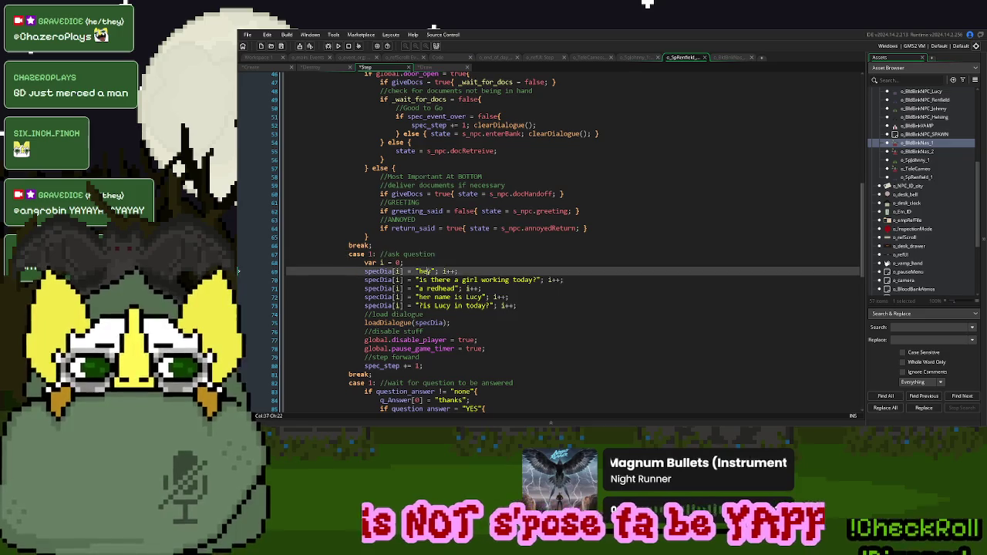
{"action": "type", "text": ". . ."}
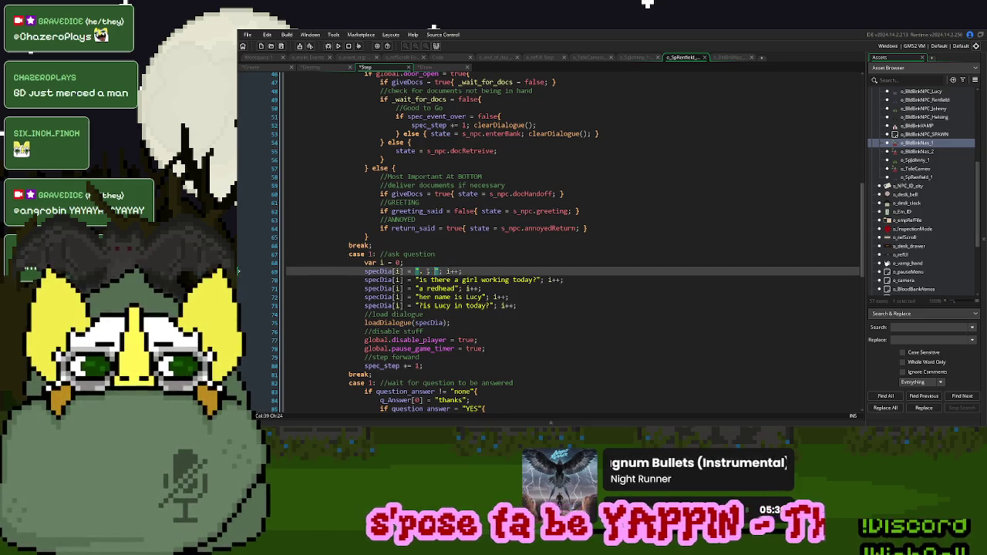
{"action": "type", "text": " . . . ."}
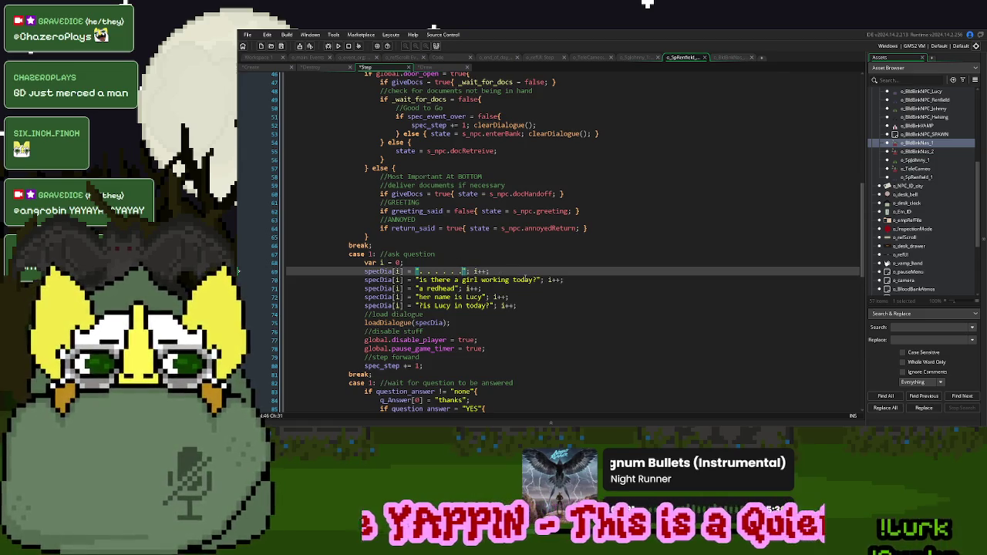
{"action": "left_click_drag", "start_coordinate": [537, 279], "coordinate": [417, 280]}
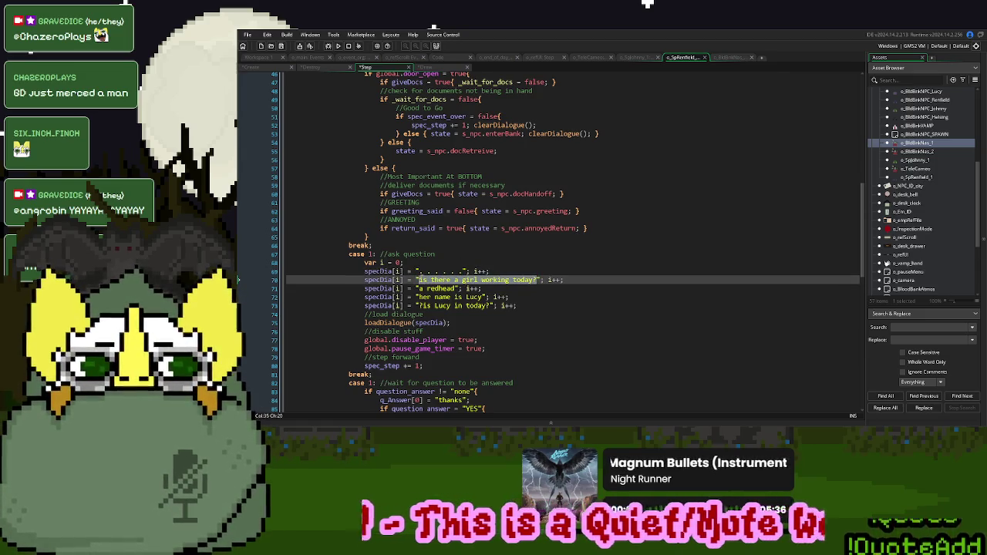
{"action": "type", "text": "oh shit, right"}
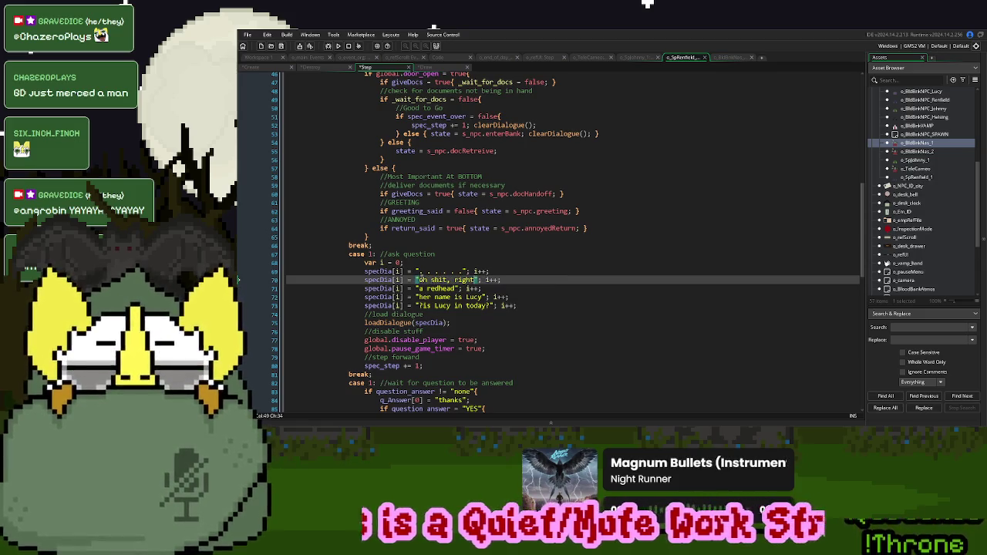
{"action": "type", "text": ", y"}
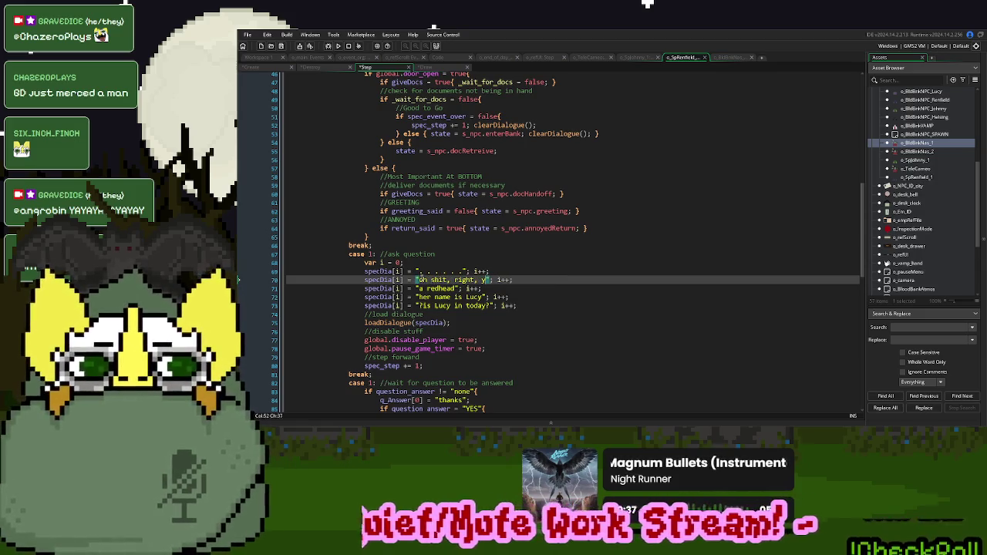
{"action": "key", "text": "BackSpace"}
{"action": "key", "text": "BackSpace"}
{"action": "key", "text": "BackSpace"}
{"action": "type", "text": ", "}
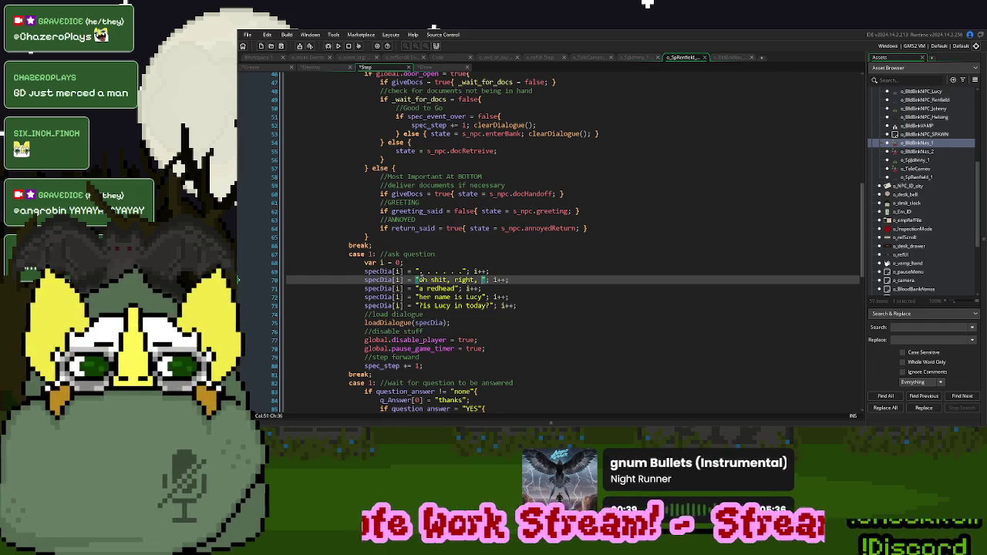
{"action": "type", "text": "I gotta go insid"}
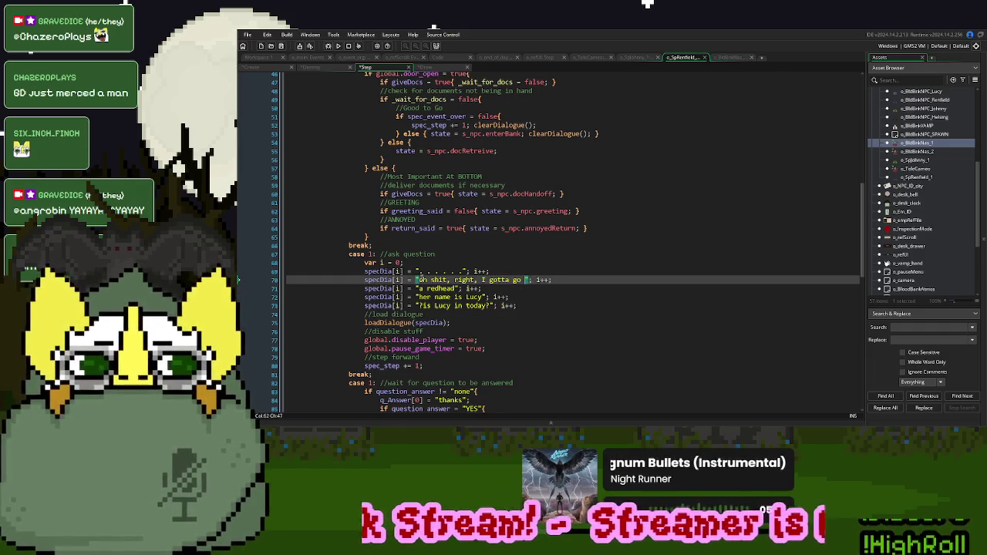
{"action": "type", "text": "e"}
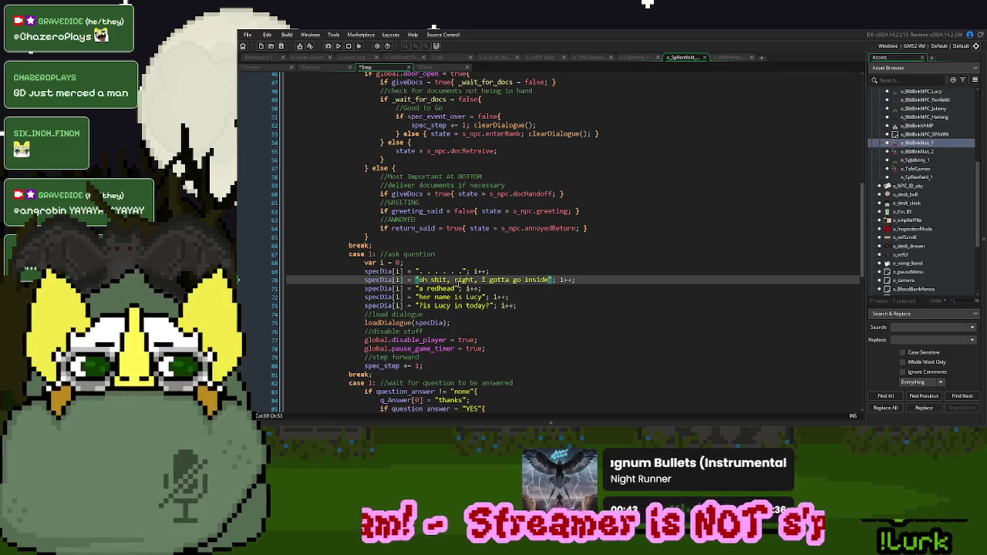
Change the remaining lines to 'Sorry, was a bit distracted...' and 'Thinking about a friend.', deleting 'is Lucy in today?'
{"action": "left_click_drag", "start_coordinate": [456, 289], "coordinate": [419, 290]}
{"action": "type", "text": "sorry"}
{"action": "key", "text": "BackSpace"}
{"action": "key", "text": "BackSpace"}
{"action": "key", "text": "BackSpace"}
{"action": "type", "text": "Sorry, was a bit distracted"}
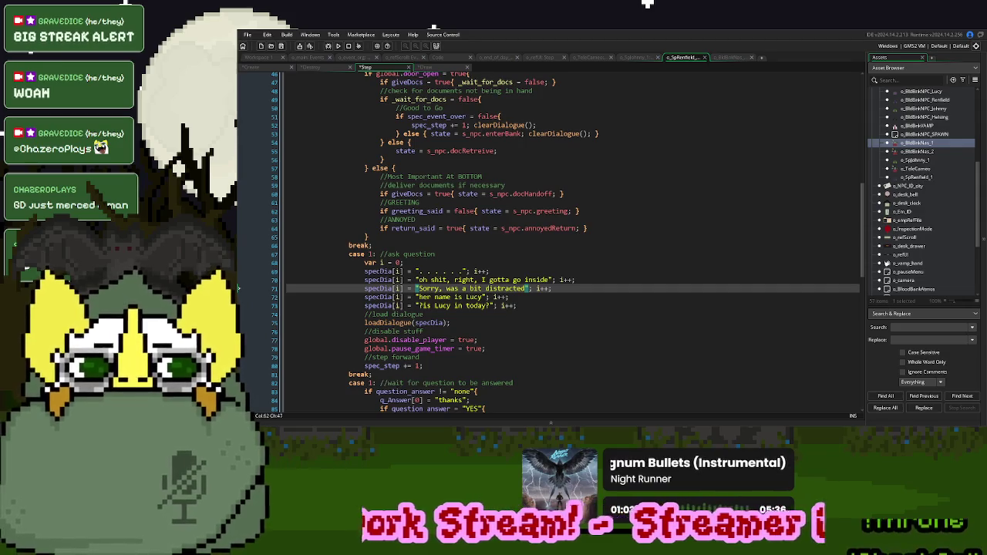
{"action": "key", "text": "Up"}
{"action": "key", "text": "Up"}
{"action": "key", "text": "Up"}
{"action": "key", "text": "Down"}
{"action": "key", "text": "Down"}
{"action": "key", "text": "Down"}
{"action": "key", "text": "Up"}
{"action": "key", "text": "Up"}
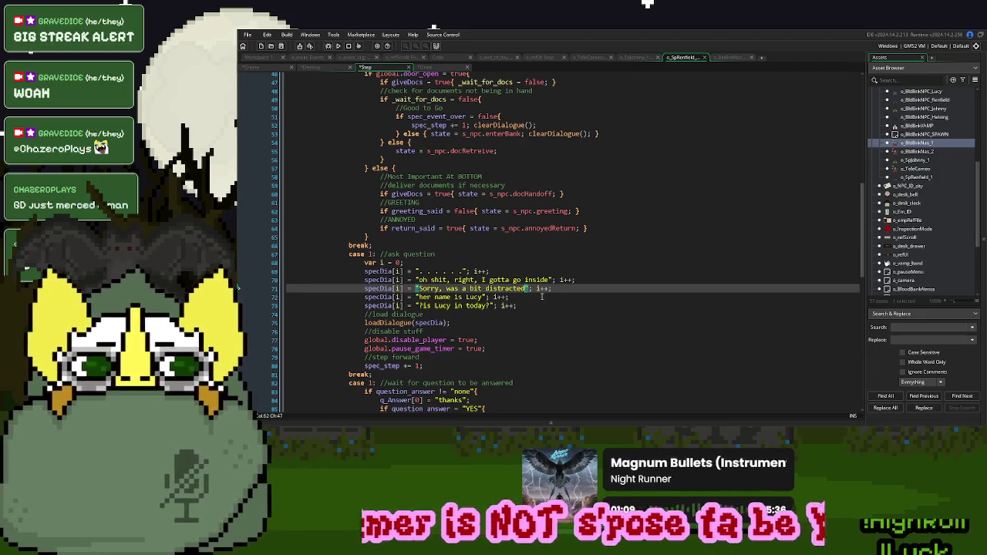
{"action": "type", "text": "..."}
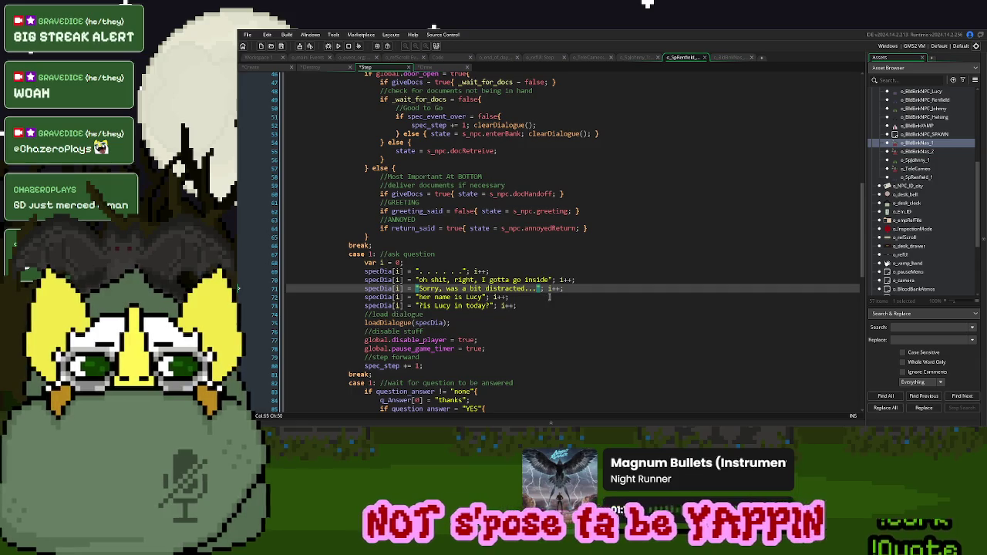
{"action": "left_click_drag", "start_coordinate": [483, 297], "coordinate": [419, 303]}
{"action": "type", "text": "Thinking about a f"}
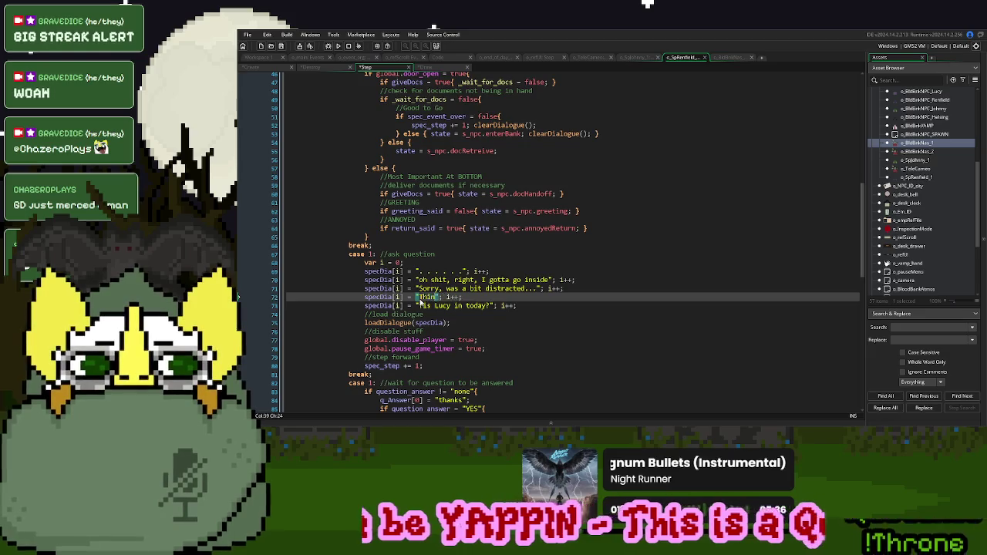
{"action": "type", "text": "riend."}
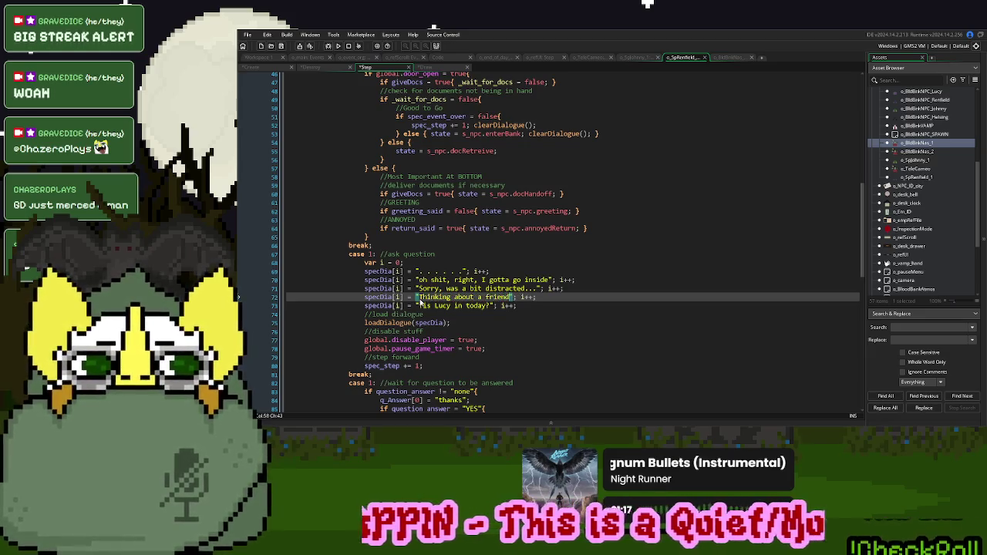
{"action": "left_click_drag", "start_coordinate": [544, 297], "coordinate": [549, 303]}
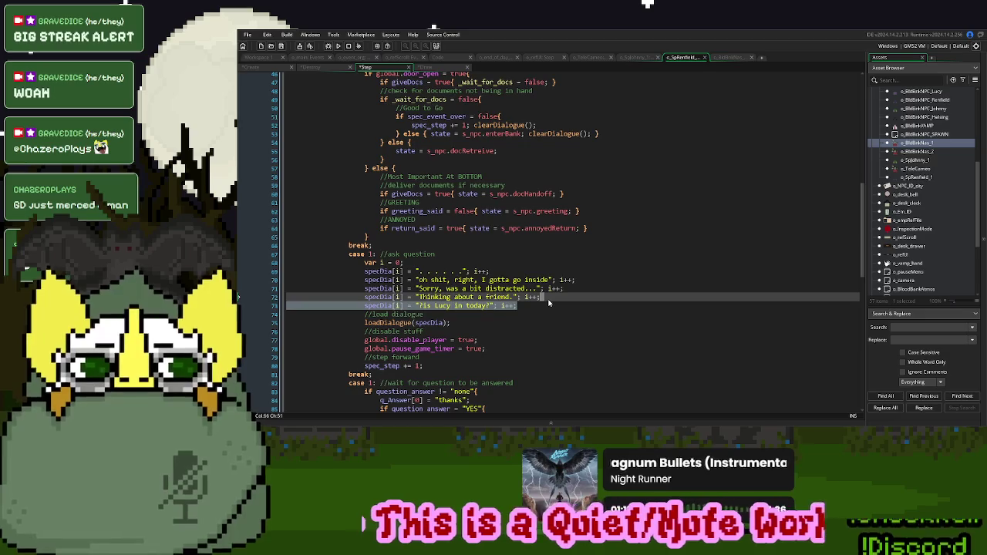
{"action": "key", "text": "Delete"}
{"action": "scroll", "coordinate": [548, 303], "scroll_direction": "down", "scroll_amount": 3}
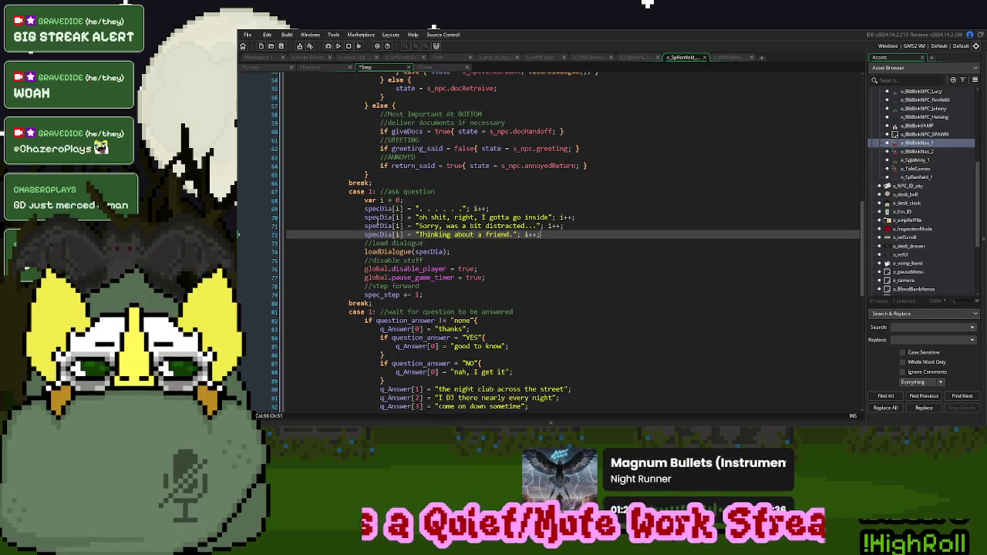
Rename the comment to 'text part 1', add the missing semicolon to pause_game_timer, and delete global.disable_player
{"action": "scroll", "coordinate": [379, 222], "scroll_direction": "up", "scroll_amount": 4}
{"action": "scroll", "coordinate": [378, 222], "scroll_direction": "up", "scroll_amount": 2}
{"action": "scroll", "coordinate": [379, 222], "scroll_direction": "down", "scroll_amount": 3}
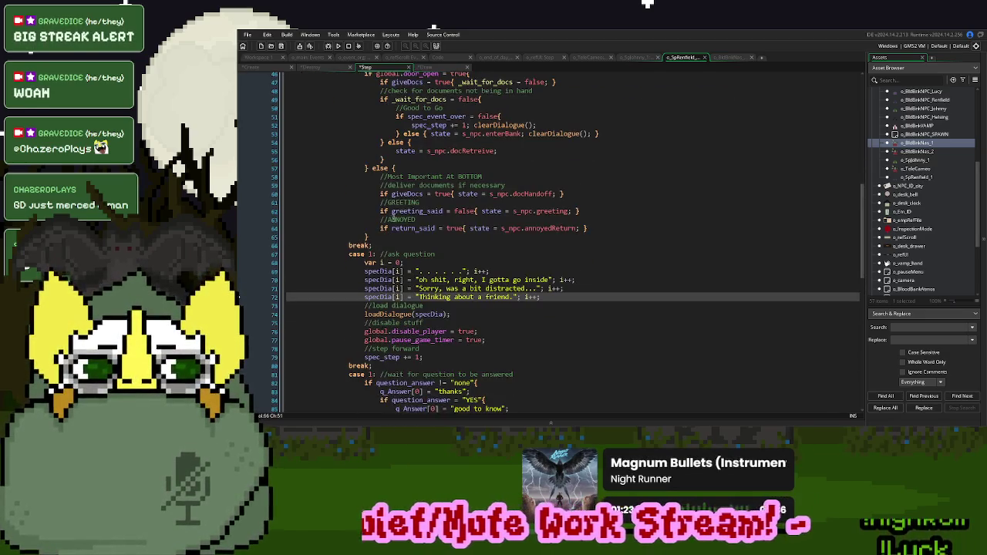
{"action": "left_click", "coordinate": [437, 254]}
{"action": "left_click_drag", "start_coordinate": [436, 254], "coordinate": [388, 256]}
{"action": "type", "text": "text part 1"}
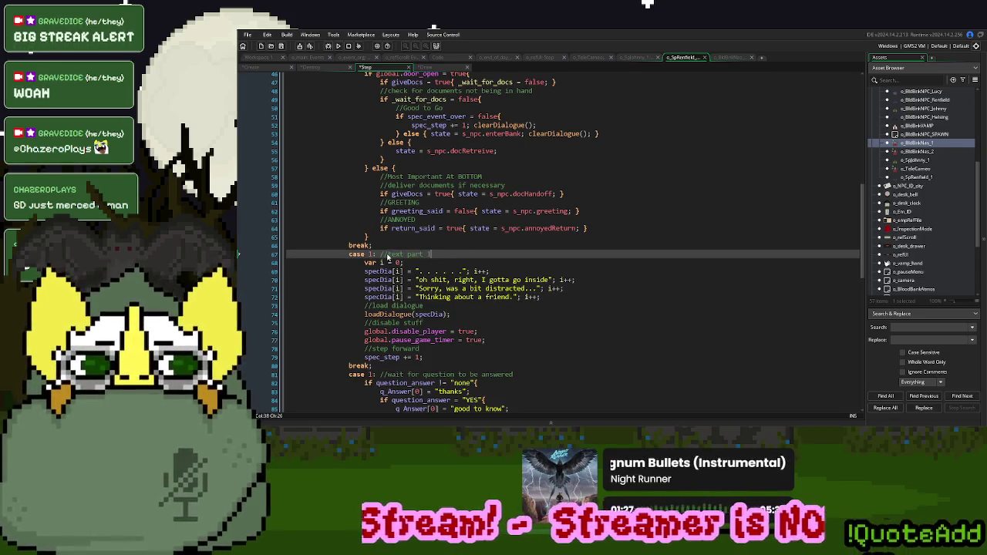
{"action": "left_click", "coordinate": [486, 340]}
{"action": "scroll", "coordinate": [487, 339], "scroll_direction": "down", "scroll_amount": 1}
{"action": "type", "text": ";"}
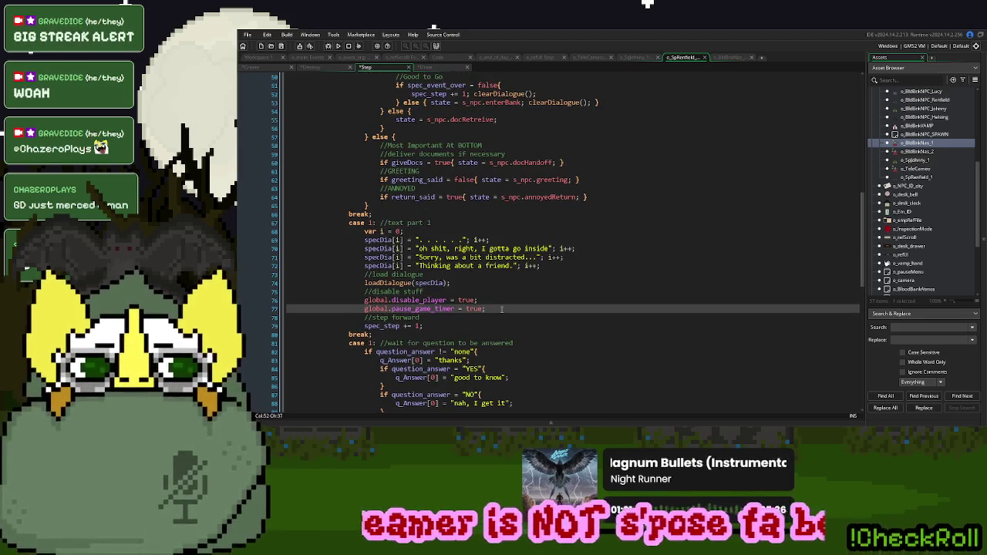
{"action": "left_click_drag", "start_coordinate": [485, 305], "coordinate": [485, 298]}
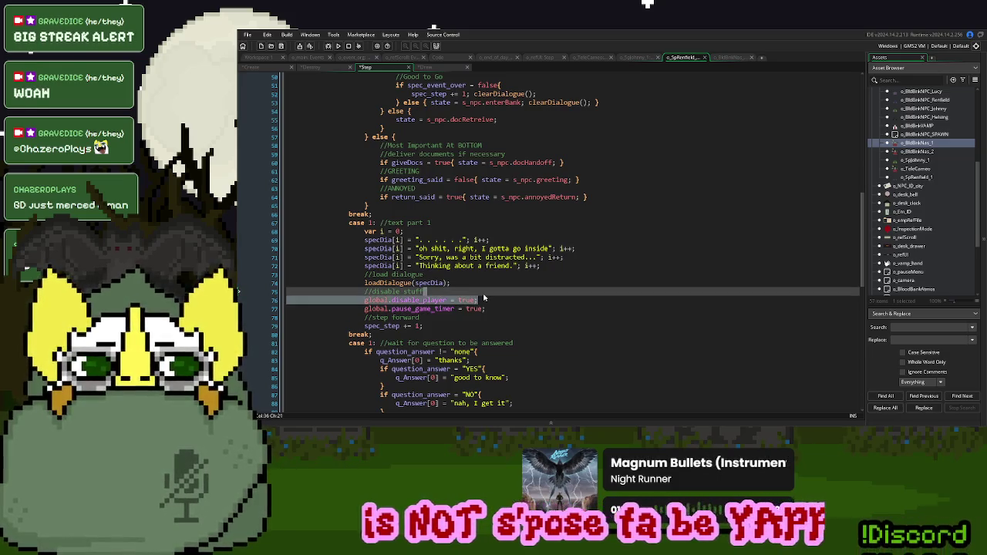
{"action": "key", "text": "Delete"}
Copy the spec_timer = 60*3 assignment and paste it after spec_step += 1 in case 1
{"action": "scroll", "coordinate": [489, 305], "scroll_direction": "down", "scroll_amount": 6}
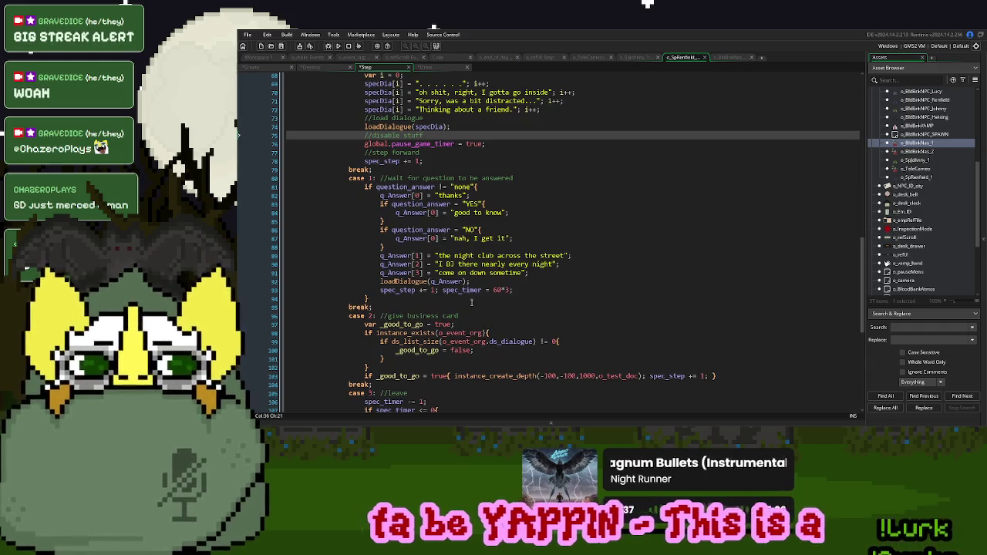
{"action": "scroll", "coordinate": [472, 303], "scroll_direction": "down", "scroll_amount": 2}
{"action": "scroll", "coordinate": [440, 324], "scroll_direction": "down", "scroll_amount": 3}
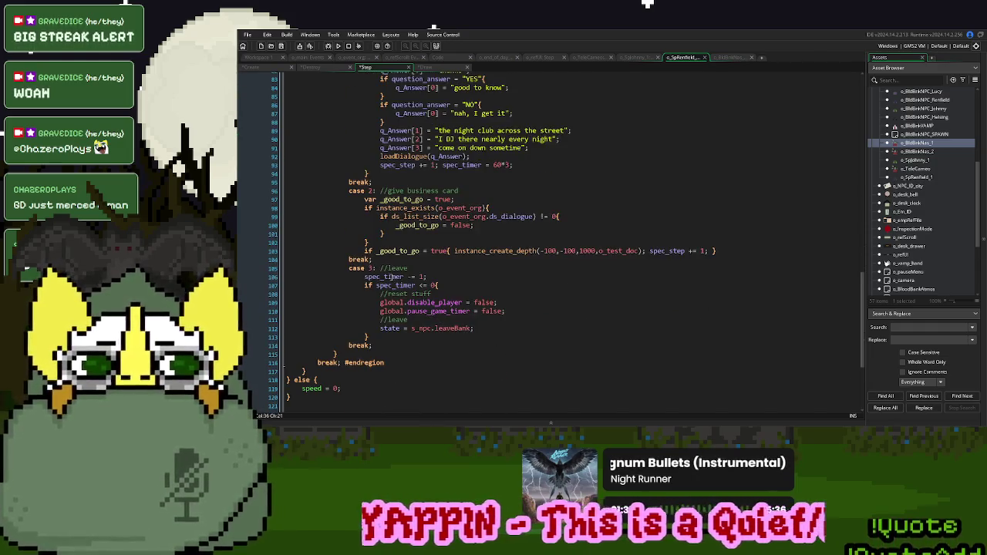
{"action": "double_click", "coordinate": [393, 276]}
{"action": "scroll", "coordinate": [551, 270], "scroll_direction": "up", "scroll_amount": 3}
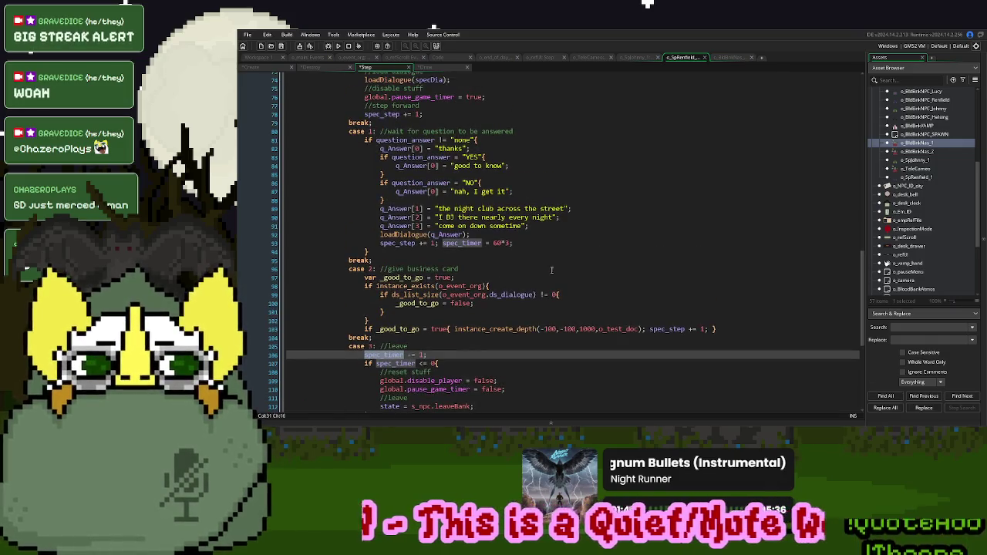
{"action": "scroll", "coordinate": [540, 264], "scroll_direction": "up", "scroll_amount": 1}
{"action": "left_click_drag", "start_coordinate": [518, 262], "coordinate": [438, 261]}
{"action": "key", "text": "ctrl+c"}
{"action": "scroll", "coordinate": [500, 269], "scroll_direction": "up", "scroll_amount": 5}
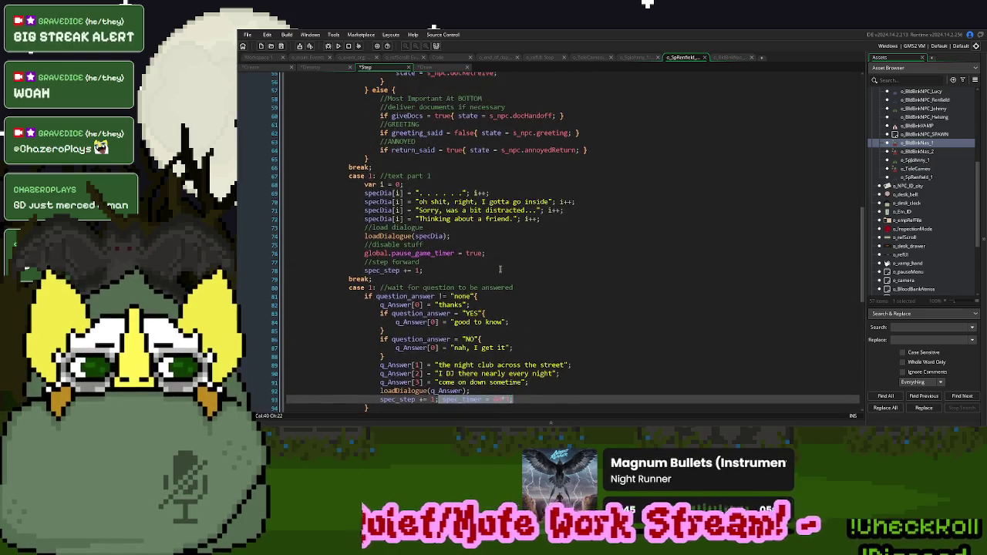
{"action": "left_click", "coordinate": [457, 270]}
{"action": "key", "text": "ctrl+v"}
{"action": "scroll", "coordinate": [468, 269], "scroll_direction": "down", "scroll_amount": 6}
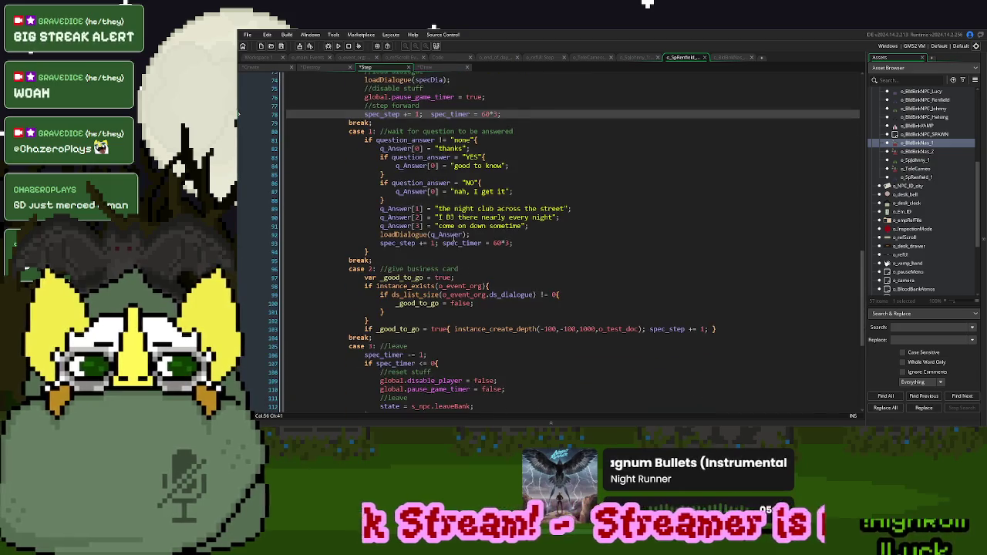
{"action": "scroll", "coordinate": [454, 239], "scroll_direction": "up", "scroll_amount": 4}
{"action": "left_click", "coordinate": [402, 232]}
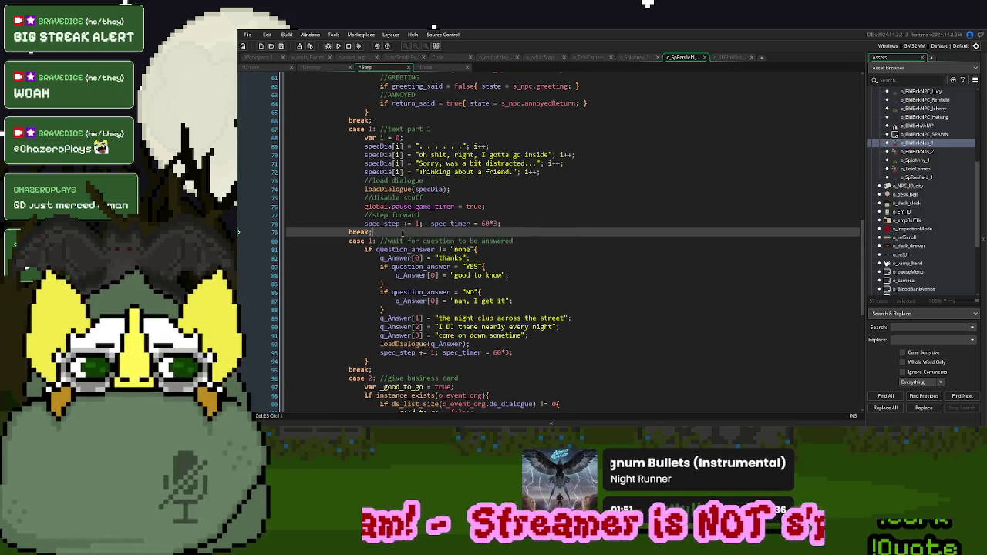
Add a 'case 2:' with its 'break;' after case 1
{"action": "key", "text": "Return"}
{"action": "type", "text": "case 2:"}
{"action": "key", "text": "Return"}
{"action": "key", "text": "Return"}
{"action": "type", "text": "break;"}
{"action": "key", "text": "Up"}
Copy the business card case's _good_to_go block into case 2, minus the instance_create_depth call
{"action": "scroll", "coordinate": [412, 237], "scroll_direction": "down", "scroll_amount": 6}
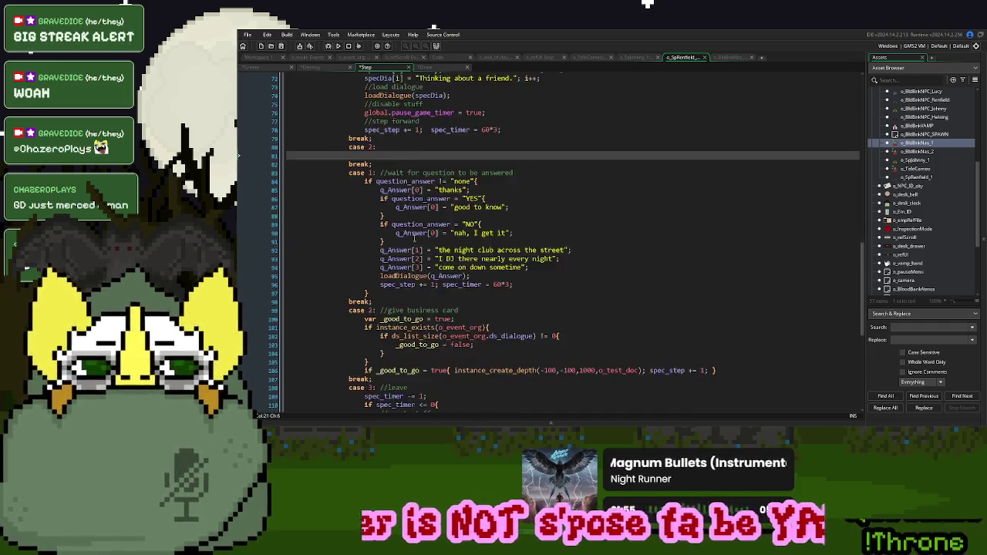
{"action": "mouse_move", "coordinate": [716, 307]}
{"action": "left_mouse_down"}
{"action": "mouse_move", "coordinate": [549, 309]}
{"action": "mouse_move", "coordinate": [378, 284]}
{"action": "mouse_move", "coordinate": [365, 259]}
{"action": "left_mouse_up"}
{"action": "key", "text": "ctrl+c"}
{"action": "scroll", "coordinate": [367, 259], "scroll_direction": "up", "scroll_amount": 3}
{"action": "left_click", "coordinate": [426, 171]}
{"action": "key", "text": "ctrl+v"}
{"action": "left_click_drag", "start_coordinate": [651, 223], "coordinate": [454, 222]}
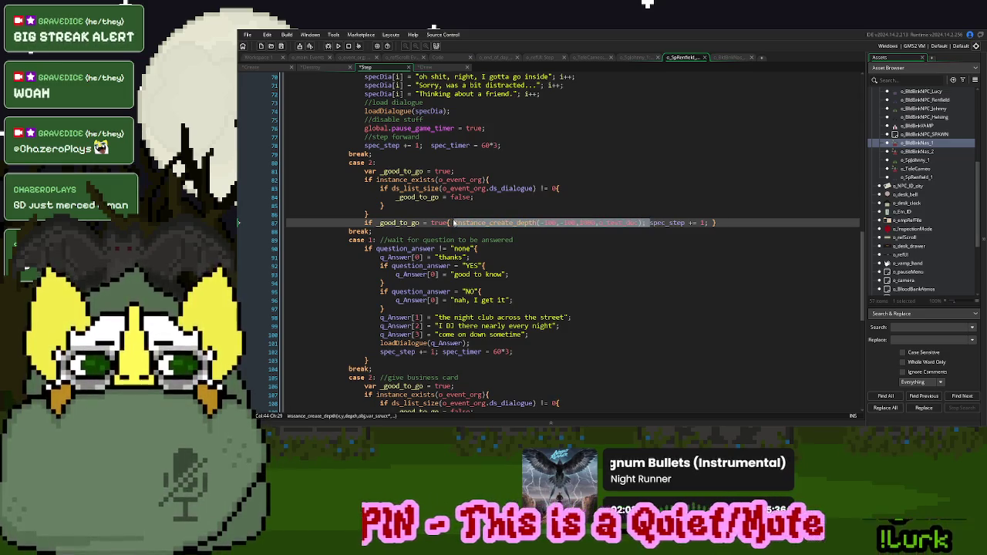
{"action": "key", "text": "Delete"}
Comment case 2 with '//wait for text to stop' and add a new line after its break
{"action": "left_click", "coordinate": [398, 163]}
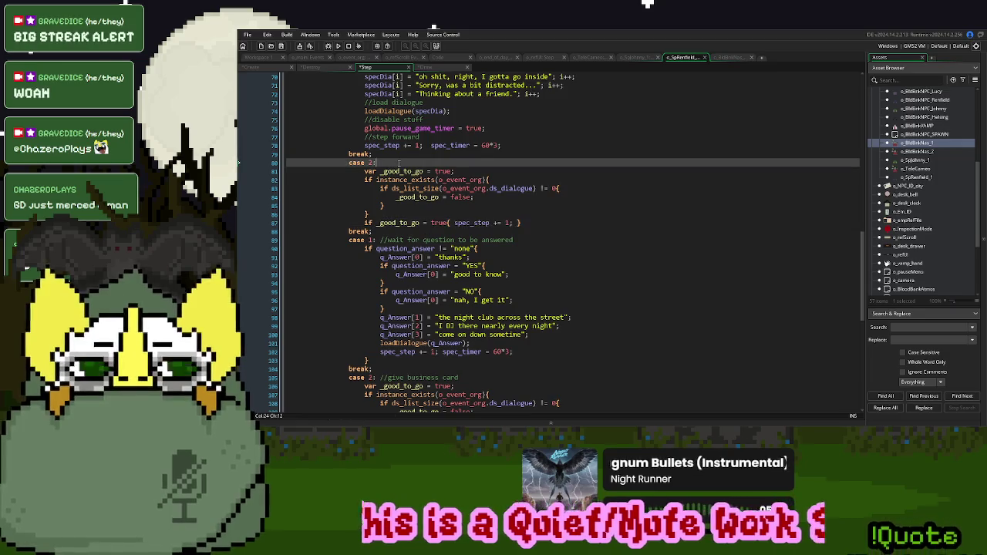
{"action": "type", "text": " //wait for"}
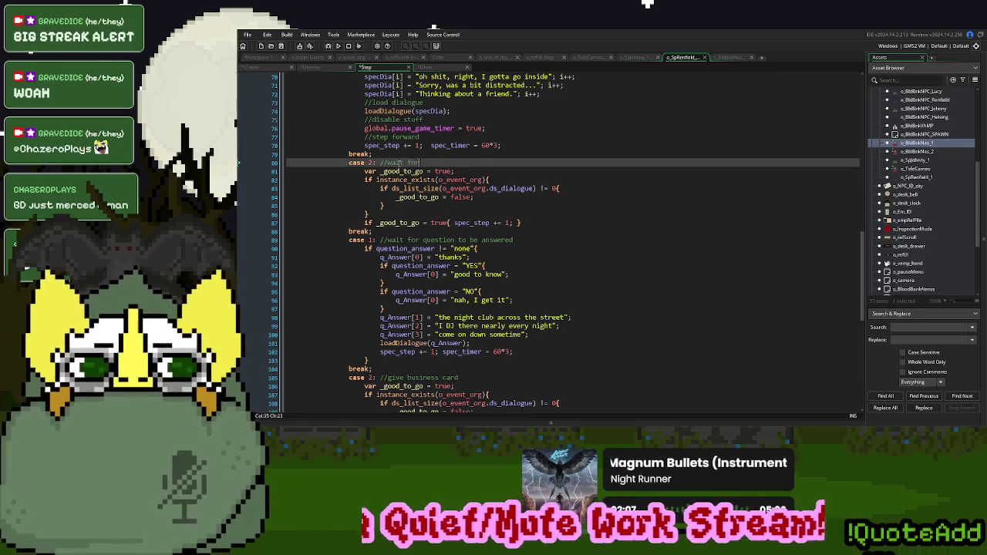
{"action": "type", "text": " text to stop"}
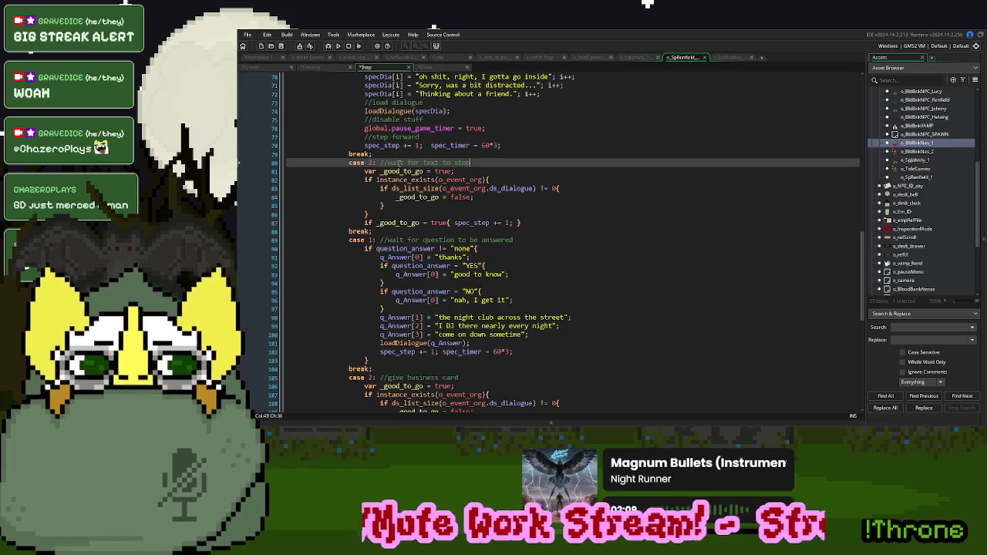
{"action": "left_click", "coordinate": [384, 232]}
{"action": "key", "text": "Return"}
Add 'case 3:' with a break, decrementing spec_timer by 1 ('spec_timer -= 1;')
{"action": "type", "text": "case 3:"}
{"action": "key", "text": "Return"}
{"action": "key", "text": "Return"}
{"action": "type", "text": "break;"}
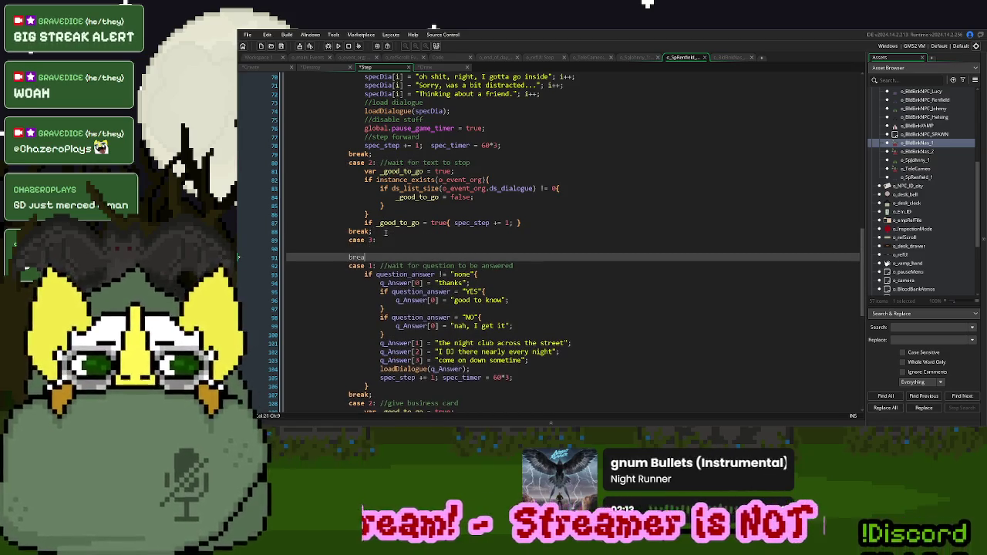
{"action": "double_click", "coordinate": [450, 145]}
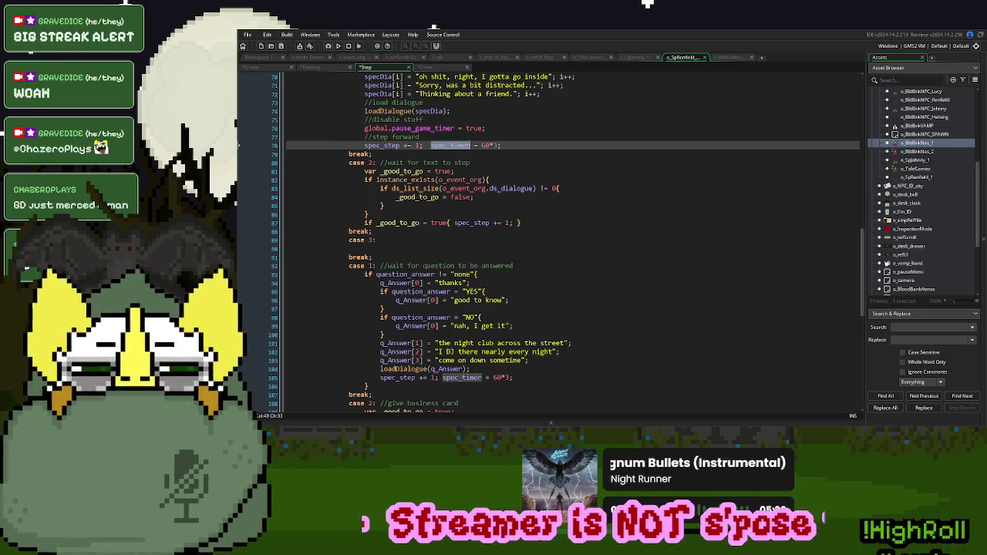
{"action": "key", "text": "ctrl+c"}
{"action": "left_click", "coordinate": [370, 248]}
{"action": "key", "text": "ctrl+v"}
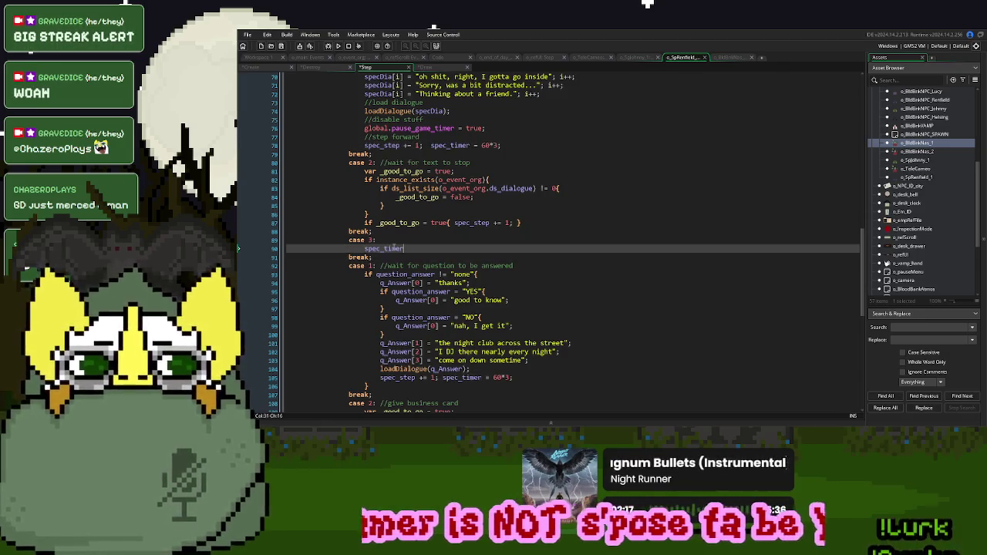
{"action": "type", "text": "-= 1;"}
{"action": "key", "text": "Return"}
Add 'if spec_timer <= 0{' that resets spec_timer to 60*3 and calls clearDialogue();
{"action": "type", "text": "if spec_timer <= 0"}
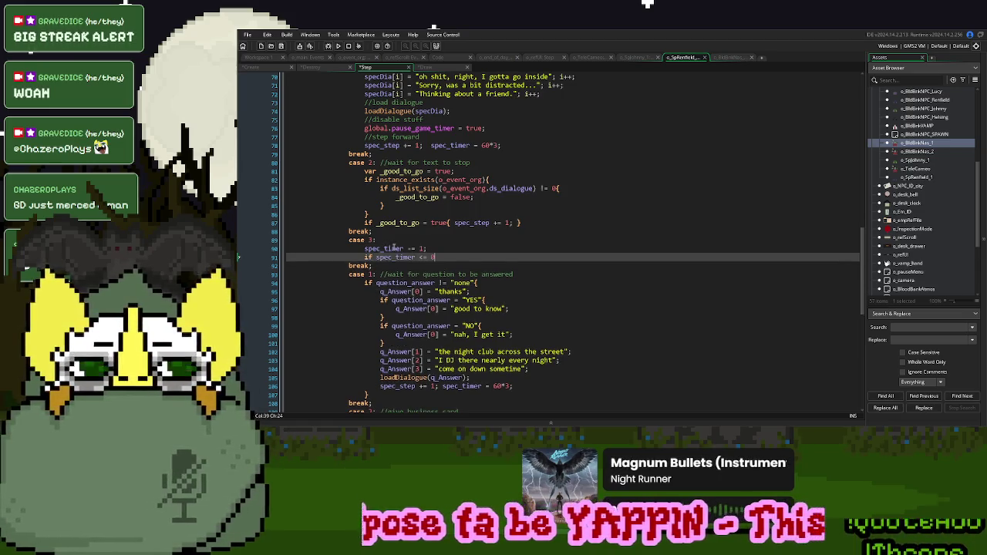
{"action": "type", "text": "{"}
{"action": "key", "text": "Return"}
{"action": "type", "text": "spec_timer = "}
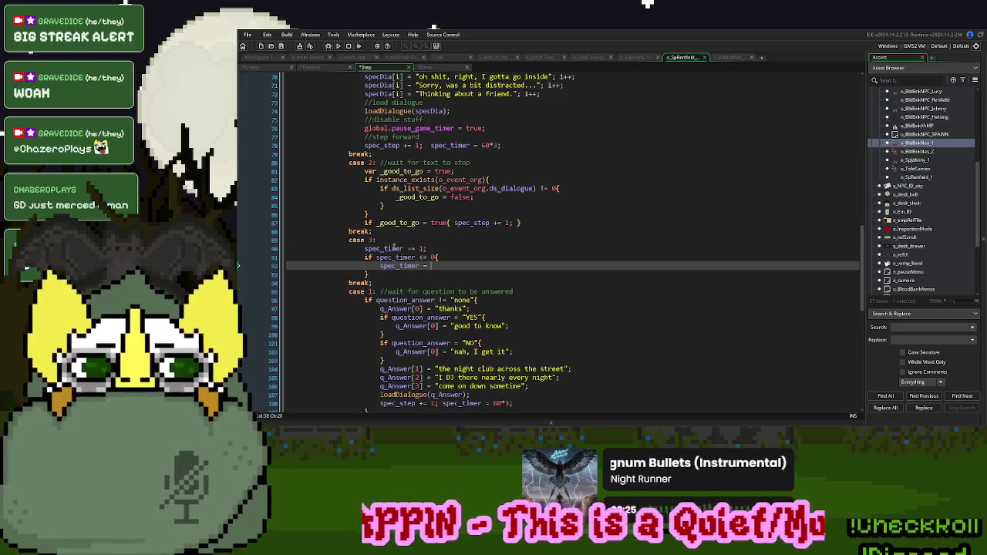
{"action": "type", "text": "60*3"}
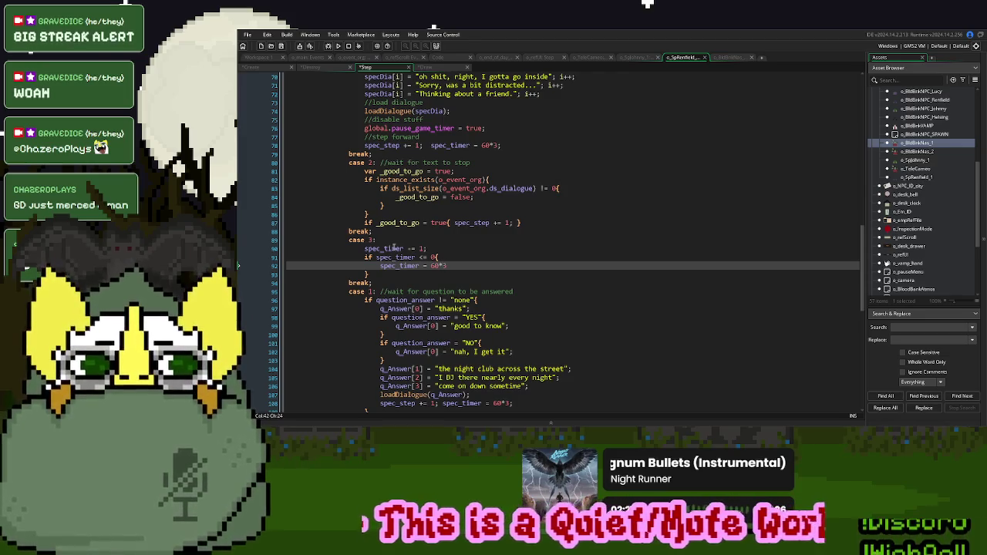
{"action": "type", "text": "; clear_dialogue"}
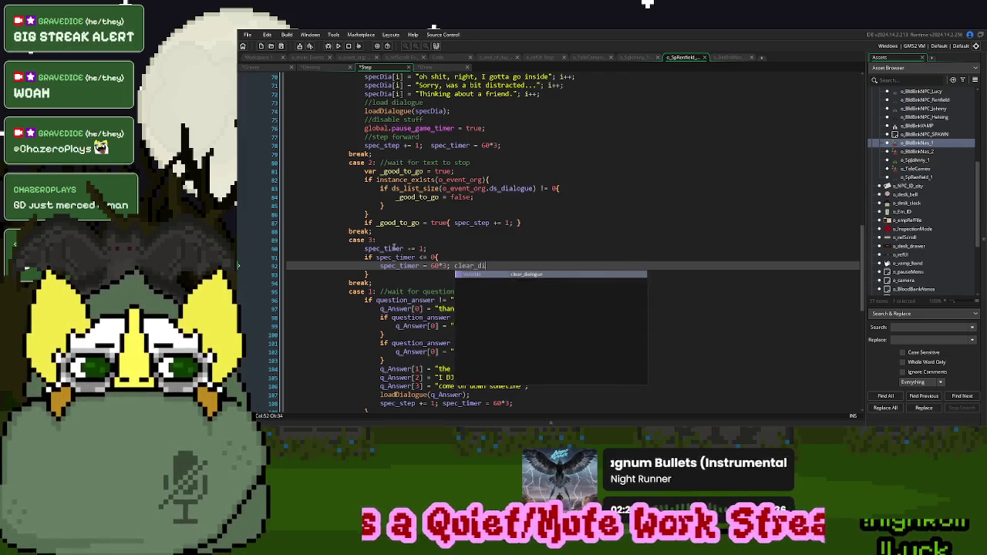
{"action": "key", "text": "BackSpace"}
{"action": "key", "text": "BackSpace"}
{"action": "key", "text": "BackSpace"}
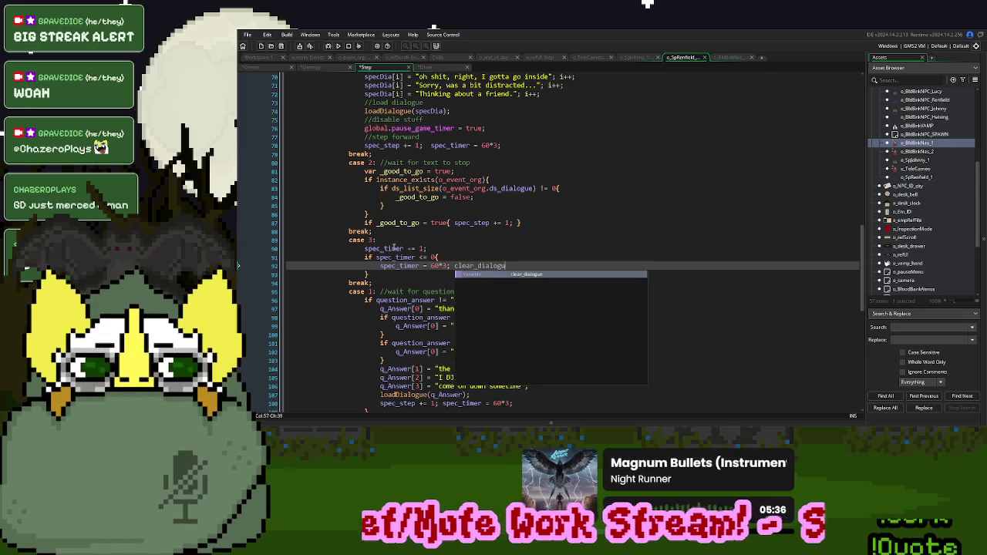
{"action": "type", "text": "dialogue_cle"}
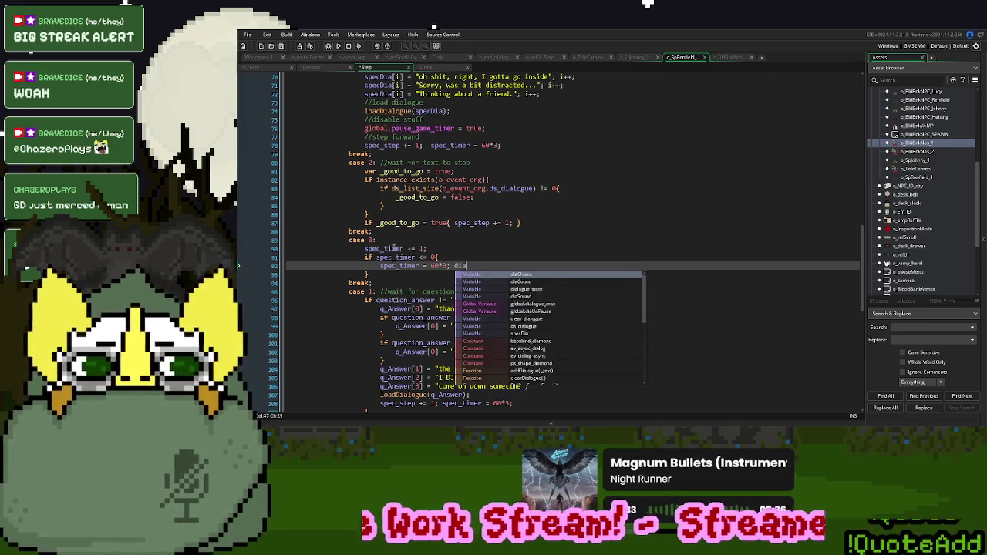
{"action": "key", "text": "BackSpace"}
{"action": "key", "text": "BackSpace"}
{"action": "key", "text": "BackSpace"}
{"action": "type", "text": "clear_d"}
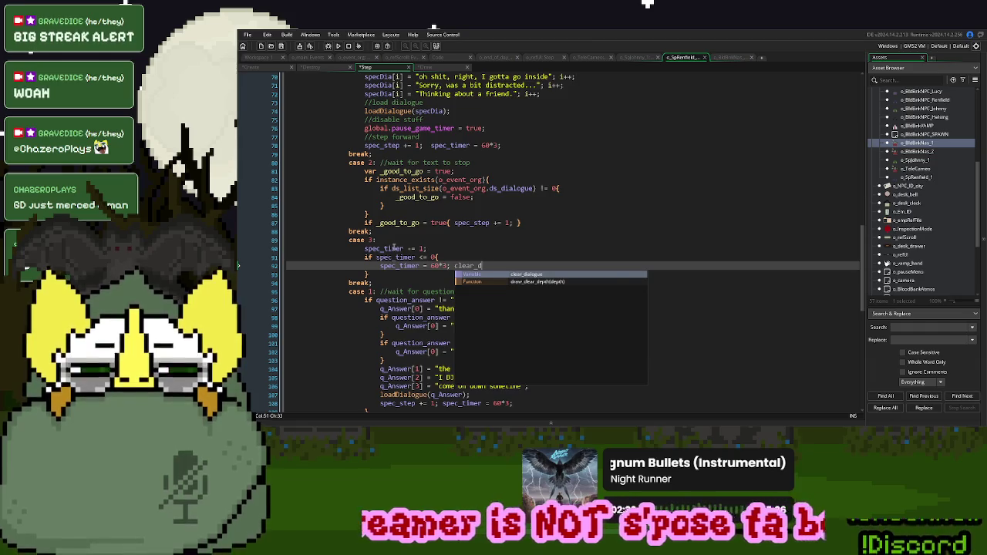
{"action": "key", "text": "BackSpace"}
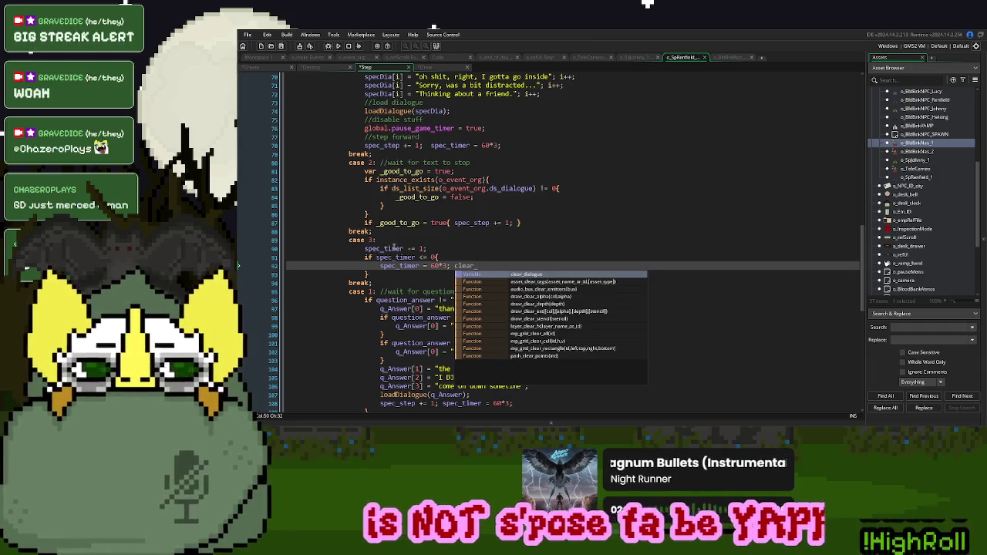
{"action": "key", "text": "BackSpace"}
{"action": "key", "text": "Down"}
{"action": "key", "text": "Return"}
{"action": "type", "text": ");"}
Add 'spec_step += 1' after clearDialogue() and change case 3's timer reset to 60
{"action": "scroll", "coordinate": [438, 248], "scroll_direction": "down", "scroll_amount": 2}
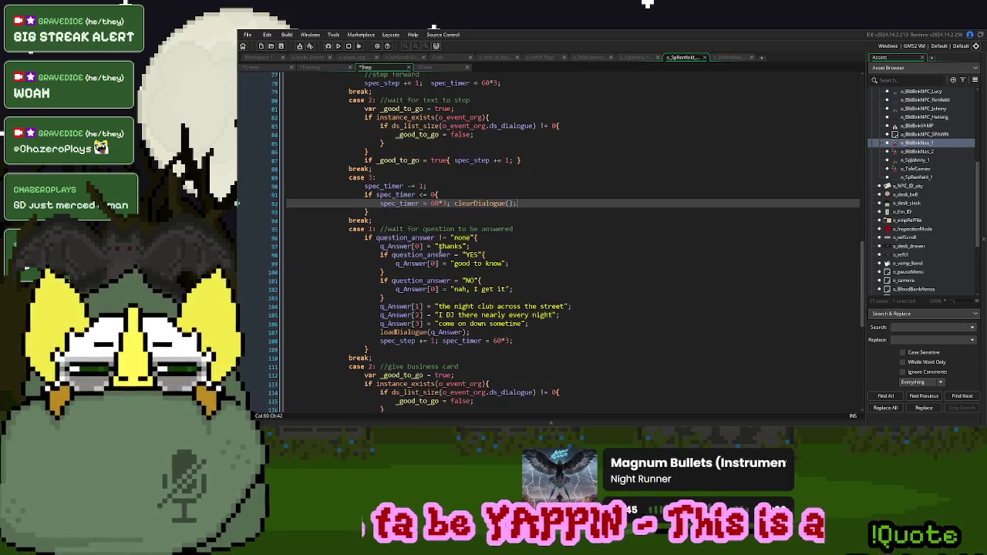
{"action": "left_click_drag", "start_coordinate": [513, 161], "coordinate": [457, 163]}
{"action": "key", "text": "ctrl+c"}
{"action": "left_click", "coordinate": [535, 205]}
{"action": "key", "text": "ctrl+v"}
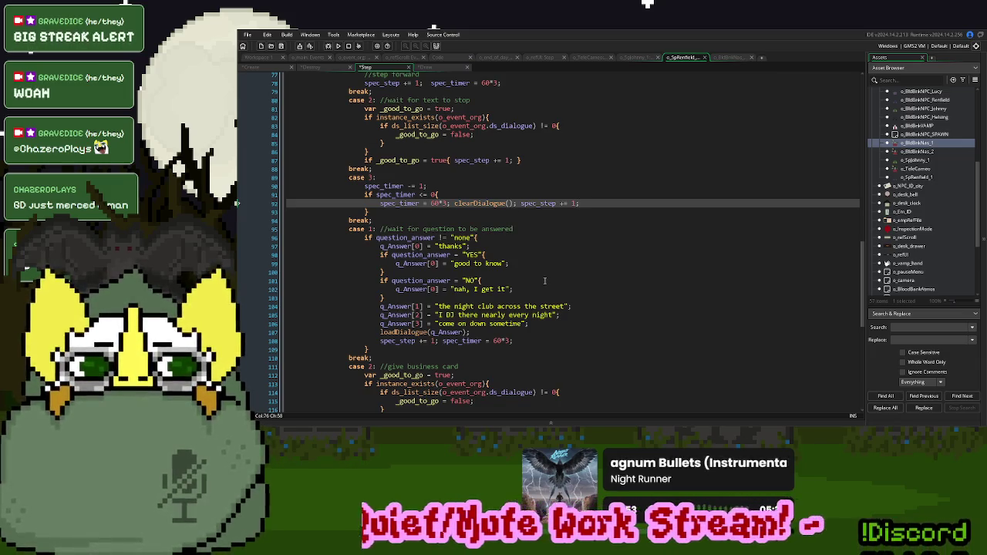
{"action": "scroll", "coordinate": [544, 280], "scroll_direction": "up", "scroll_amount": 3}
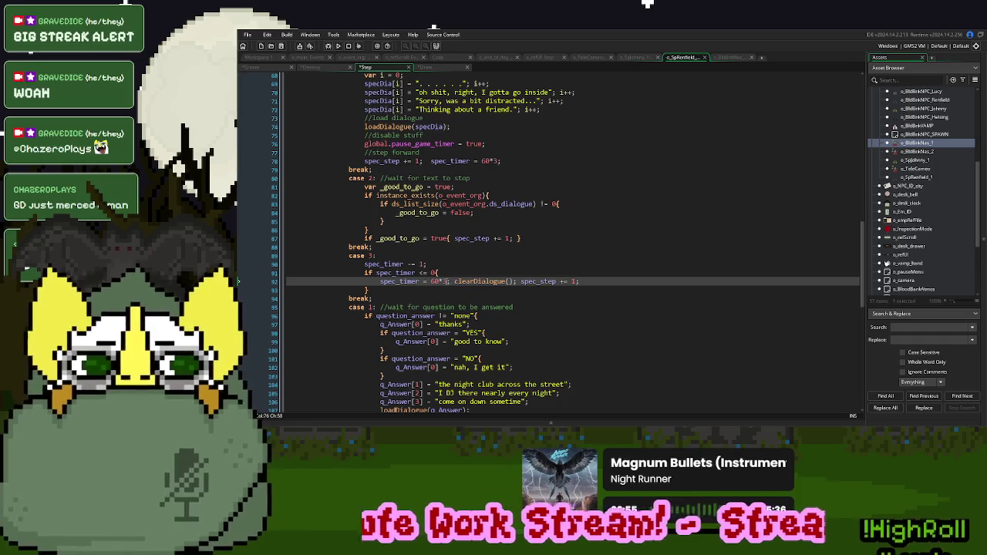
{"action": "left_click", "coordinate": [443, 281]}
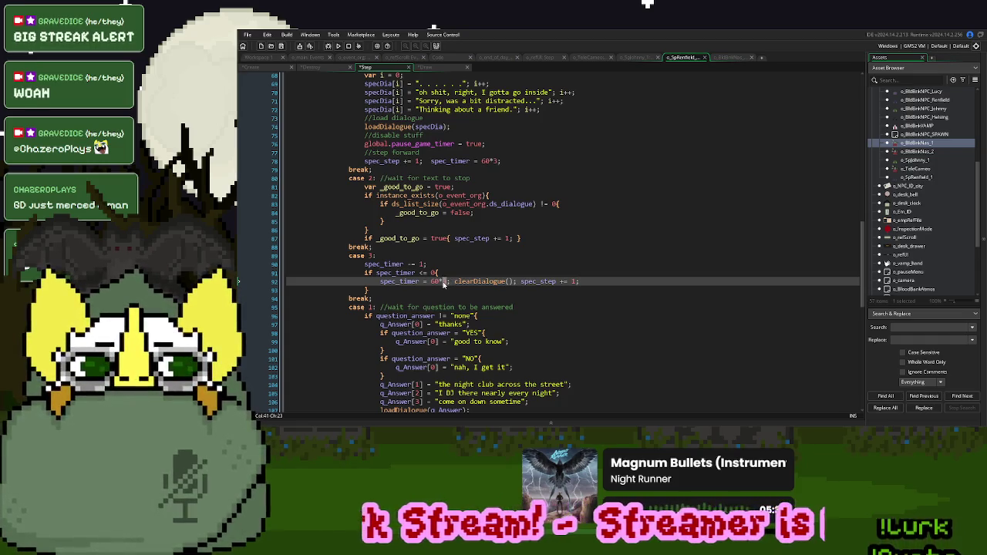
{"action": "key", "text": "Delete"}
{"action": "key", "text": "BackSpace"}
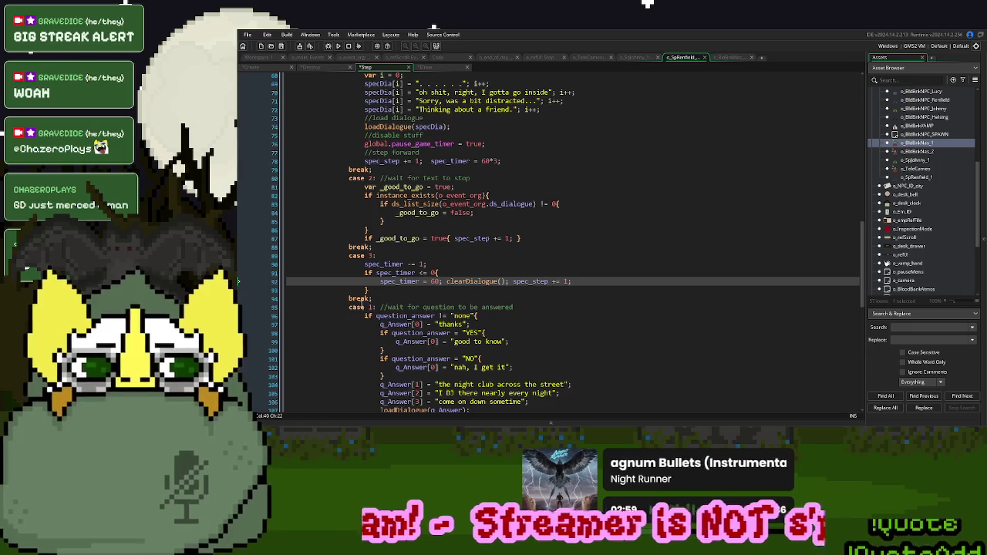
Duplicate case 3 as case 4 with a 60*3 timer and no clearDialogue(); select the part-1 dialogue code
{"action": "left_click_drag", "start_coordinate": [373, 303], "coordinate": [383, 248]}
{"action": "left_click", "coordinate": [378, 299]}
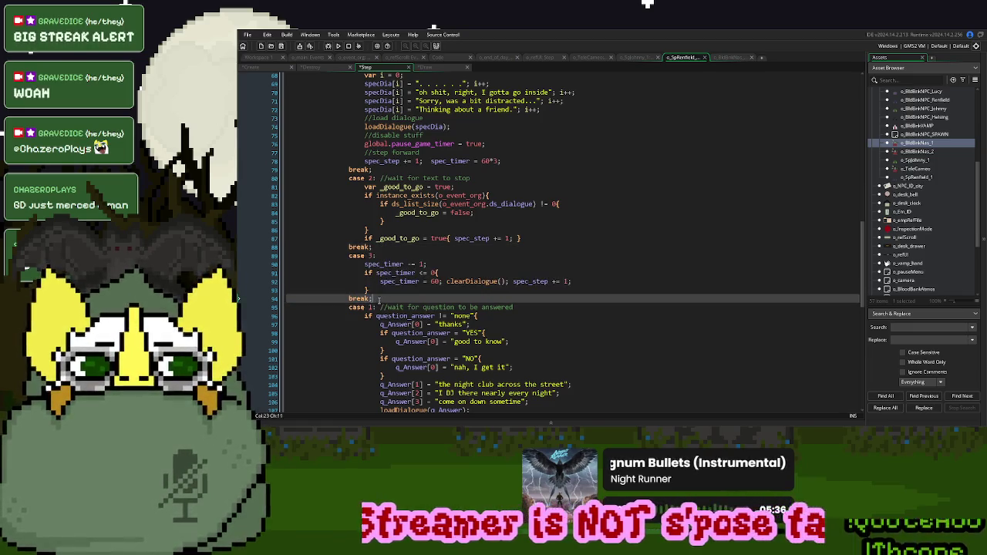
{"action": "key", "text": "ctrl+v"}
{"action": "left_click", "coordinate": [375, 307]}
{"action": "key", "text": "BackSpace"}
{"action": "key", "text": "BackSpace"}
{"action": "type", "text": "4:"}
{"action": "left_click", "coordinate": [513, 333]}
{"action": "left_click_drag", "start_coordinate": [513, 332], "coordinate": [448, 334]}
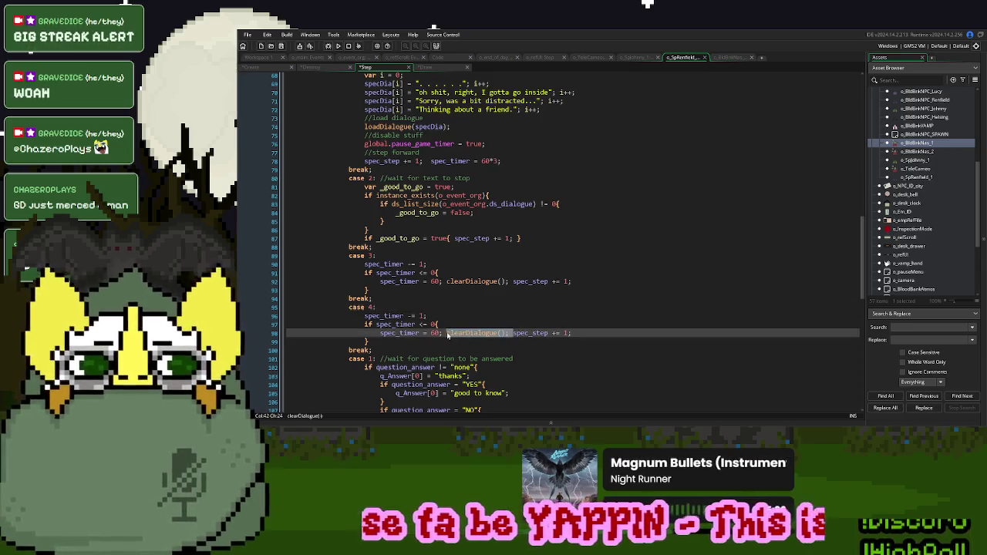
{"action": "key", "text": "BackSpace"}
{"action": "type", "text": "*3"}
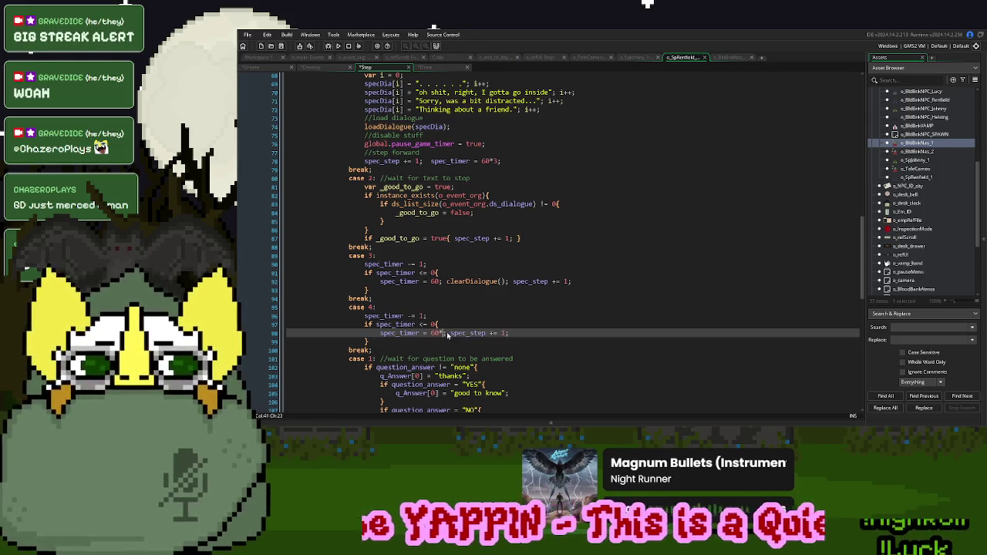
{"action": "scroll", "coordinate": [475, 316], "scroll_direction": "up", "scroll_amount": 4}
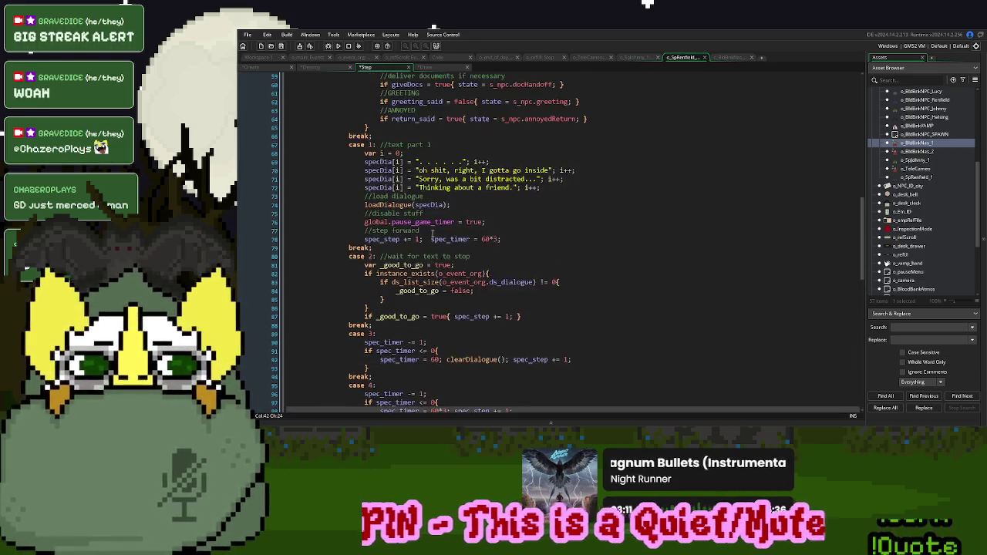
{"action": "mouse_move", "coordinate": [509, 270]}
{"action": "left_mouse_down"}
{"action": "mouse_move", "coordinate": [370, 245]}
{"action": "mouse_move", "coordinate": [365, 187]}
{"action": "left_mouse_up"}
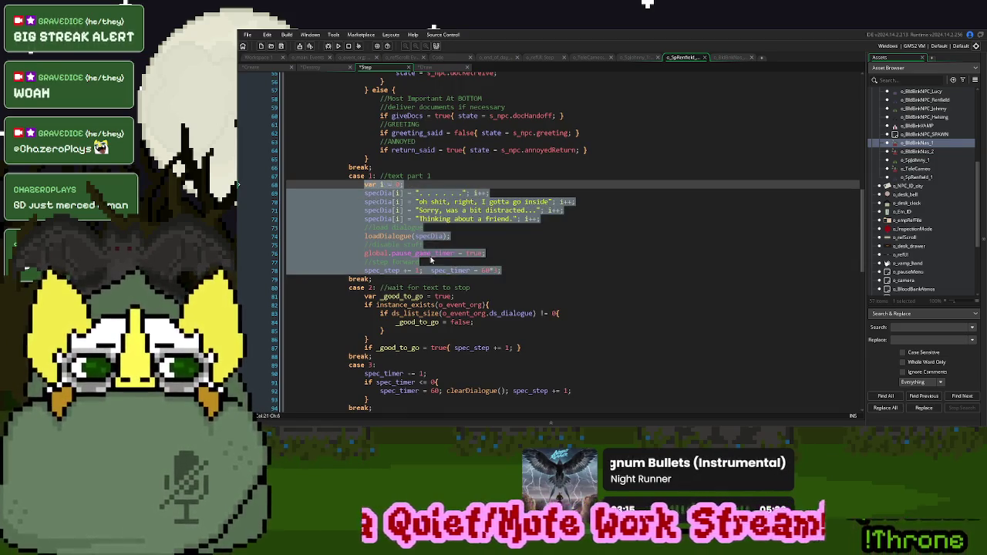
Add 'case 5:' commented '//text part 2' with its 'break;' after case 4
{"action": "scroll", "coordinate": [429, 262], "scroll_direction": "down", "scroll_amount": 5}
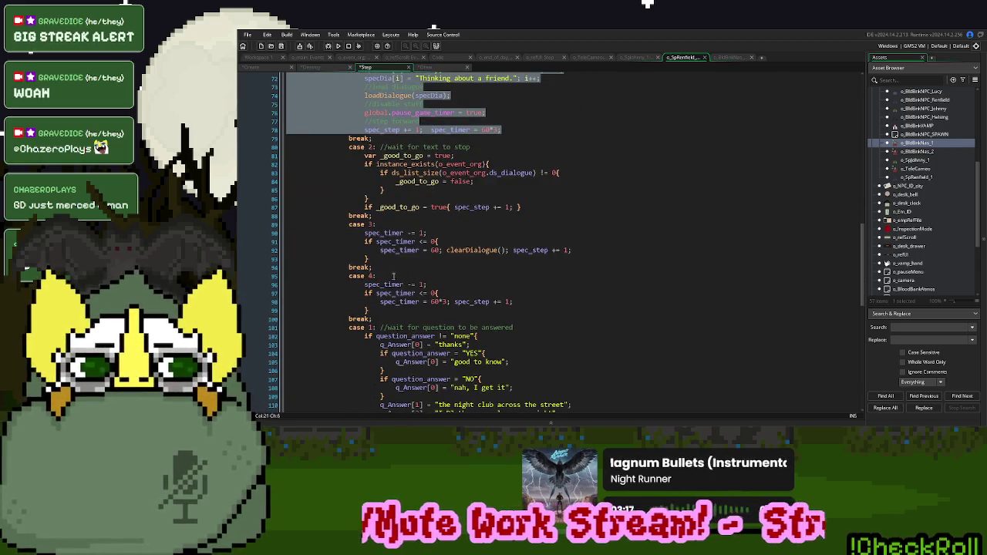
{"action": "left_click", "coordinate": [389, 312]}
{"action": "left_click", "coordinate": [389, 316]}
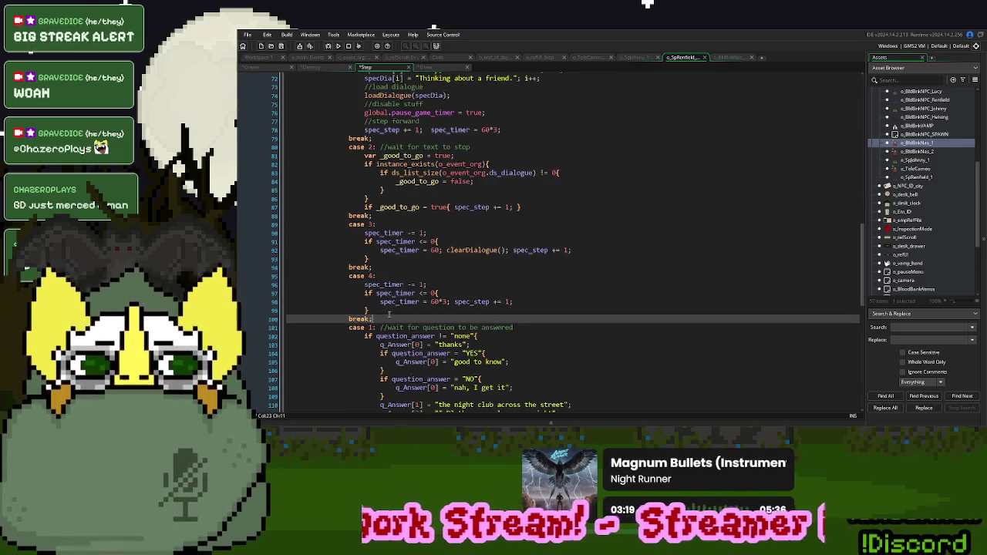
{"action": "key", "text": "Return"}
{"action": "type", "text": "case 5:"}
{"action": "key", "text": "Return"}
{"action": "type", "text": "break;"}
{"action": "key", "text": "Up"}
{"action": "key", "text": "End"}
{"action": "key", "text": "Return"}
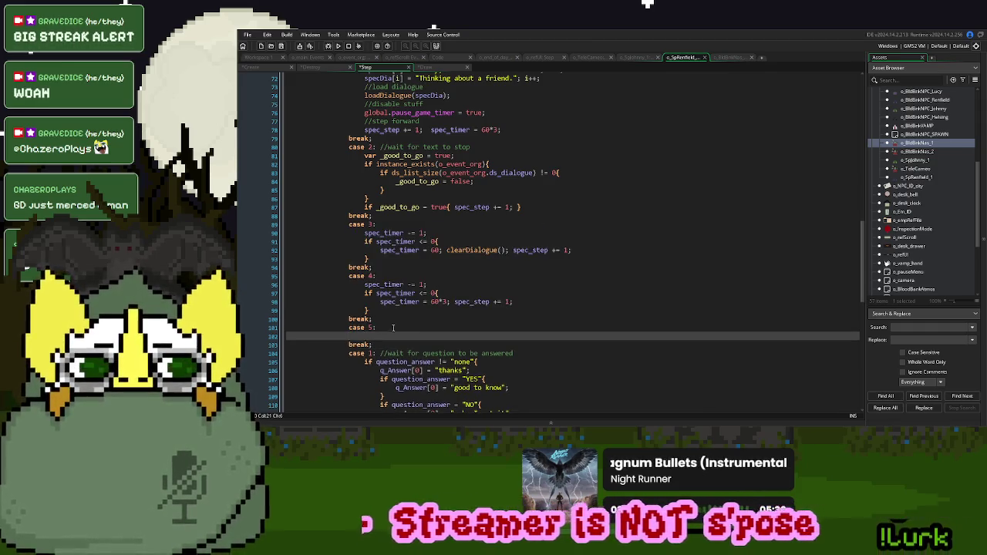
{"action": "left_click", "coordinate": [395, 327]}
{"action": "type", "text": "//r"}
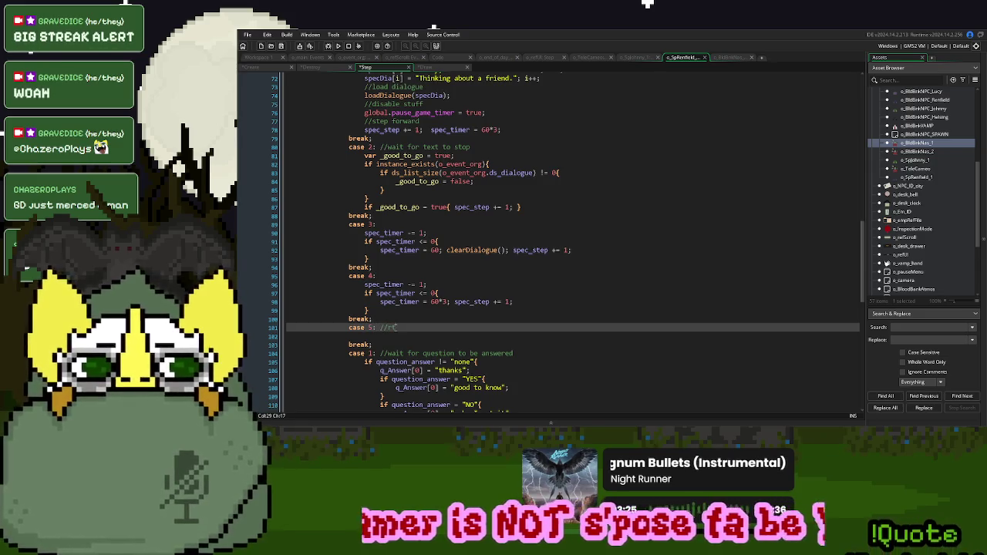
{"action": "type", "text": "//text part 2"}
Paste the dialogue code into case 5, preceded by 'array_resize(specDia,1);', declining the update prompt
{"action": "key", "text": "Return"}
{"action": "key", "text": "ctrl+v"}
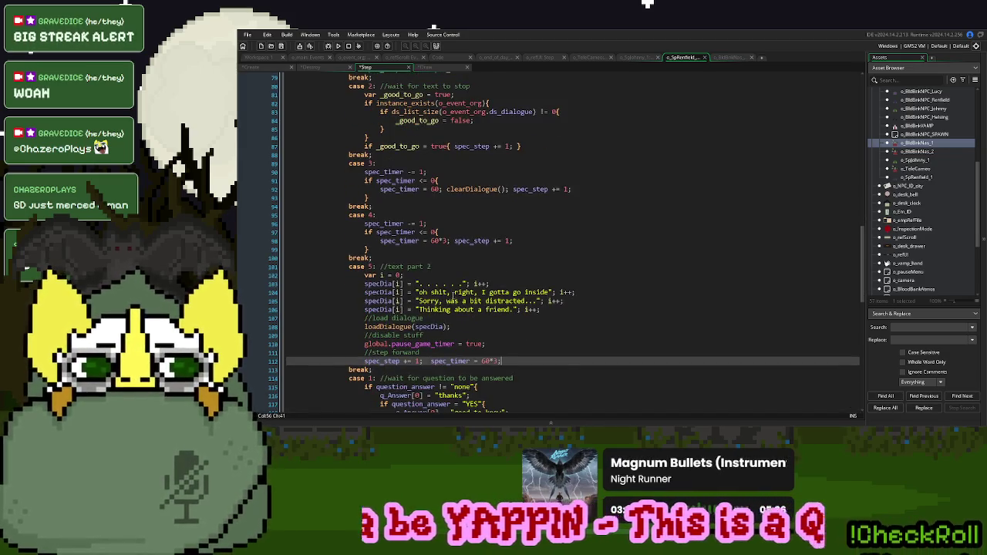
{"action": "double_click", "coordinate": [385, 284]}
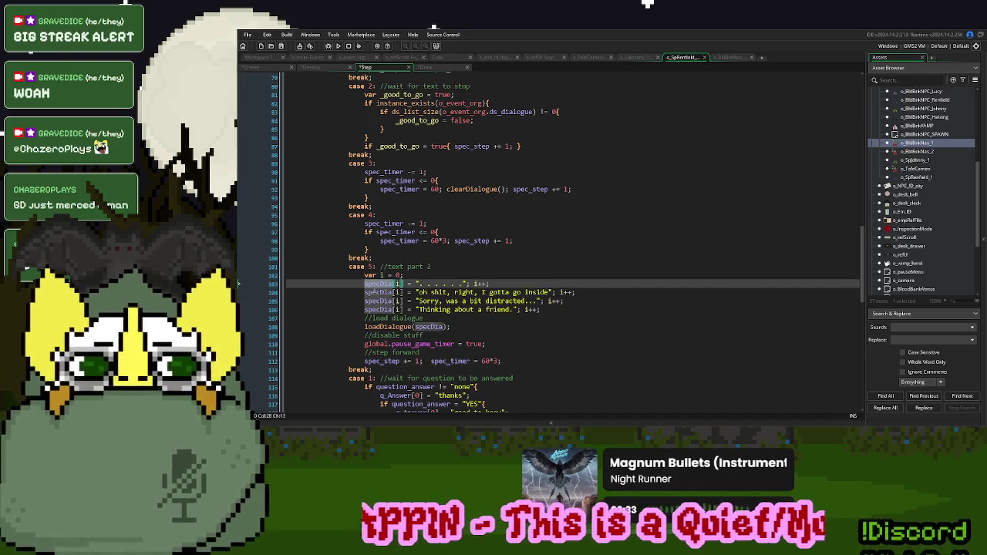
{"action": "left_click", "coordinate": [360, 275]}
{"action": "key", "text": "Return"}
{"action": "key", "text": "Up"}
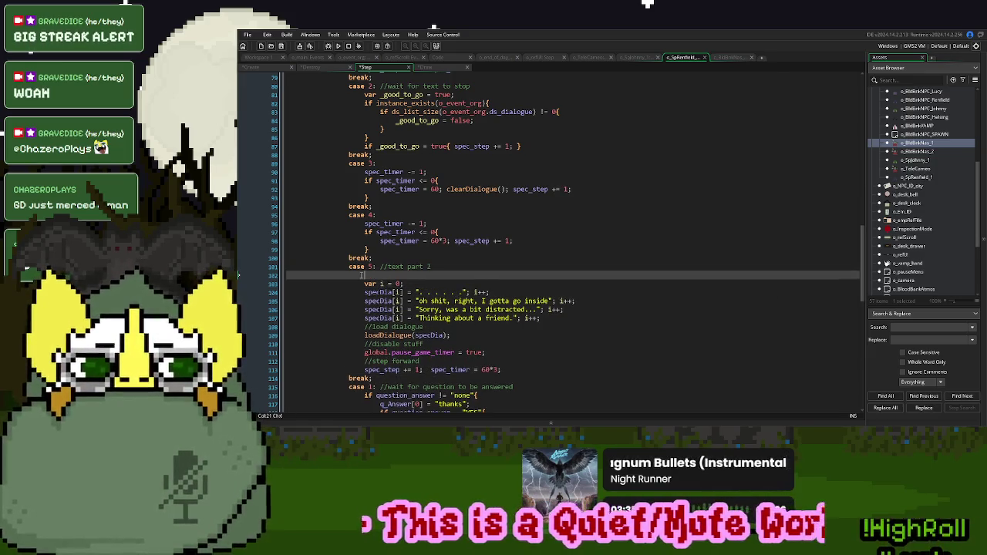
{"action": "type", "text": "array_re"}
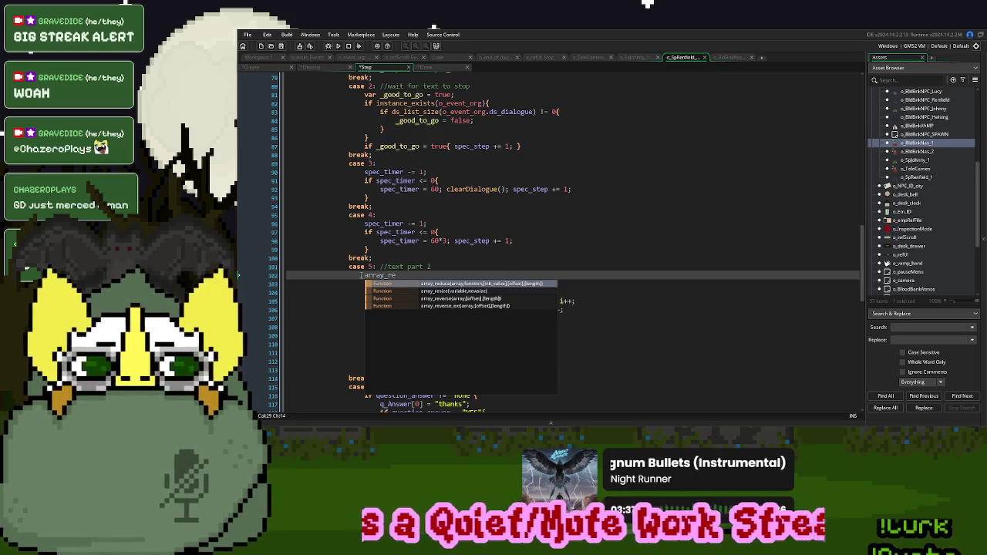
{"action": "key", "text": "Down"}
{"action": "key", "text": "Return"}
{"action": "type", "text": "specDia"}
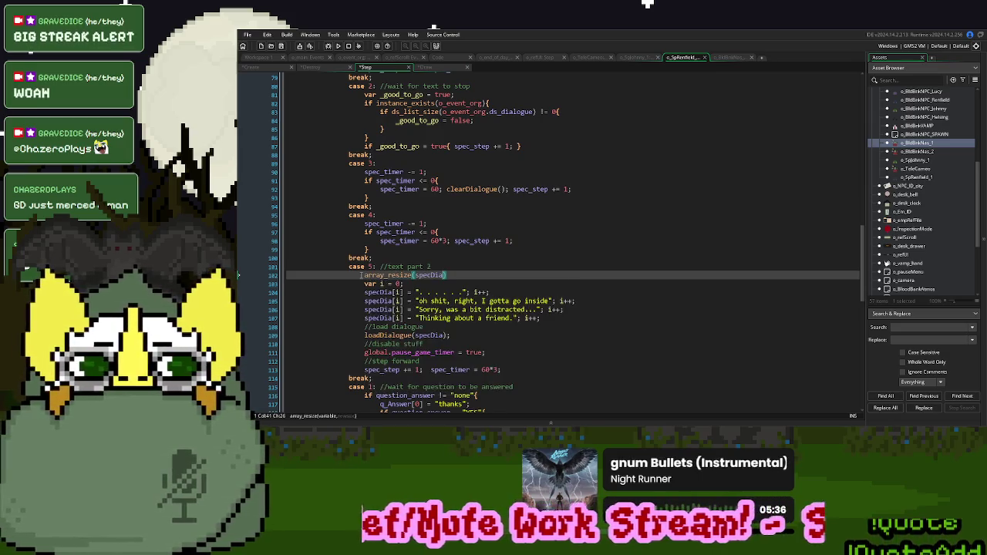
{"action": "type", "text": ",1);"}
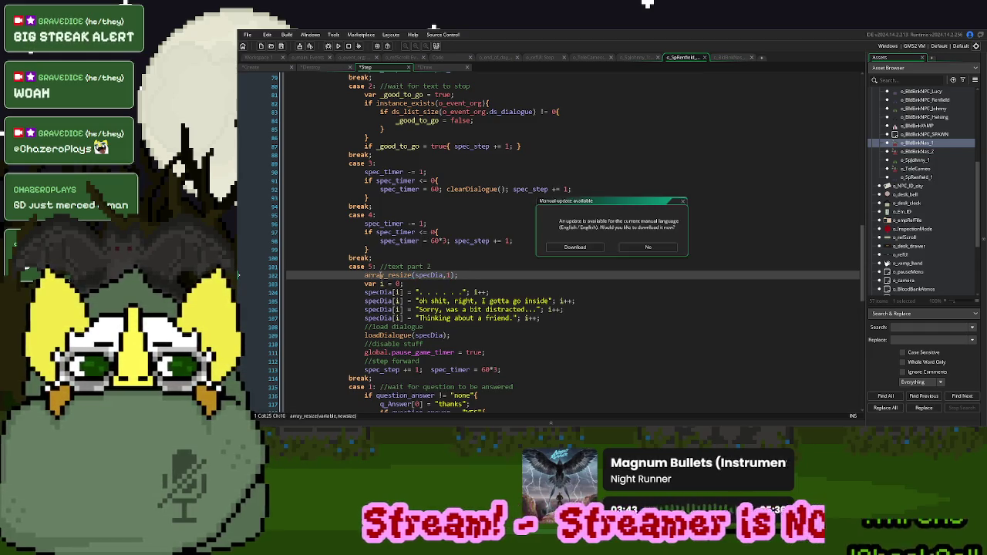
{"action": "left_click", "coordinate": [651, 246]}
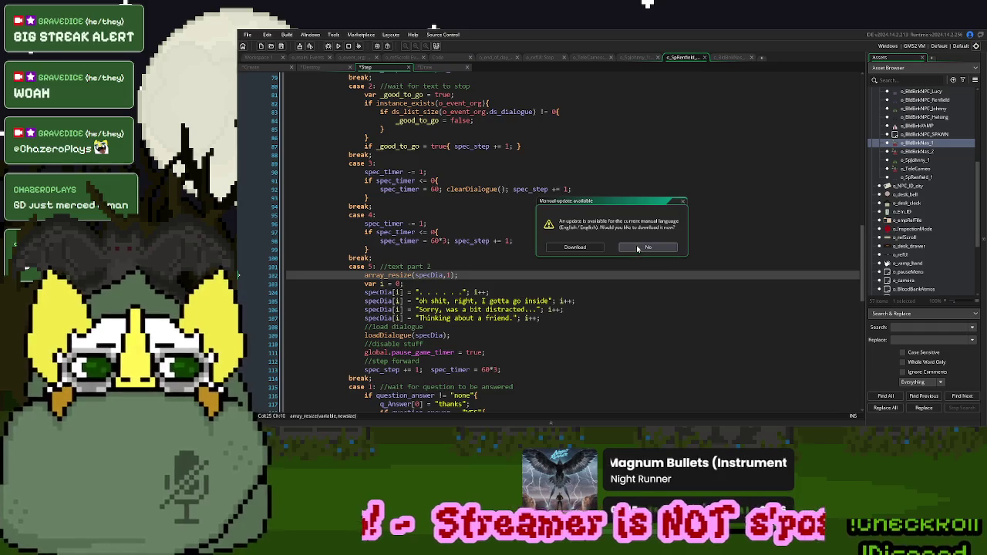
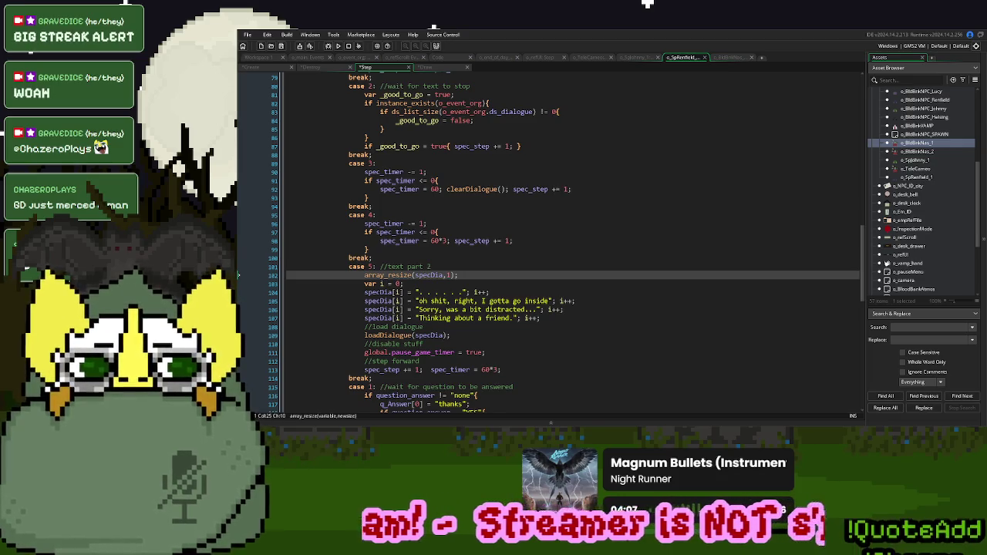
Rewrite two case 5 lines to "He's just, the coolest." and "I could hang out at his night club all day."
{"action": "left_click", "coordinate": [428, 223]}
{"action": "scroll", "coordinate": [434, 244], "scroll_direction": "down", "scroll_amount": 2}
{"action": "type", "text": "3"}
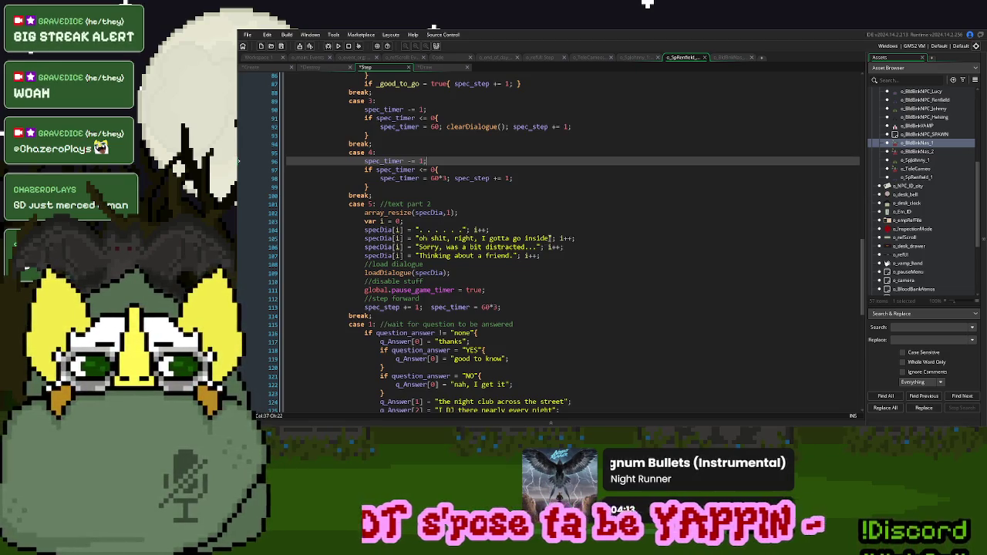
{"action": "left_click_drag", "start_coordinate": [549, 238], "coordinate": [420, 240]}
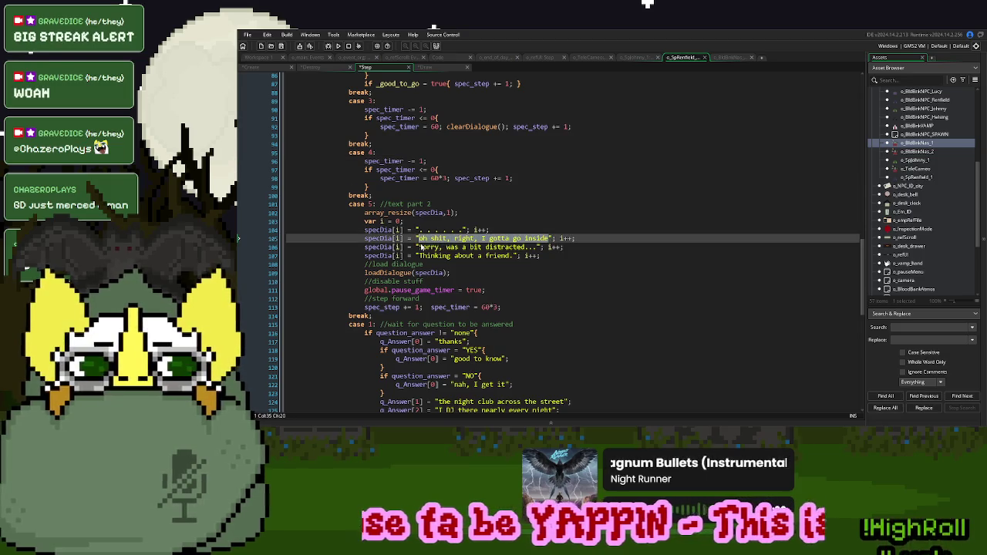
{"action": "type", "text": "He's just, the"}
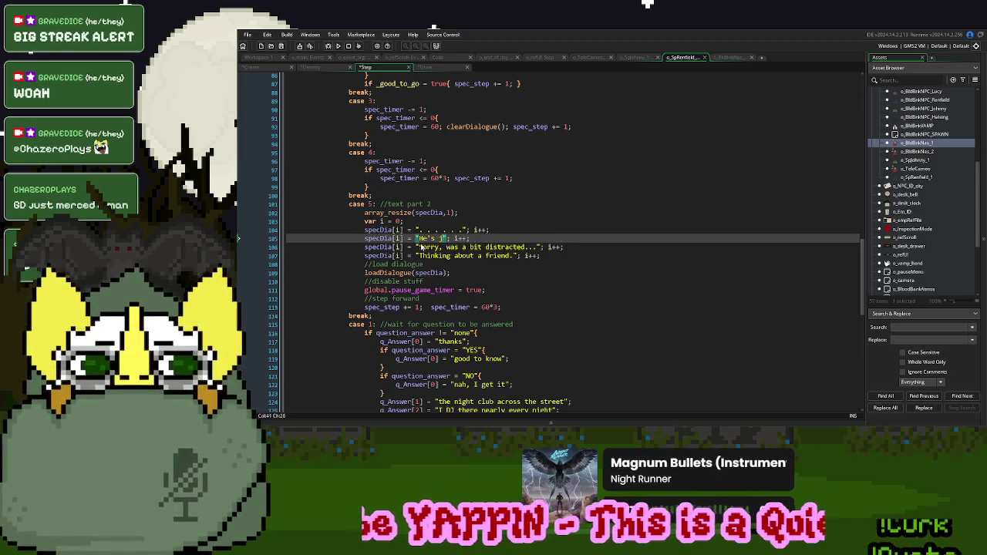
{"action": "type", "text": " coolest."}
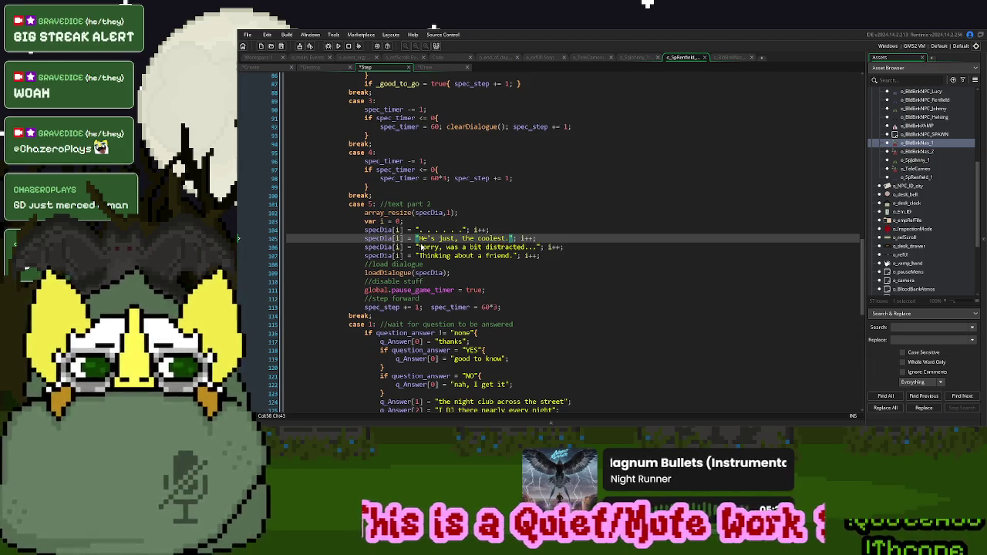
{"action": "left_click_drag", "start_coordinate": [539, 246], "coordinate": [418, 247]}
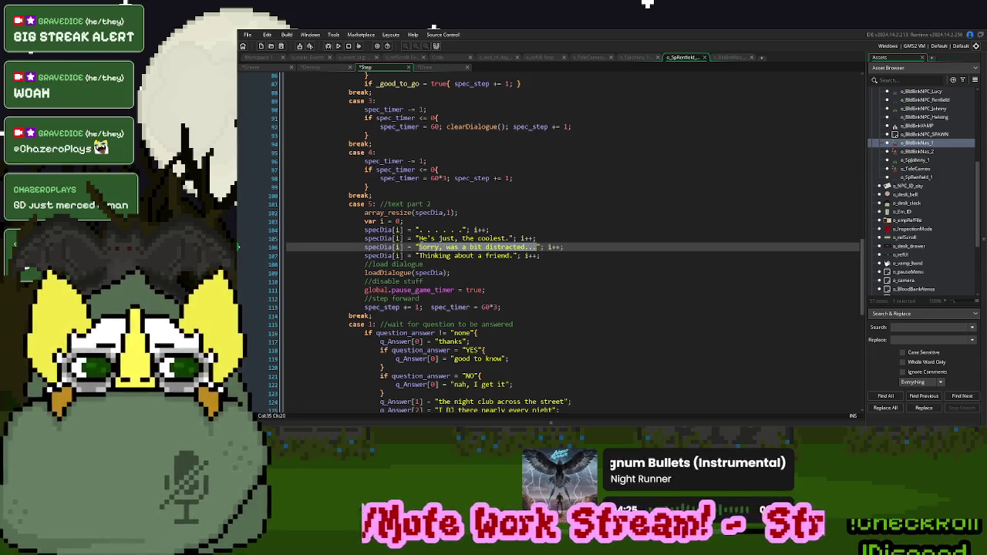
{"action": "scroll", "coordinate": [423, 252], "scroll_direction": "up", "scroll_amount": 6}
{"action": "scroll", "coordinate": [427, 257], "scroll_direction": "down", "scroll_amount": 3}
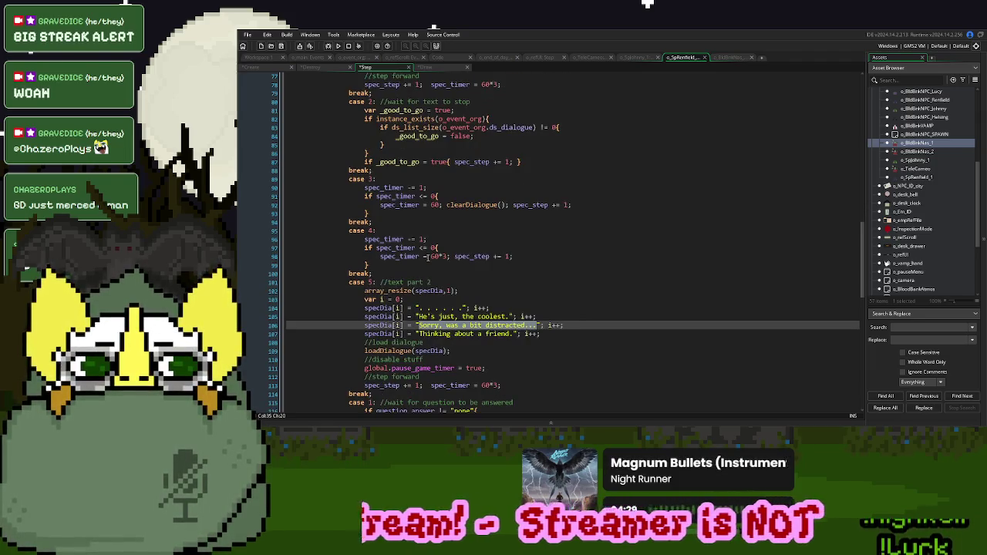
{"action": "type", "text": "\"His night cl"}
{"action": "type", "text": "ub"}
{"action": "key", "text": "BackSpace"}
{"action": "key", "text": "BackSpace"}
{"action": "key", "text": "BackSpace"}
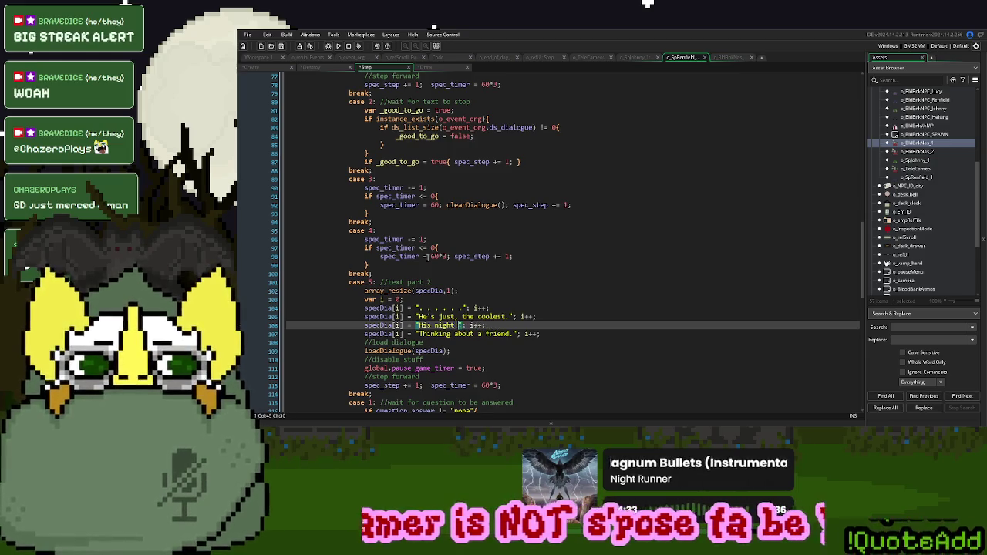
{"action": "type", "text": "I could hang o"}
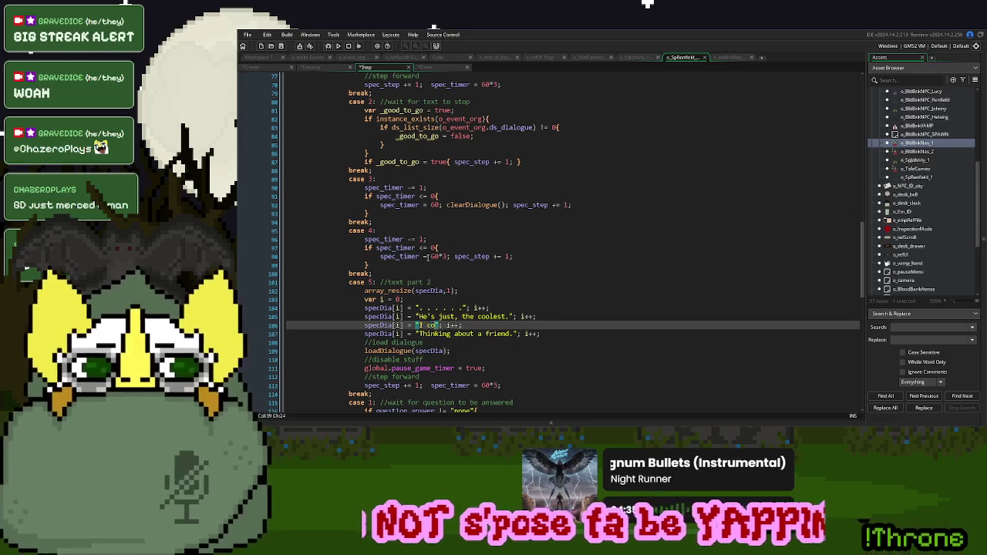
{"action": "type", "text": "ut at his night c"}
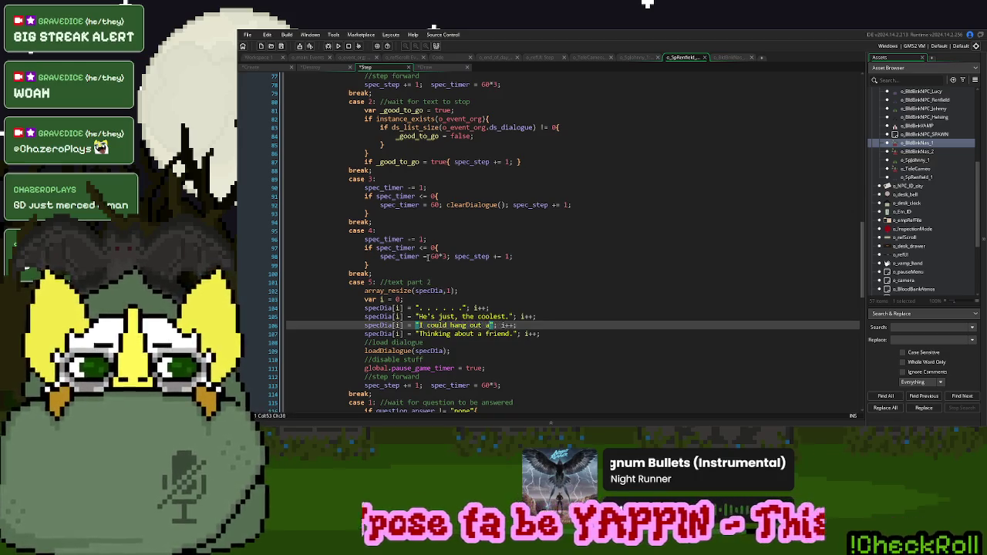
{"action": "type", "text": "lub all day"}
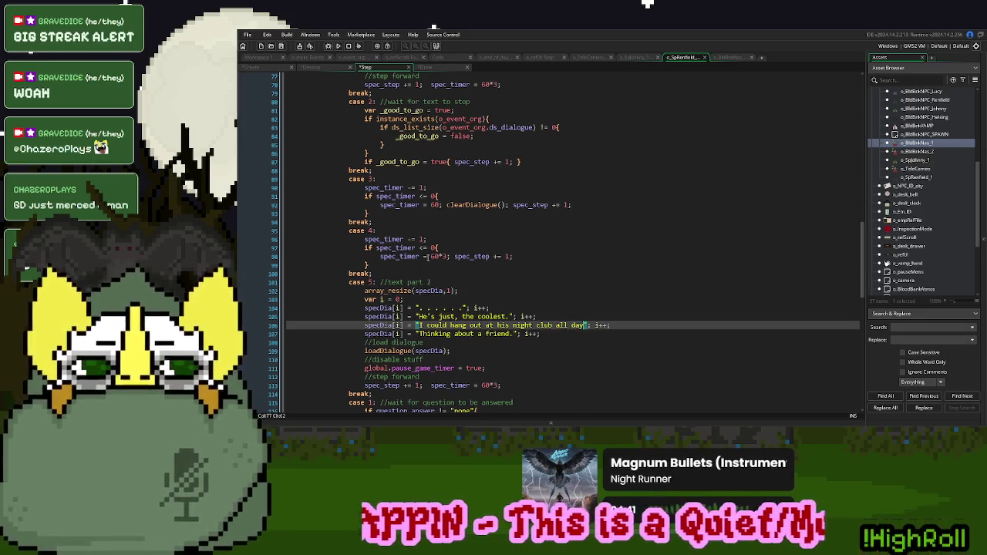
{"action": "type", "text": "."}
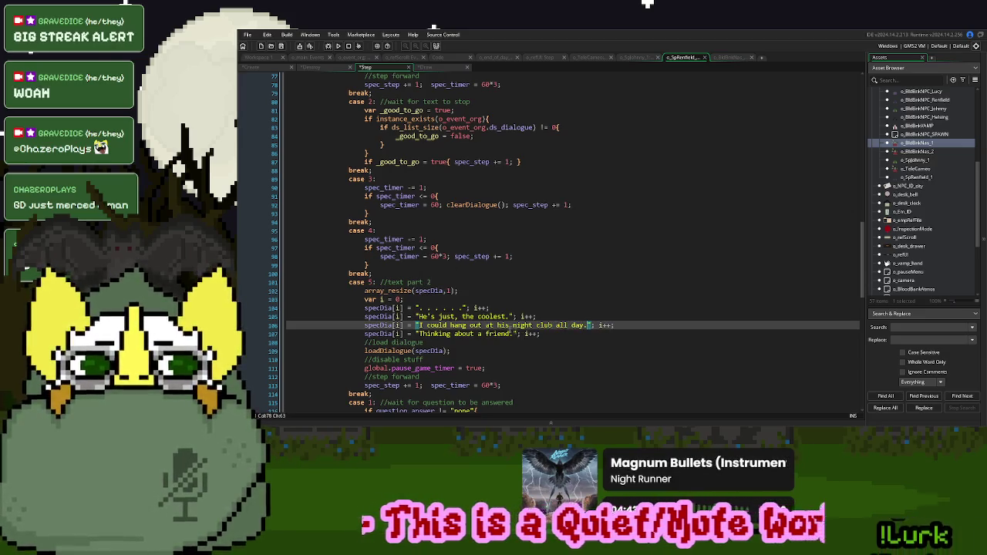
Change 'Thinking about a friend.' to 'Check his mixtape out!' and duplicate it as 'You won't regret it!'
{"action": "left_click_drag", "start_coordinate": [511, 333], "coordinate": [420, 335]}
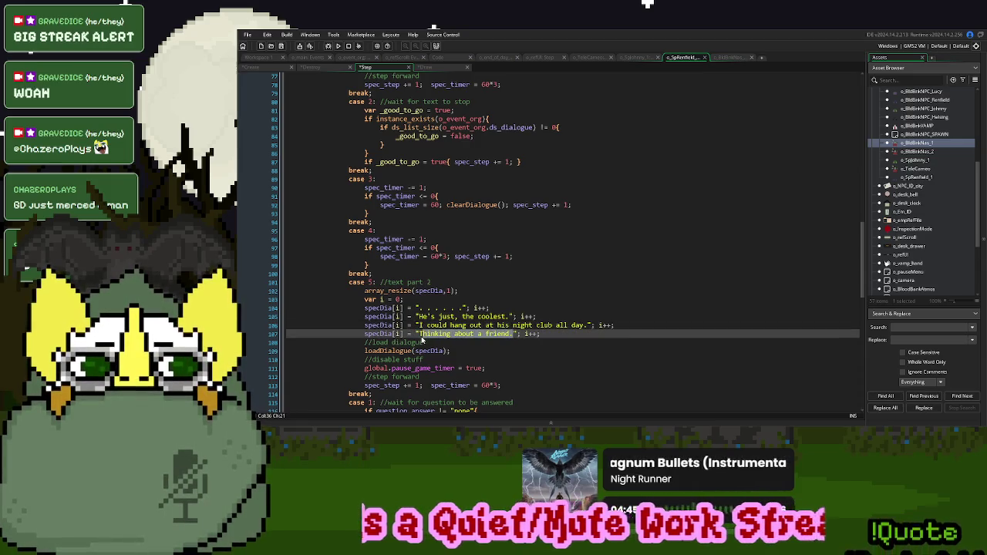
{"action": "type", "text": "Check his mix"}
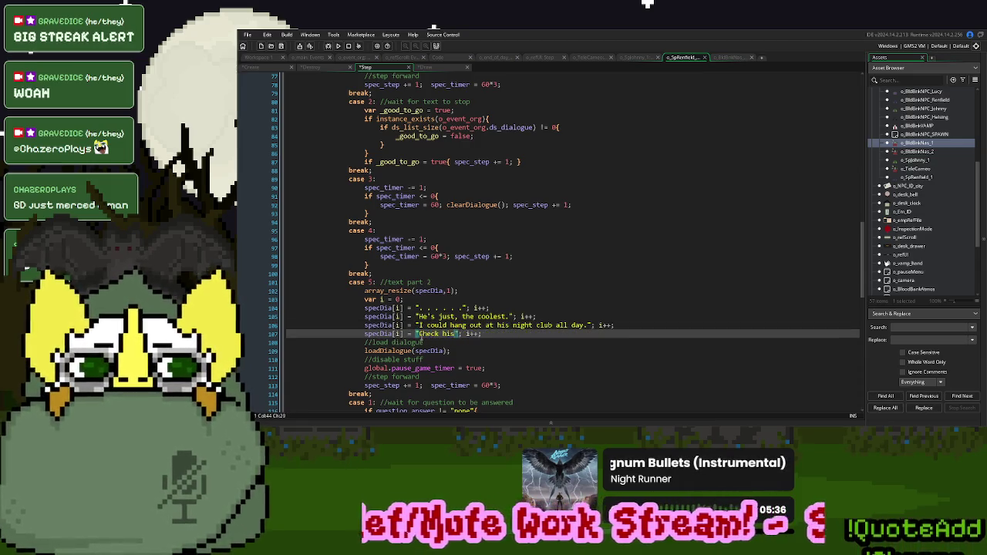
{"action": "type", "text": "tape out."}
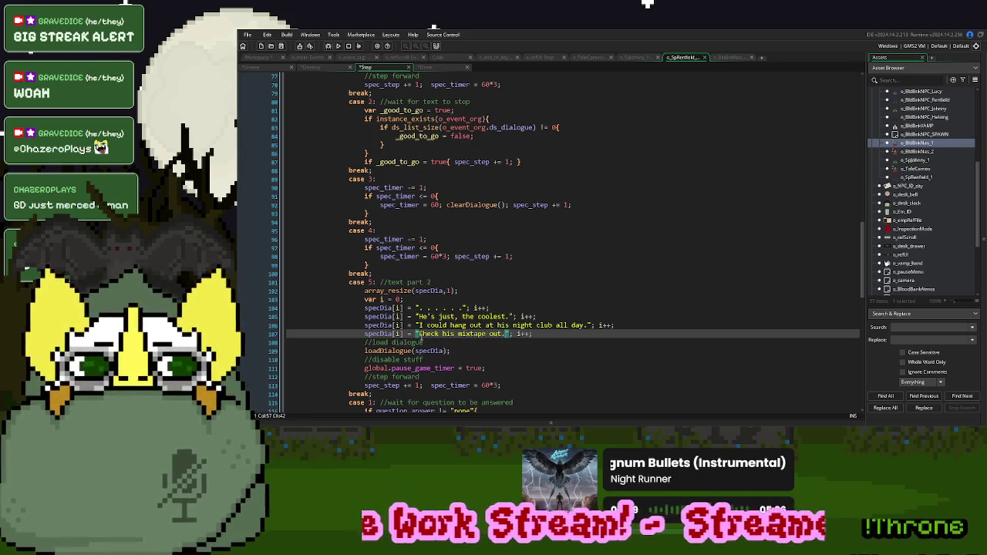
{"action": "key", "text": "BackSpace"}
{"action": "type", "text": "!"}
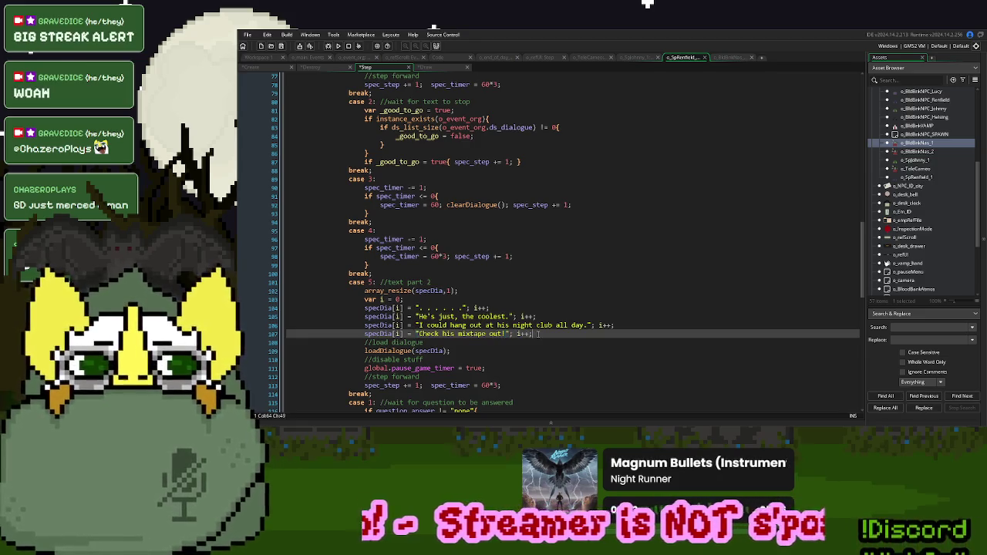
{"action": "left_click", "coordinate": [620, 325]}
{"action": "key", "text": "Down"}
{"action": "key", "text": "ctrl+d"}
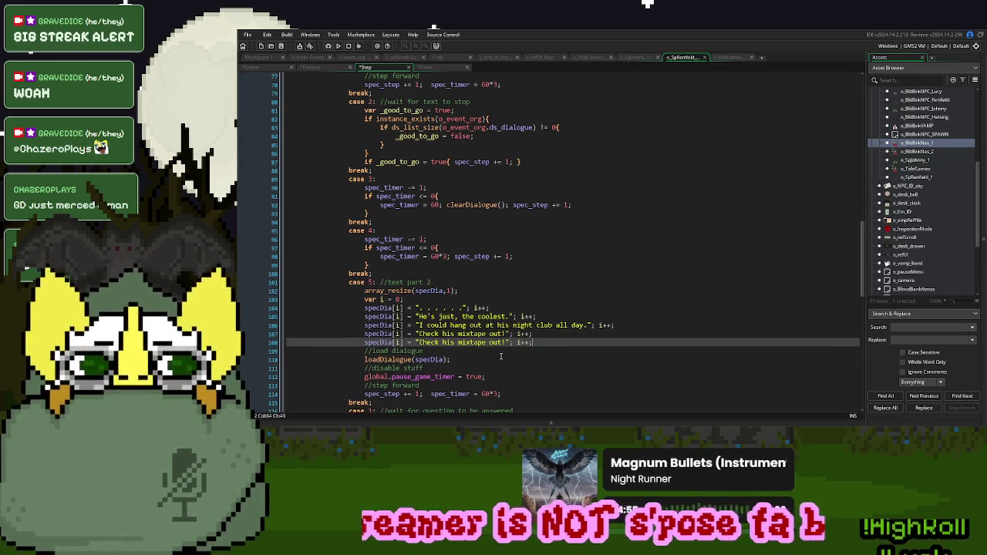
{"action": "left_click_drag", "start_coordinate": [505, 342], "coordinate": [420, 349]}
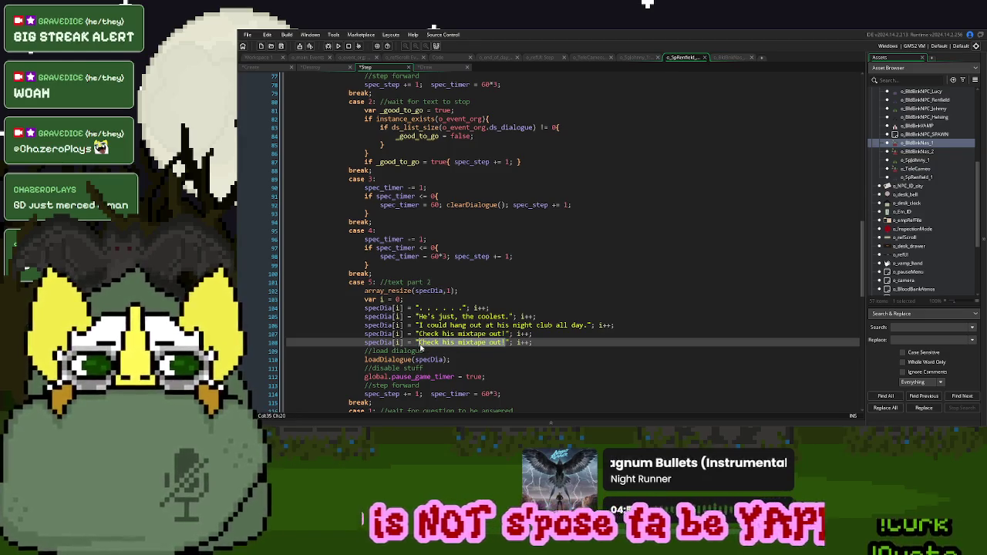
{"action": "type", "text": "You won't regr"}
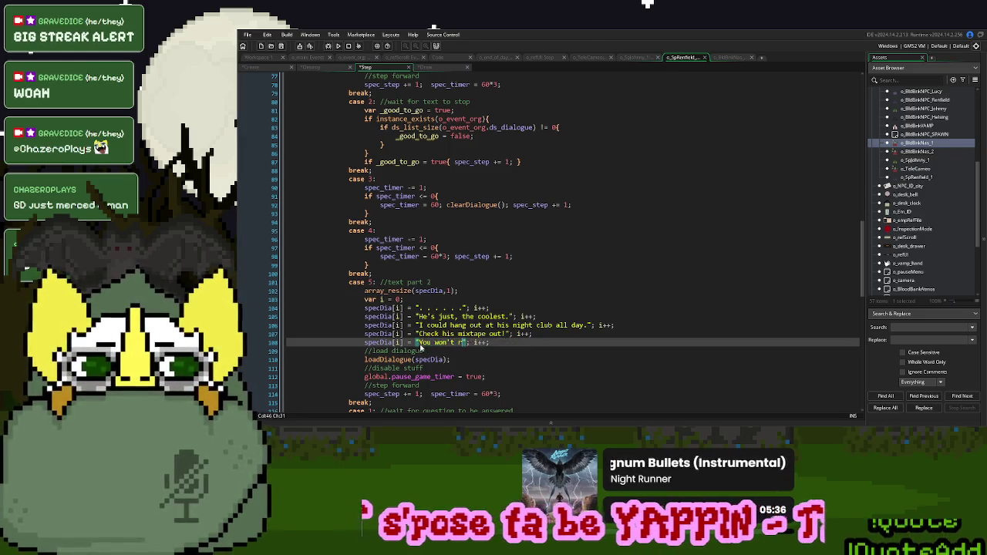
{"action": "type", "text": "et it!"}
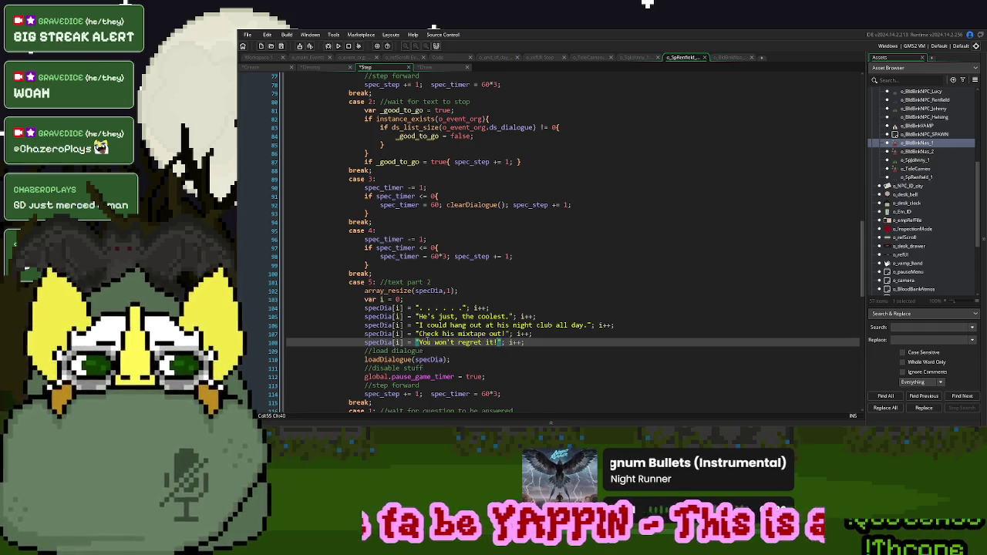
{"action": "scroll", "coordinate": [506, 303], "scroll_direction": "down", "scroll_amount": 7}
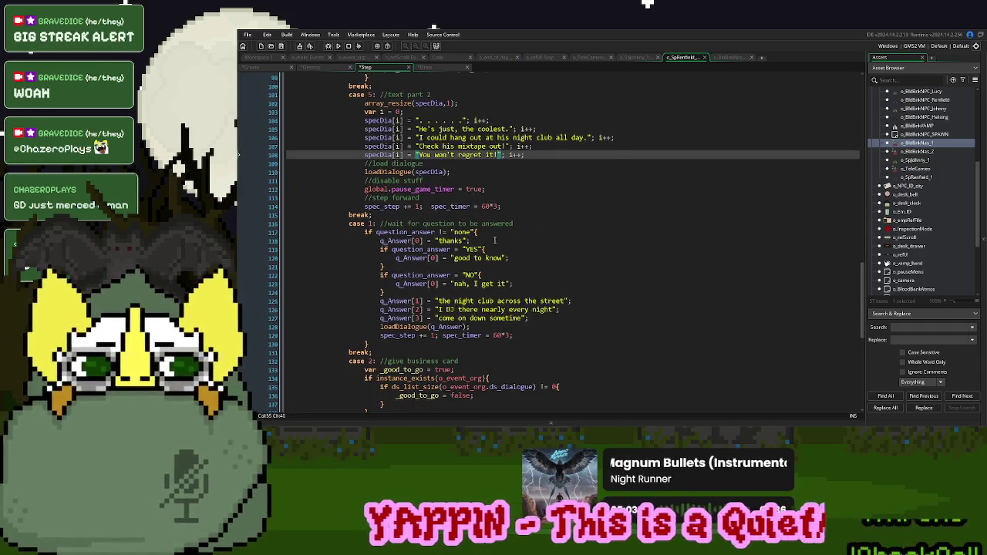
Delete the case 1 question block and renumber the business card and leave cases to 6 and 7
{"action": "scroll", "coordinate": [503, 240], "scroll_direction": "down", "scroll_amount": 1}
{"action": "scroll", "coordinate": [424, 336], "scroll_direction": "down", "scroll_amount": 1}
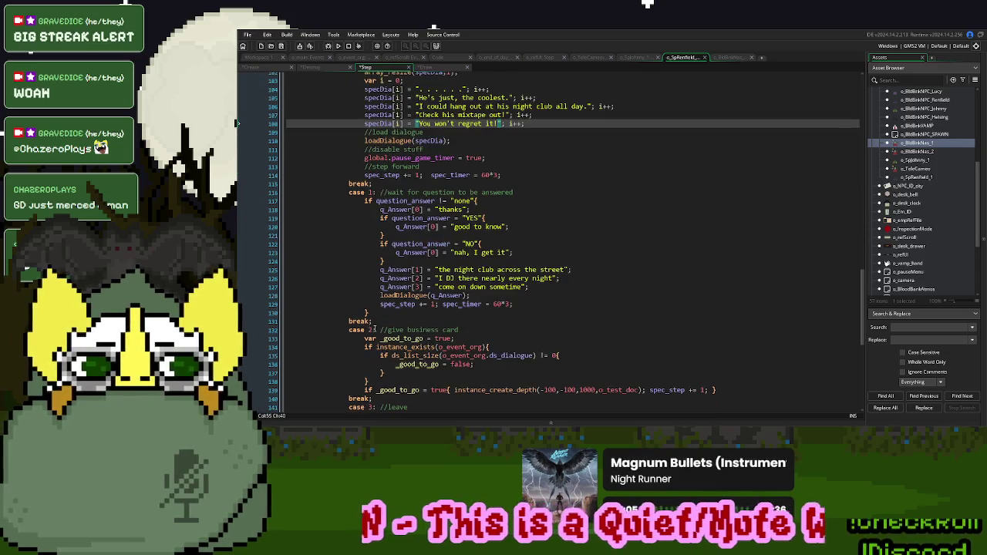
{"action": "left_click_drag", "start_coordinate": [353, 323], "coordinate": [343, 193]}
{"action": "key", "text": "Delete"}
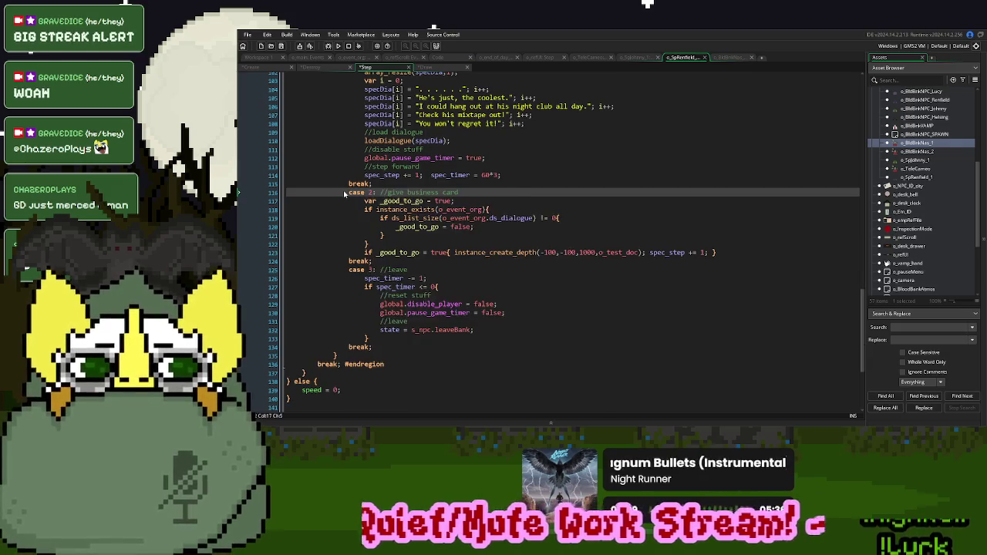
{"action": "scroll", "coordinate": [345, 193], "scroll_direction": "up", "scroll_amount": 3}
{"action": "left_click", "coordinate": [369, 256]}
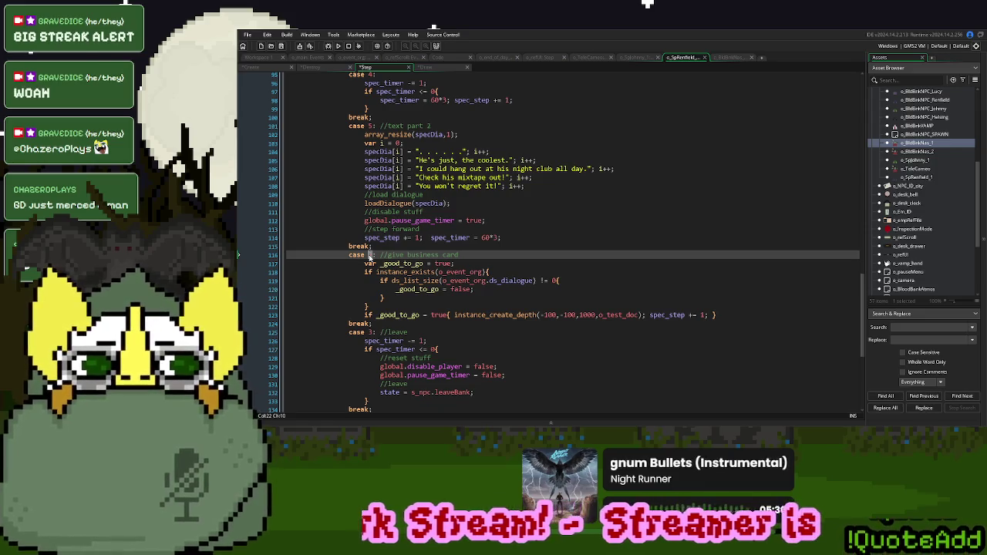
{"action": "type", "text": "6"}
{"action": "double_click", "coordinate": [369, 332]}
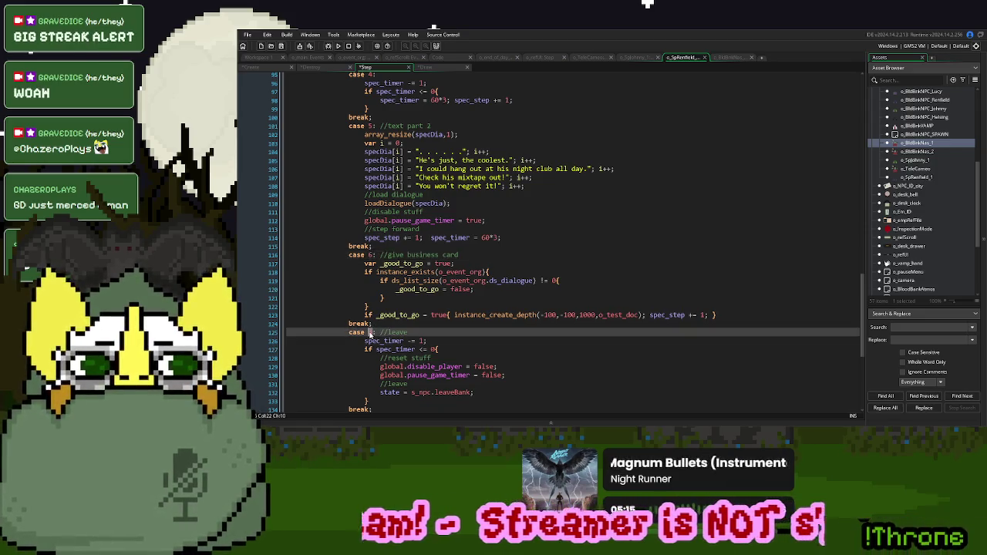
{"action": "type", "text": "7"}
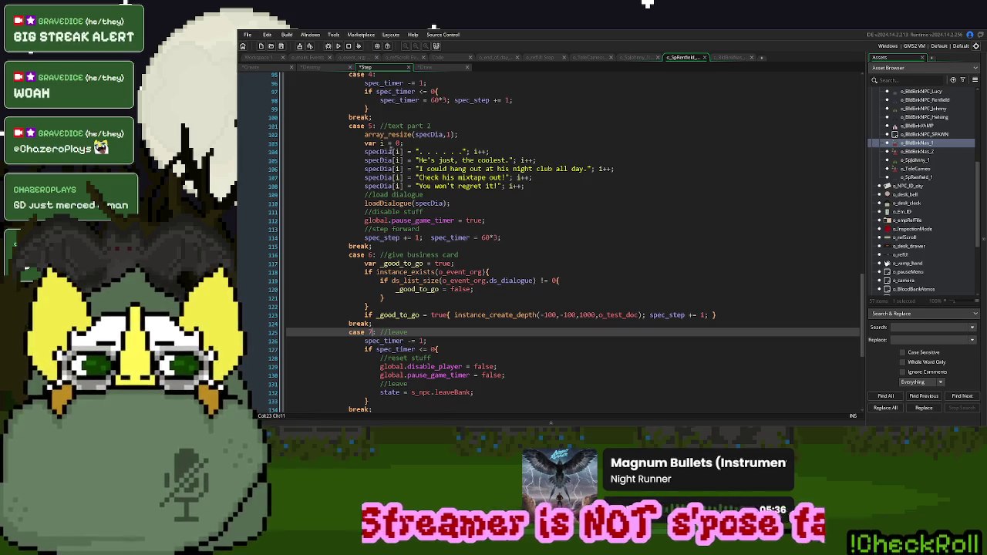
Remove the array_resize line and rename every case 5 specDia reference to specDia2
{"action": "left_click", "coordinate": [360, 136]}
{"action": "key", "text": "shift+Down"}
{"action": "key", "text": "BackSpace"}
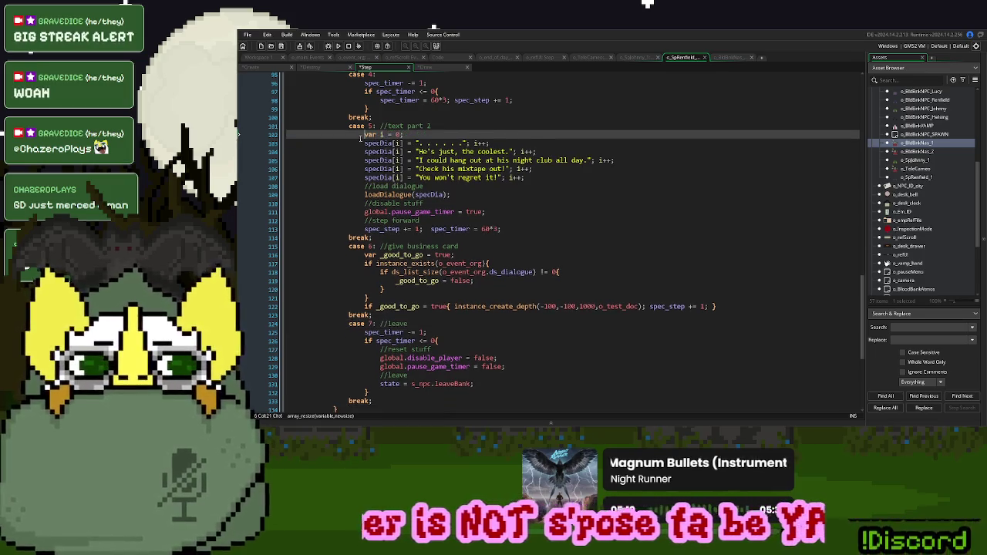
{"action": "left_click", "coordinate": [393, 143]}
{"action": "type", "text": "2"}
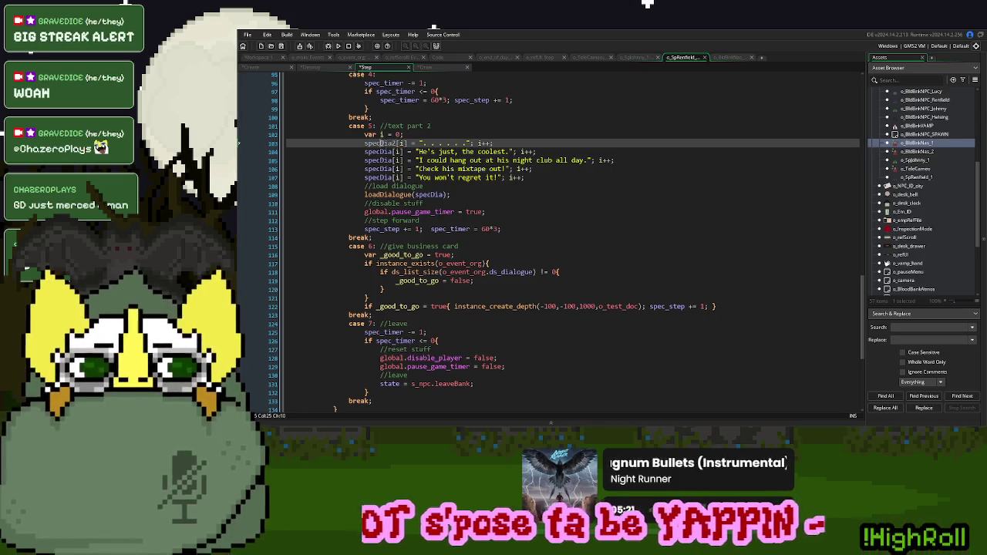
{"action": "left_click", "coordinate": [393, 152]}
{"action": "type", "text": "2"}
{"action": "left_click", "coordinate": [393, 161]}
{"action": "type", "text": "2"}
{"action": "left_click", "coordinate": [393, 169]}
{"action": "type", "text": "2"}
{"action": "double_click", "coordinate": [380, 177]}
{"action": "left_click", "coordinate": [396, 178]}
{"action": "type", "text": "2"}
{"action": "left_click", "coordinate": [443, 194]}
{"action": "type", "text": "2"}
{"action": "left_click", "coordinate": [424, 202]}
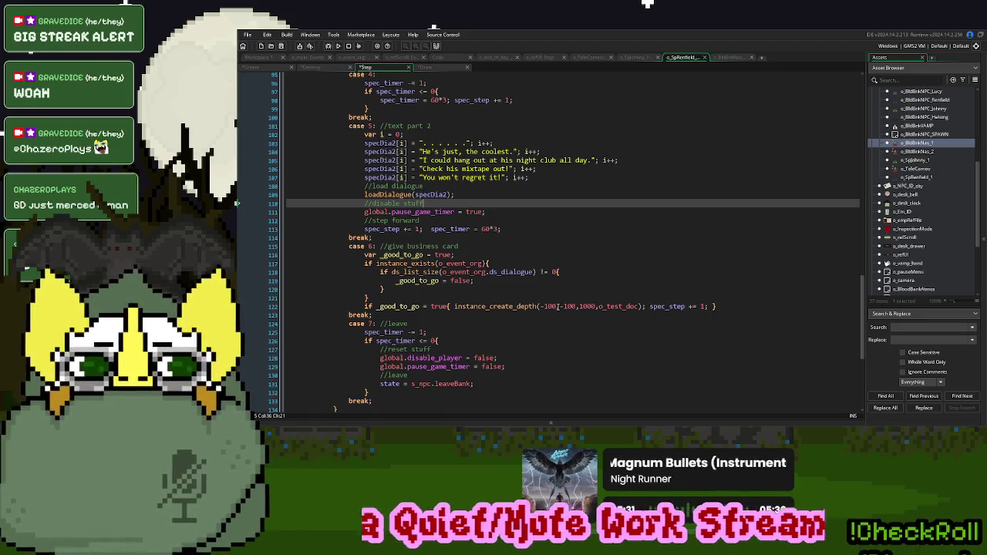
Rename the case 6 comment to 'mix tape' and delete the leaveBank and disable_player reset lines
{"action": "left_click_drag", "start_coordinate": [409, 245], "coordinate": [510, 245]}
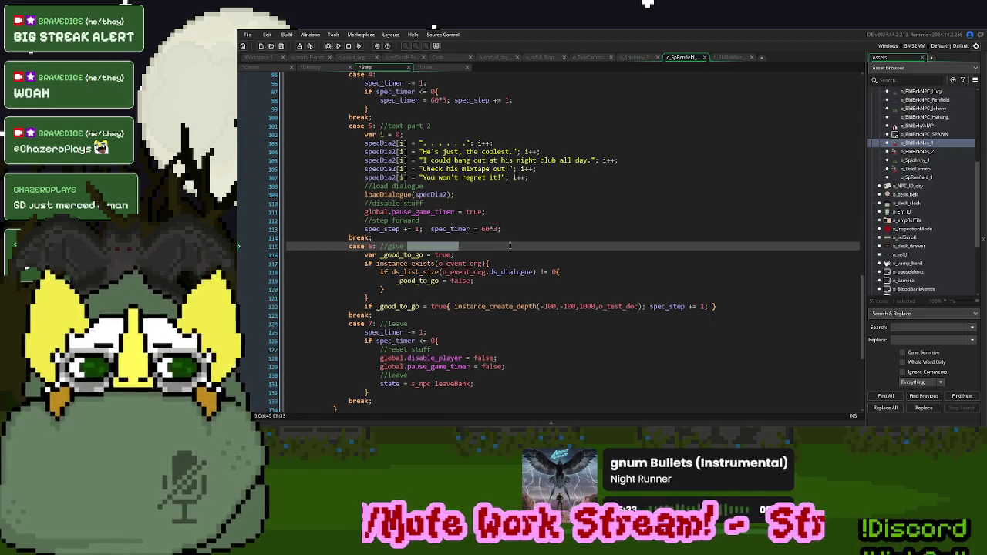
{"action": "type", "text": "mix tape"}
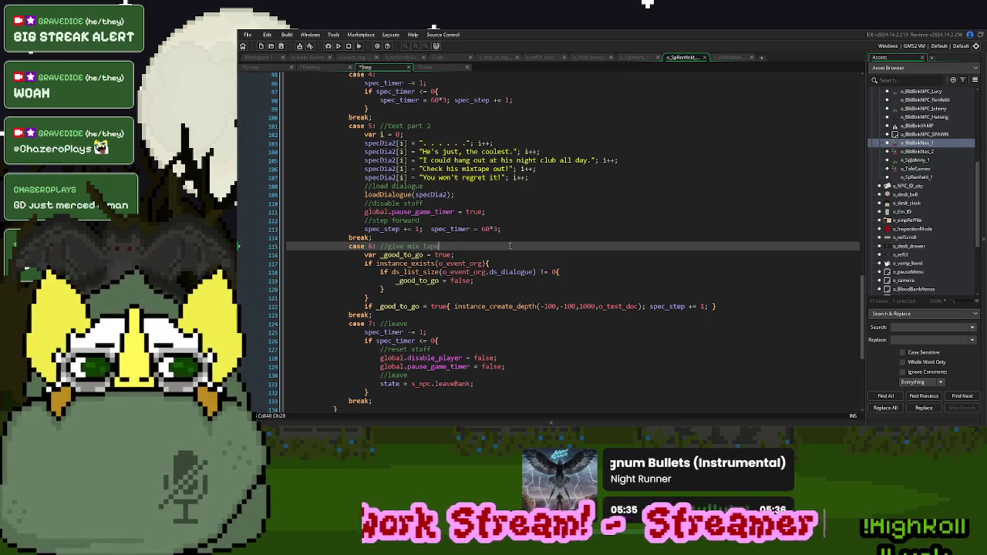
{"action": "double_click", "coordinate": [455, 383]}
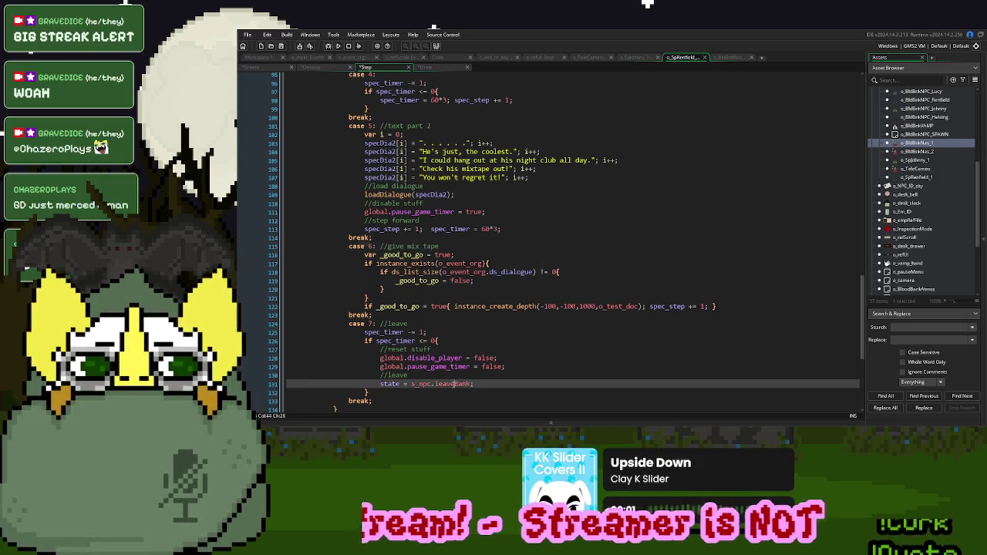
{"action": "type", "text": "e"}
{"action": "left_click_drag", "start_coordinate": [477, 387], "coordinate": [380, 390]}
{"action": "key", "text": "BackSpace"}
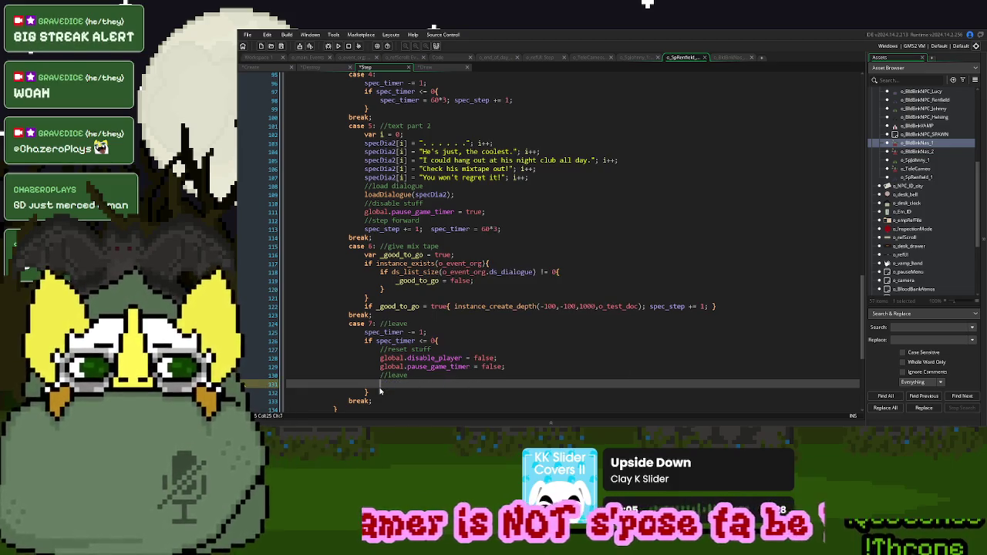
{"action": "left_click", "coordinate": [509, 358]}
{"action": "key", "text": "shift+Up"}
{"action": "key", "text": "BackSpace"}
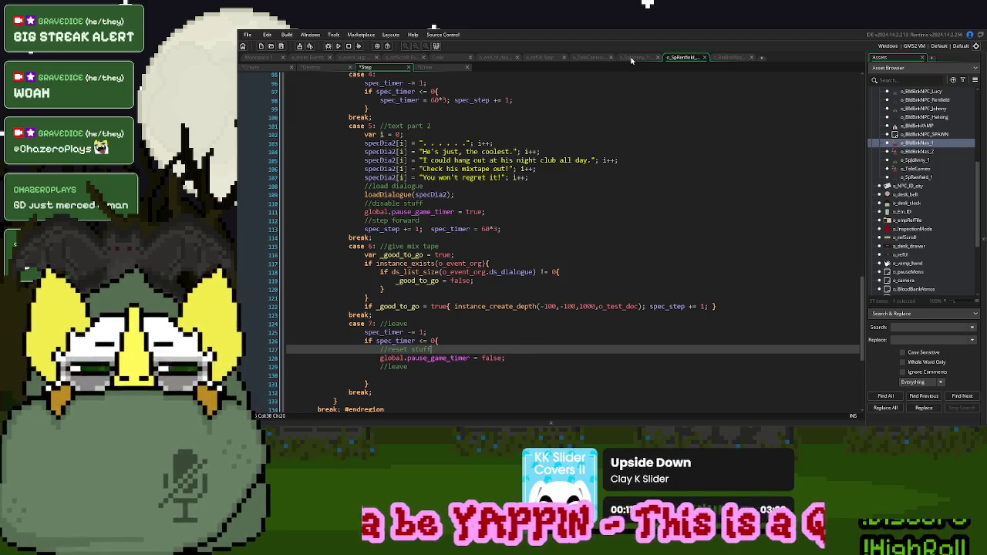
Paste Johnny's two leave lines into Renfield's case 7 so the encounter enters the bank and ends
{"action": "left_click", "coordinate": [634, 57]}
{"action": "scroll", "coordinate": [551, 262], "scroll_direction": "down", "scroll_amount": 9}
{"action": "scroll", "coordinate": [550, 262], "scroll_direction": "down", "scroll_amount": 2}
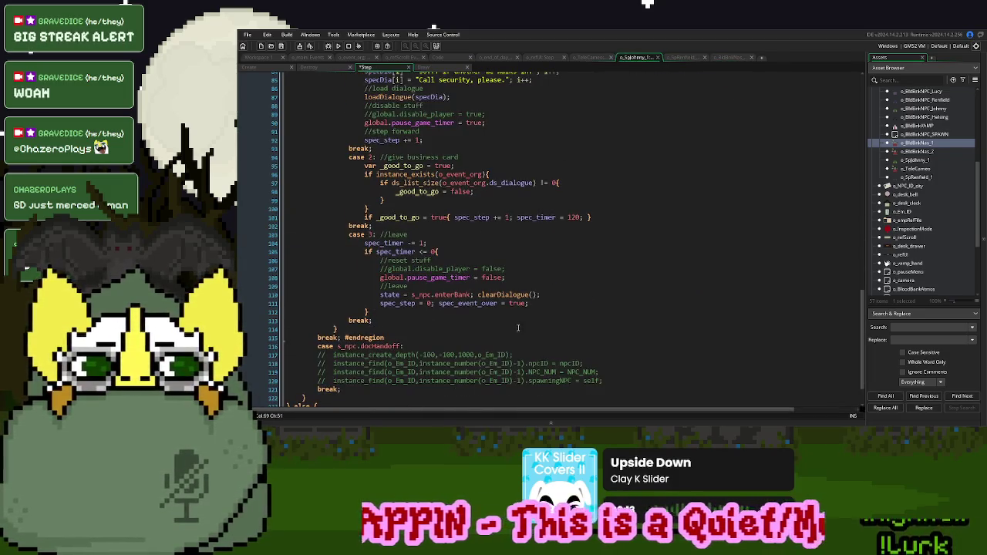
{"action": "left_click_drag", "start_coordinate": [531, 303], "coordinate": [380, 293]}
{"action": "key", "text": "ctrl+c"}
{"action": "left_click", "coordinate": [682, 57]}
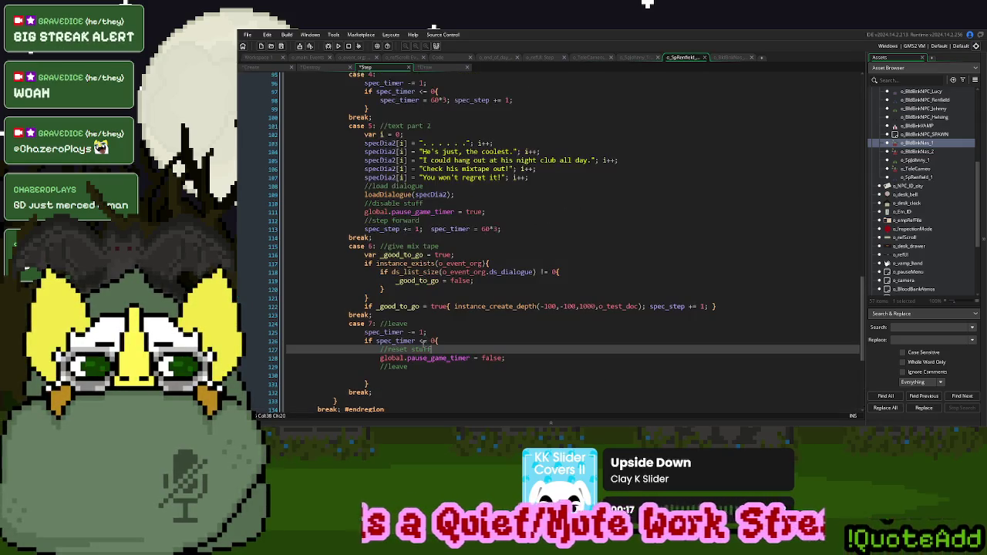
{"action": "left_click", "coordinate": [394, 374]}
{"action": "key", "text": "ctrl+v"}
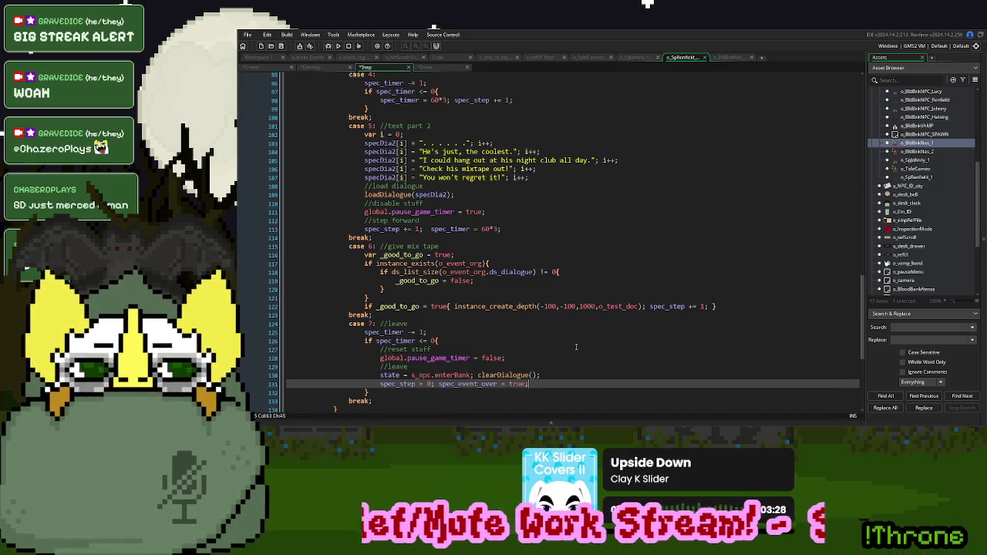
{"action": "scroll", "coordinate": [575, 347], "scroll_direction": "up", "scroll_amount": 20}
{"action": "scroll", "coordinate": [576, 343], "scroll_direction": "up", "scroll_amount": 10}
{"action": "left_click", "coordinate": [258, 58]}
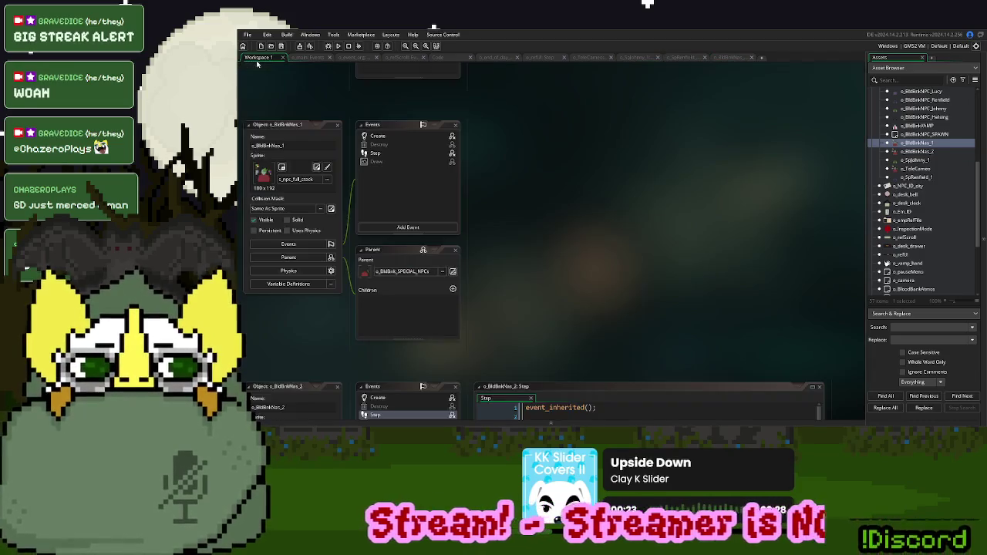
Add //o_SpRenfield_1 under story spawner case 8 and paste the Nas encounter_pin switch below it
{"action": "double_click", "coordinate": [926, 178]}
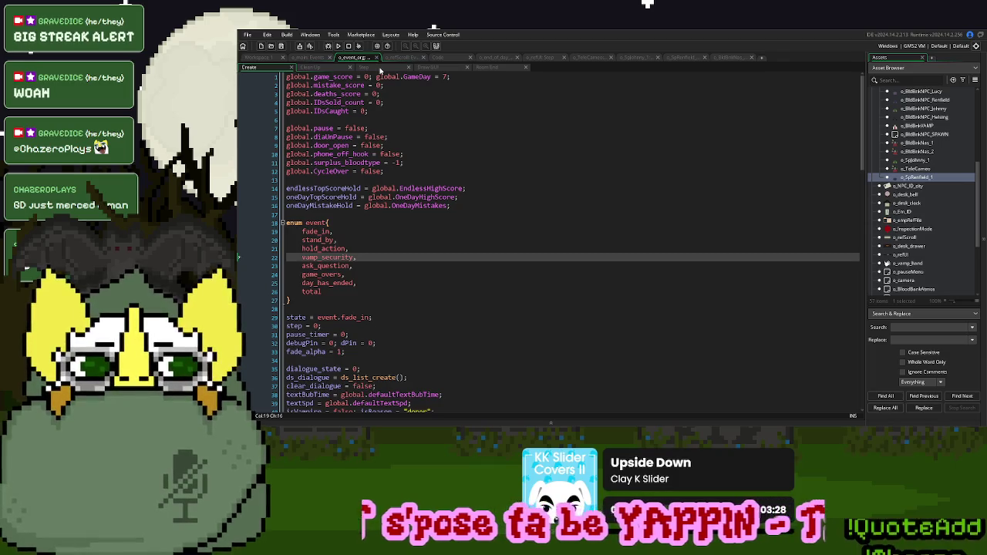
{"action": "left_click", "coordinate": [435, 58]}
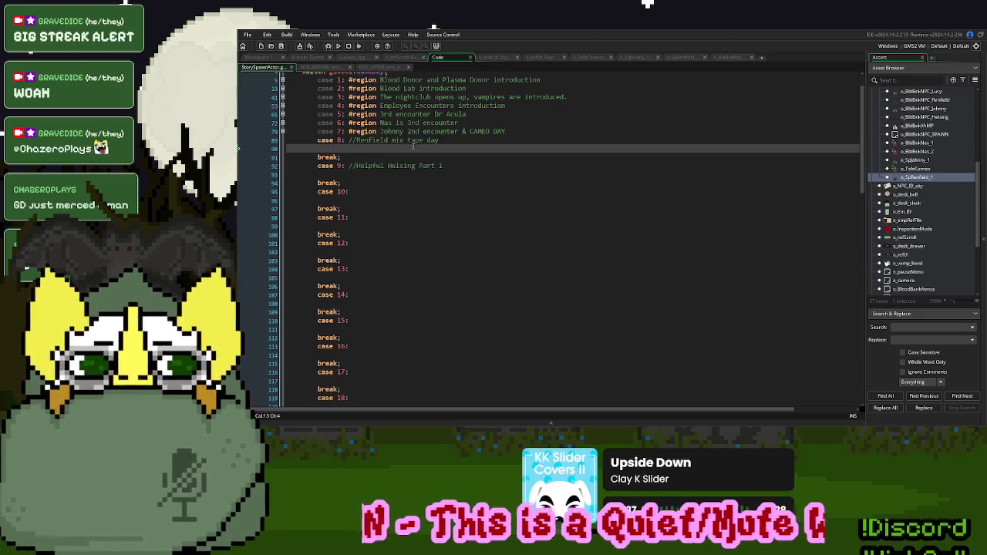
{"action": "type", "text": "//o_SpRenfield_1"}
{"action": "key", "text": "Return"}
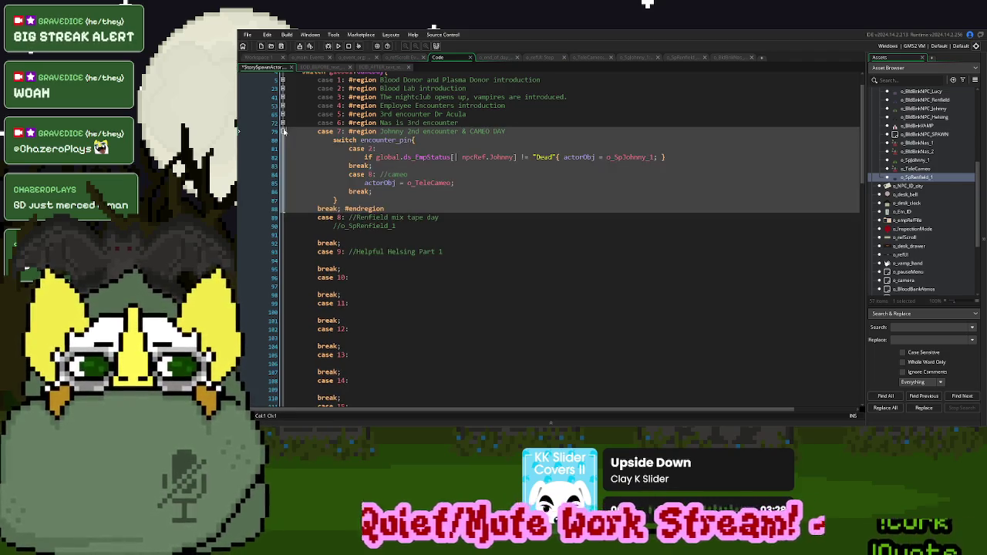
{"action": "left_click", "coordinate": [282, 123]}
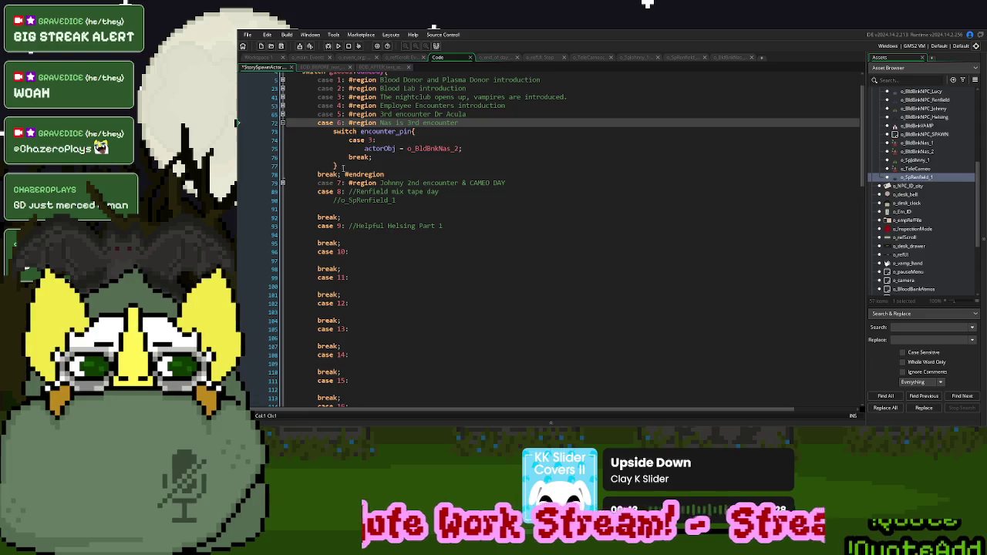
{"action": "left_click", "coordinate": [283, 124]}
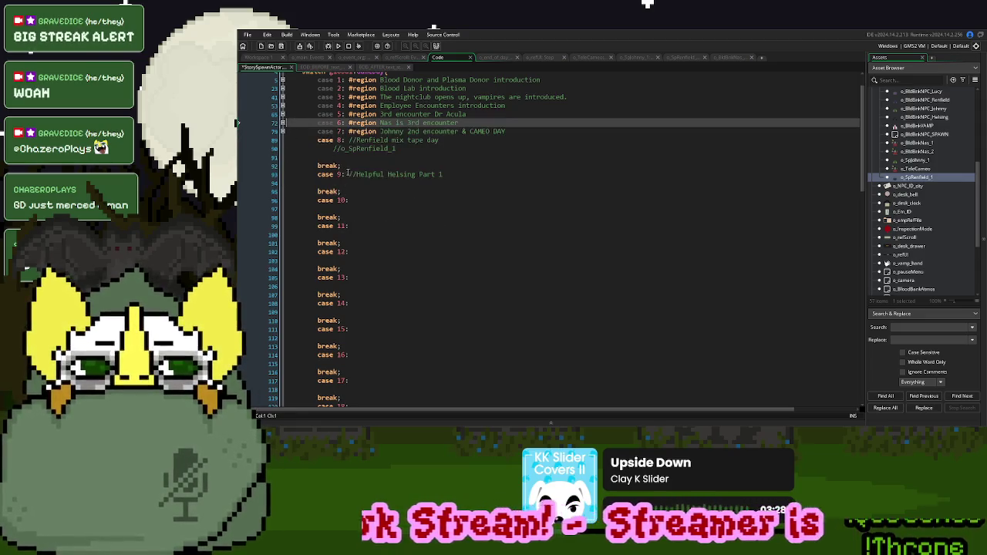
{"action": "left_click", "coordinate": [347, 158]}
{"action": "type", "text": "switch encounter_pin{ \t\t\t\tcase 3: \t\t\t\t\tactorObj = o_BldBnkNas_2; \t\t\t\tbreak; \t\t\t}"}
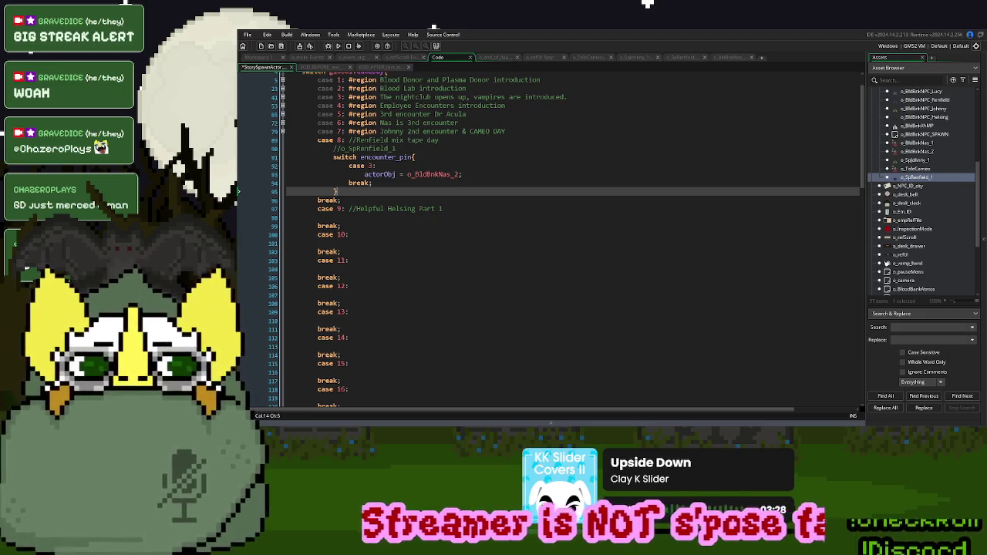
{"action": "left_click", "coordinate": [282, 131]}
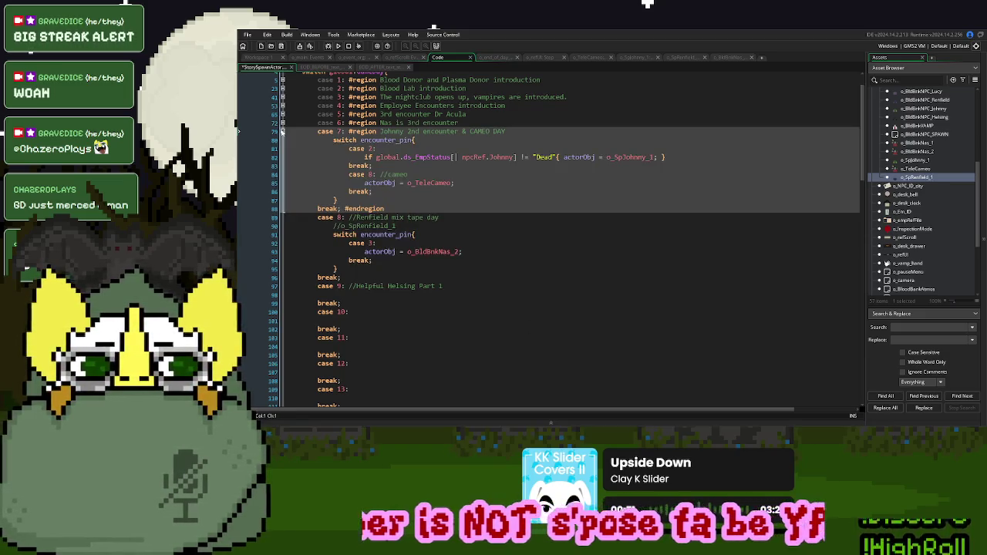
{"action": "left_click", "coordinate": [282, 131]}
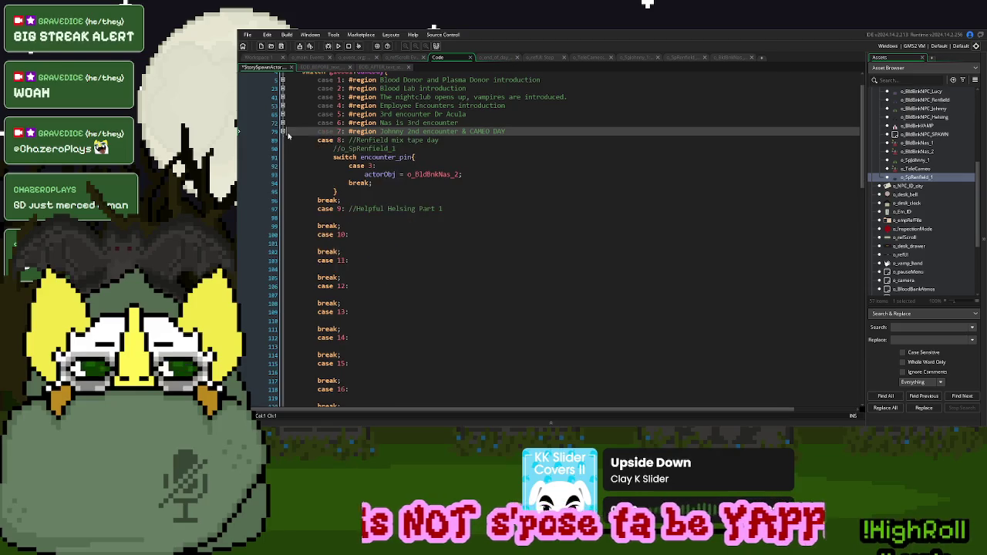
Run the game, start a New Game and ring the bell for the first donor
{"action": "left_click", "coordinate": [338, 46]}
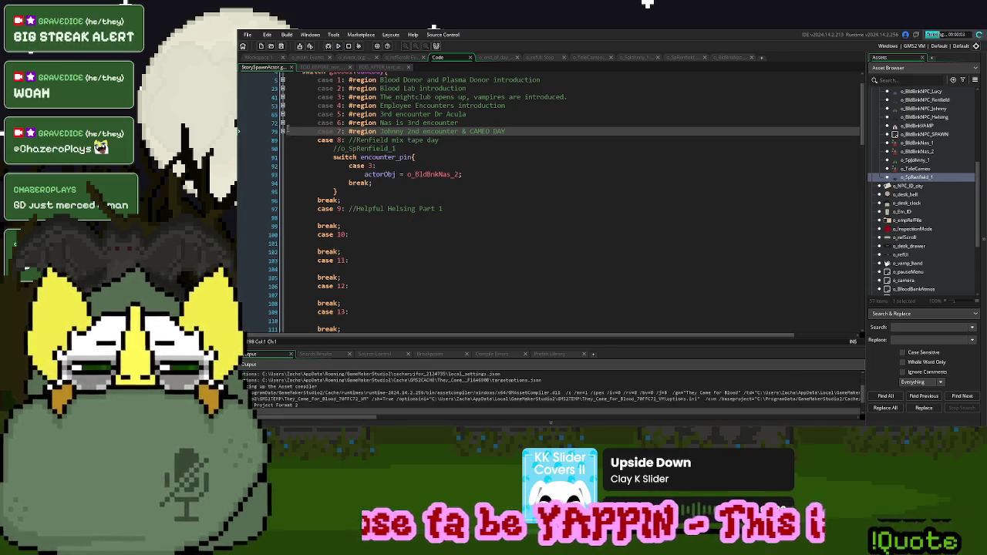
{"action": "left_click", "coordinate": [283, 131]}
{"action": "left_click", "coordinate": [473, 183]}
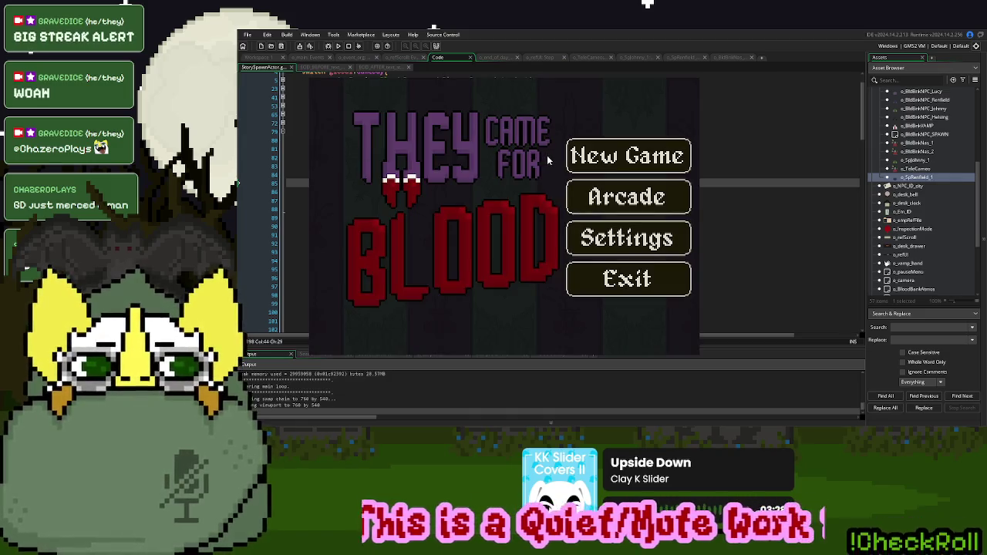
{"action": "left_click", "coordinate": [620, 167]}
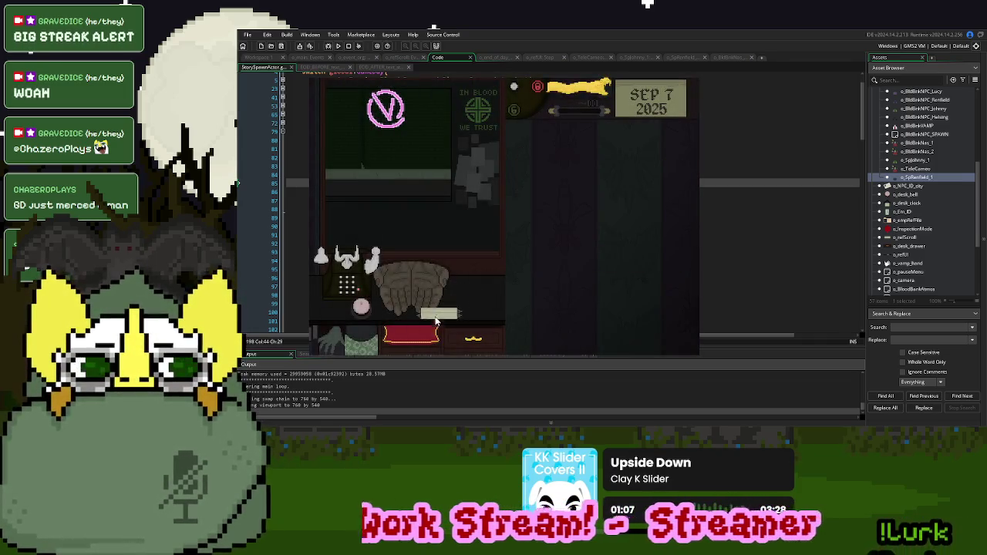
{"action": "double_click", "coordinate": [918, 176]}
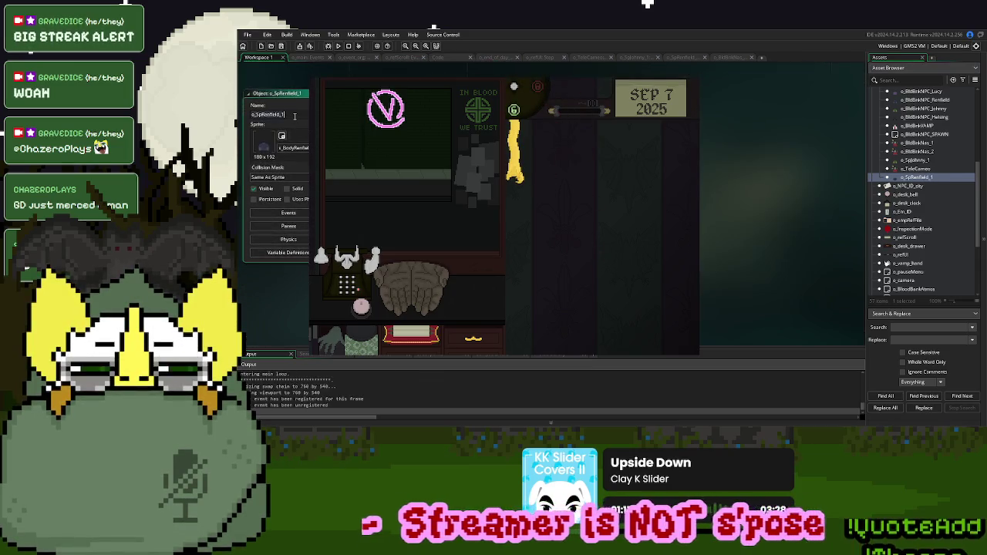
{"action": "left_click", "coordinate": [438, 58]}
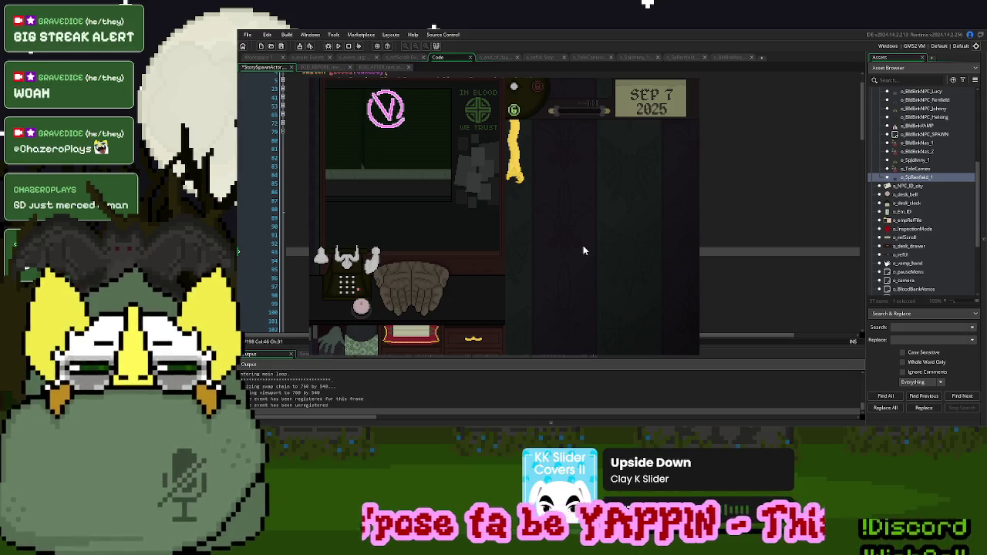
{"action": "left_click", "coordinate": [364, 311]}
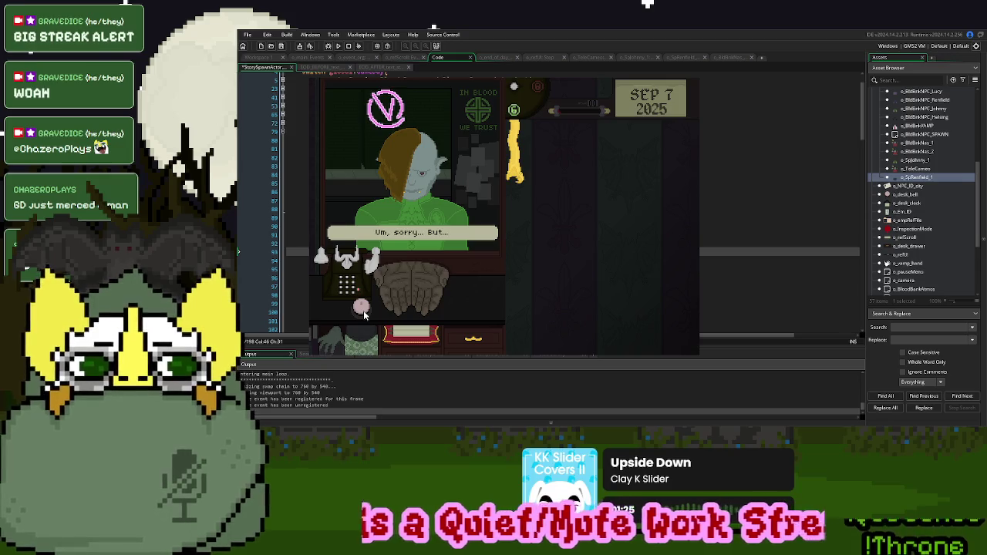
Play through the donor's security warning, moving the yellow item to the top slot, until they leave
{"action": "left_click", "coordinate": [364, 311]}
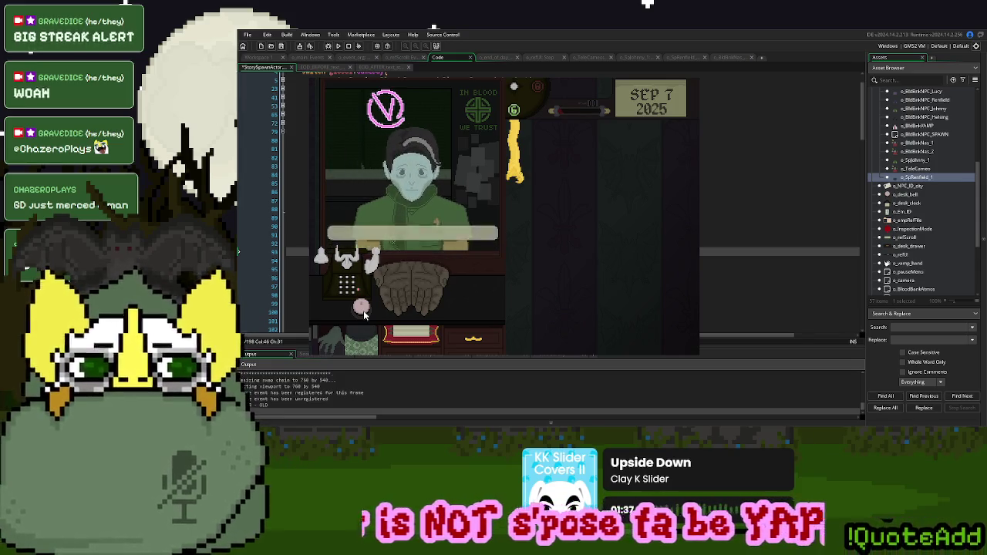
{"action": "left_click", "coordinate": [518, 211]}
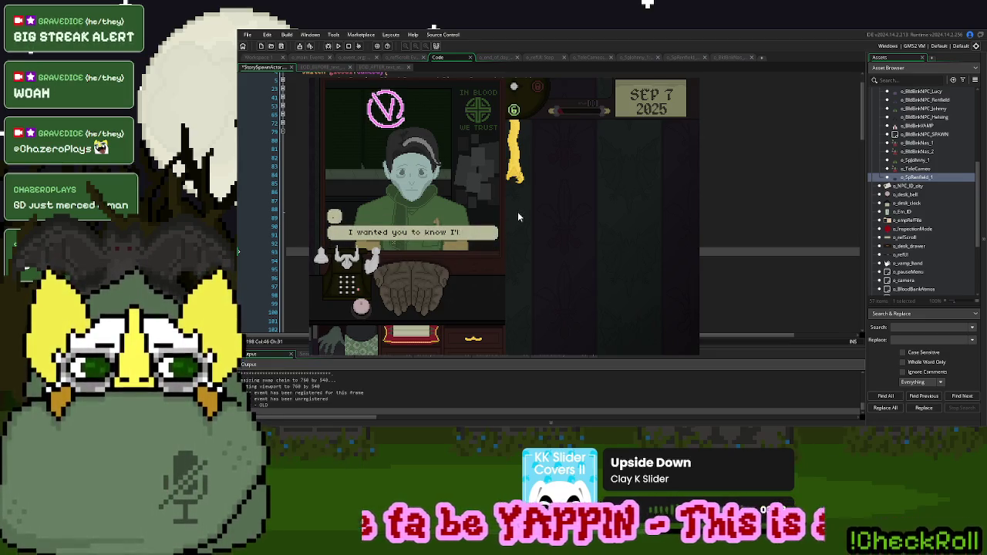
{"action": "left_click", "coordinate": [517, 211]}
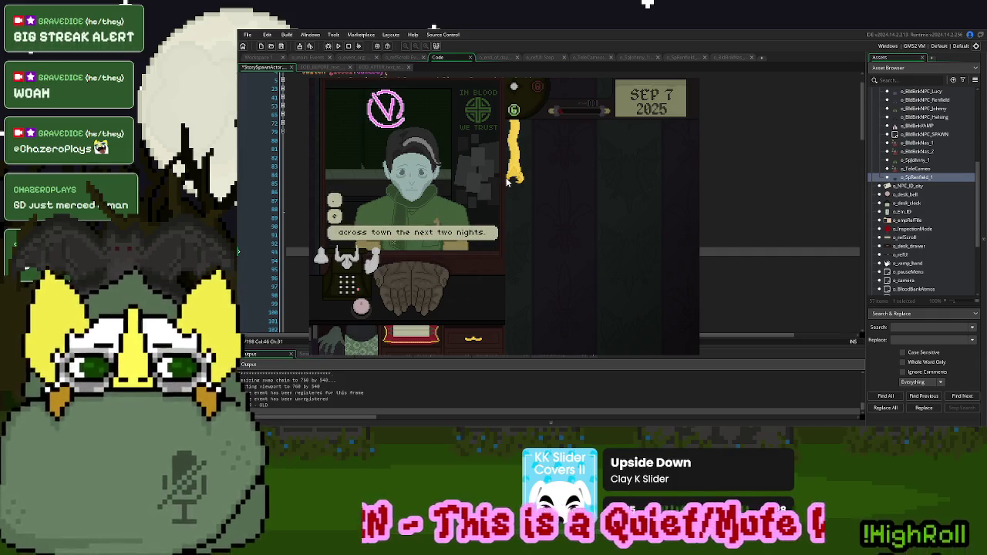
{"action": "left_click", "coordinate": [517, 177]}
{"action": "mouse_move", "coordinate": [516, 177]}
{"action": "left_mouse_down"}
{"action": "mouse_move", "coordinate": [582, 91]}
{"action": "mouse_move", "coordinate": [604, 93]}
{"action": "mouse_move", "coordinate": [558, 195]}
{"action": "left_mouse_up"}
{"action": "left_click", "coordinate": [557, 198]}
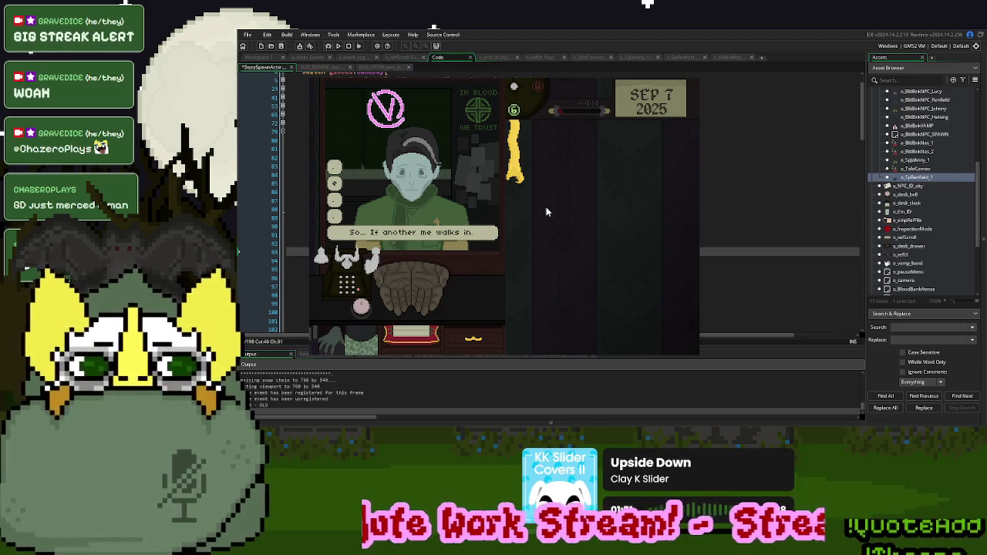
{"action": "left_click", "coordinate": [546, 206]}
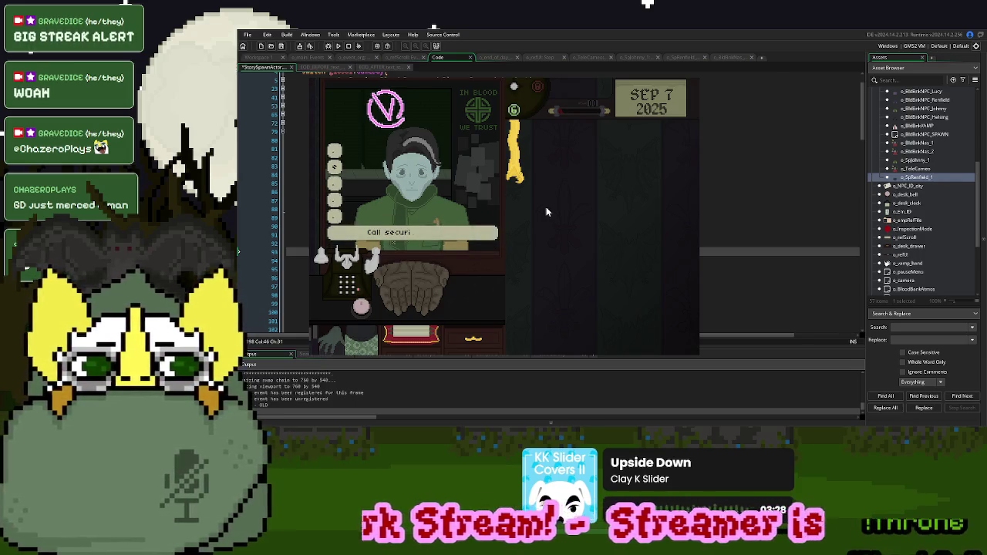
{"action": "left_click", "coordinate": [546, 206]}
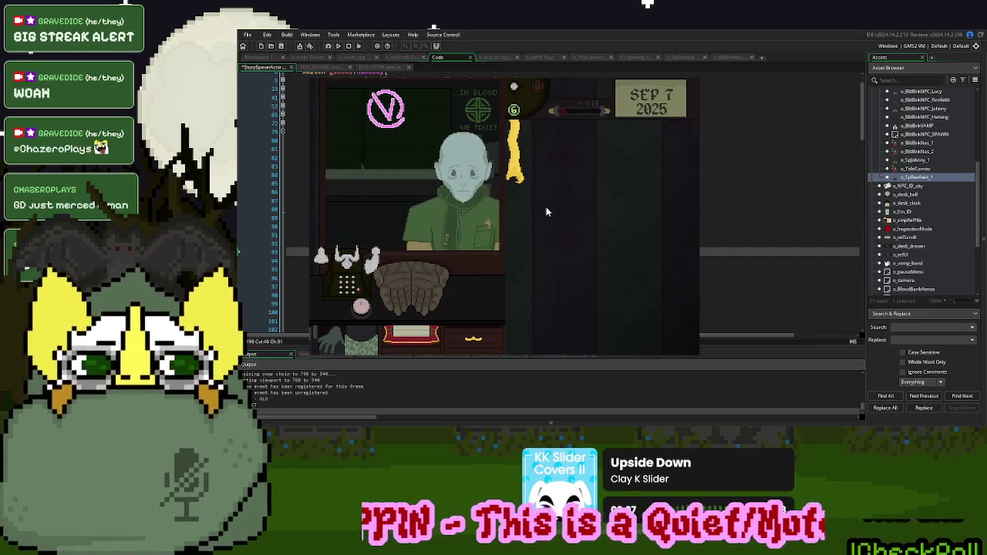
Cycle through the day's remaining visitors with the phone and bell, then close the game
{"action": "left_click", "coordinate": [346, 279]}
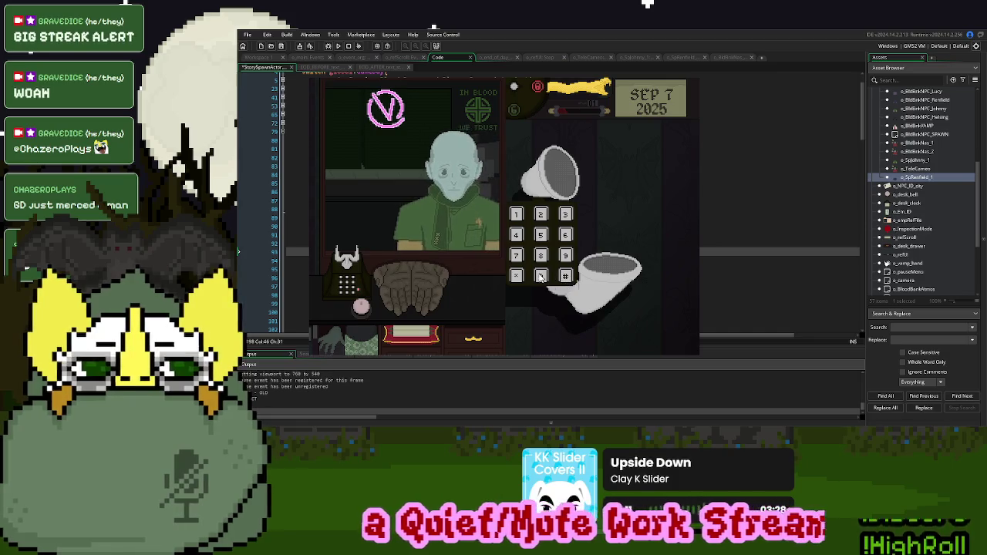
{"action": "left_click", "coordinate": [566, 277]}
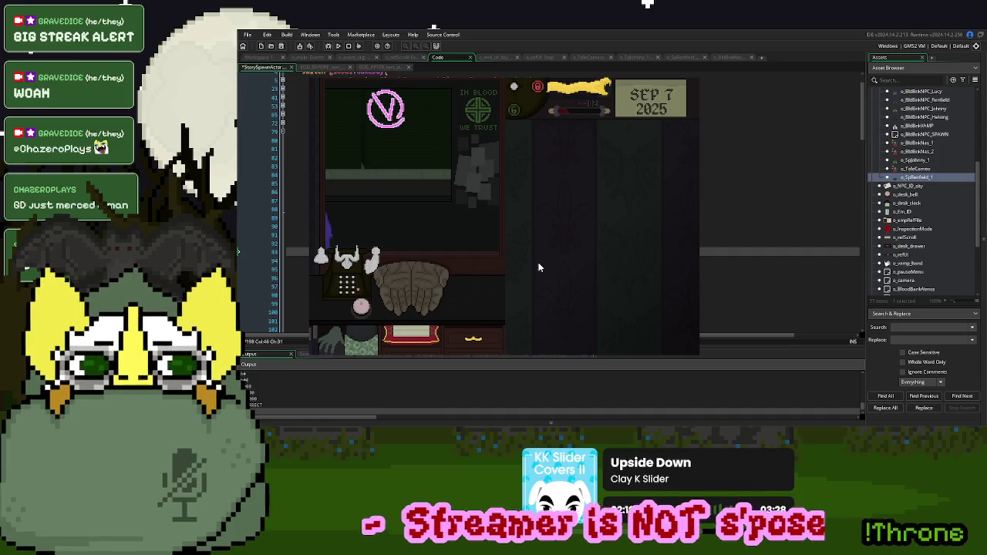
{"action": "left_click", "coordinate": [364, 304]}
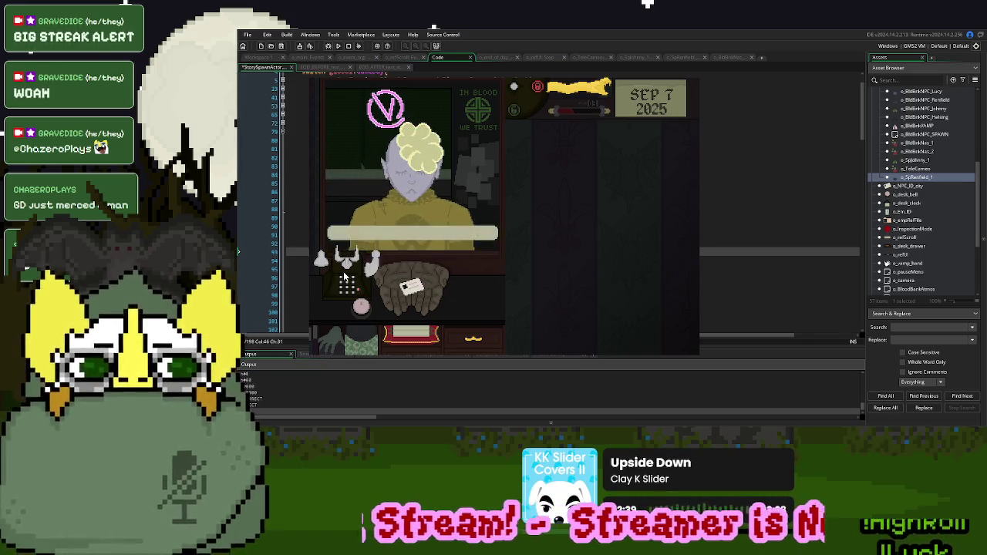
{"action": "left_click", "coordinate": [367, 306]}
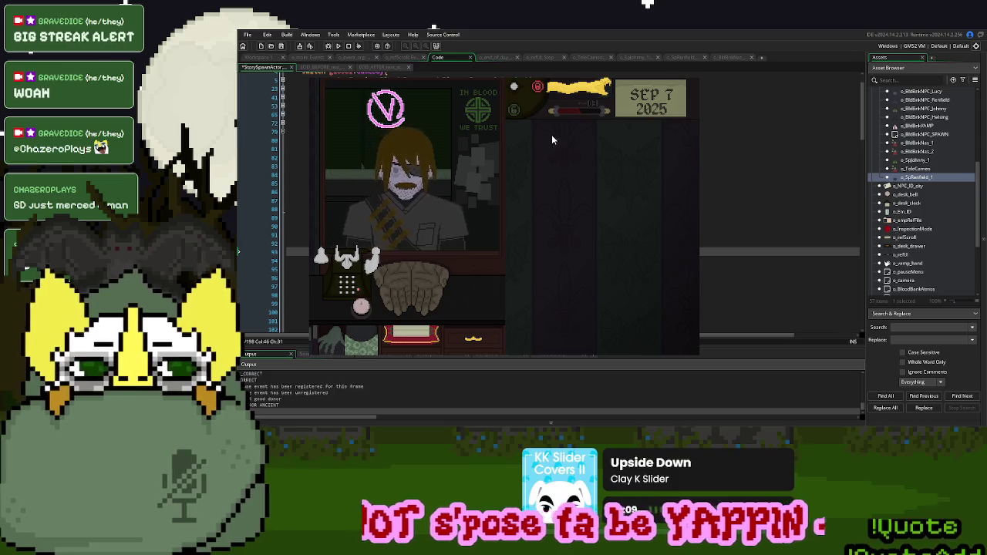
{"action": "left_click", "coordinate": [586, 94]}
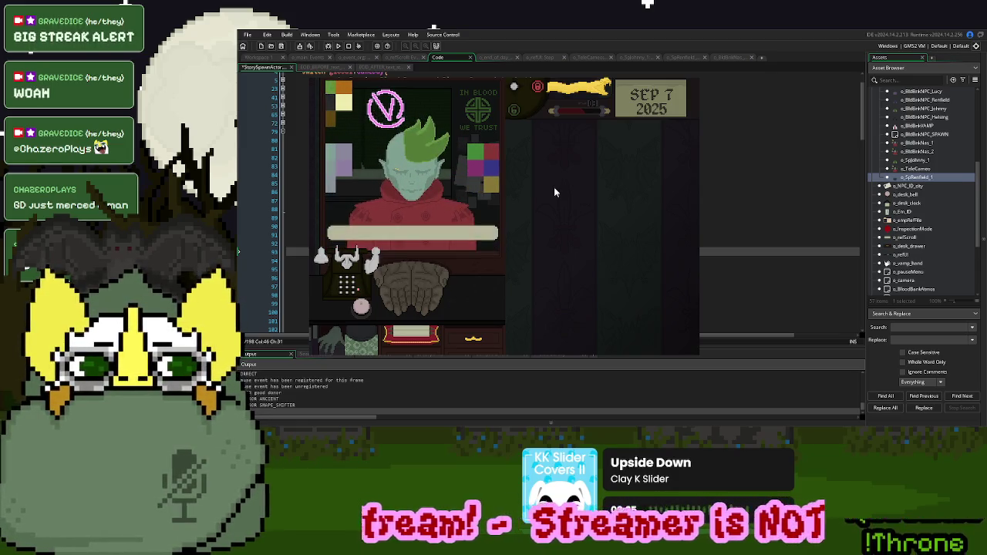
{"action": "left_click", "coordinate": [574, 90]}
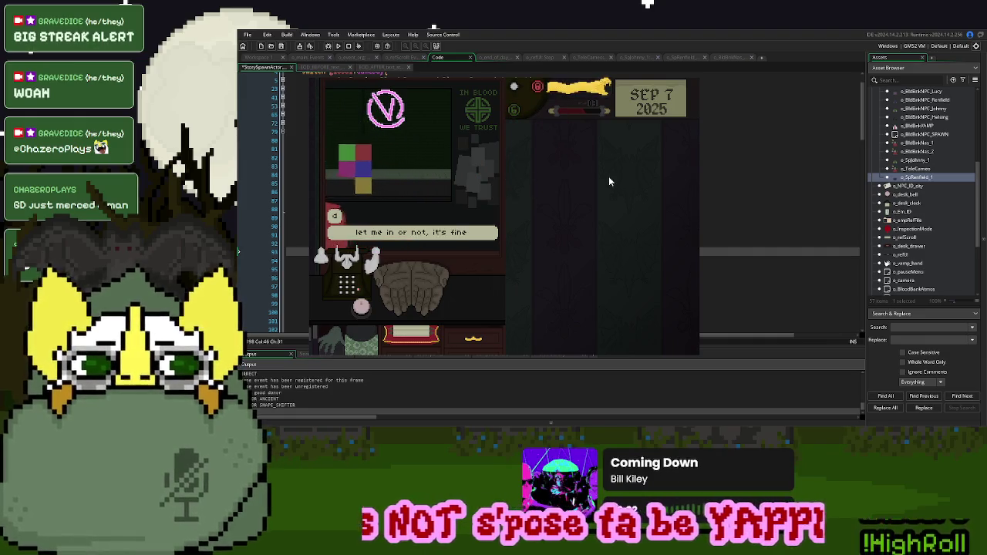
{"action": "key", "text": "Escape"}
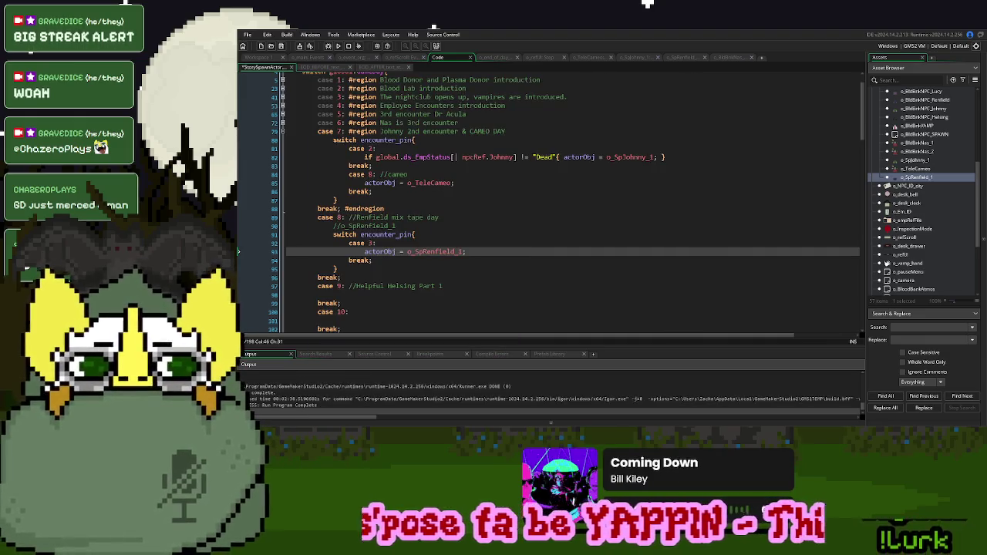
Replace all of o_TeleCameo's Step code with the Step code from o_SpJohnny_1
{"action": "left_click", "coordinate": [589, 57]}
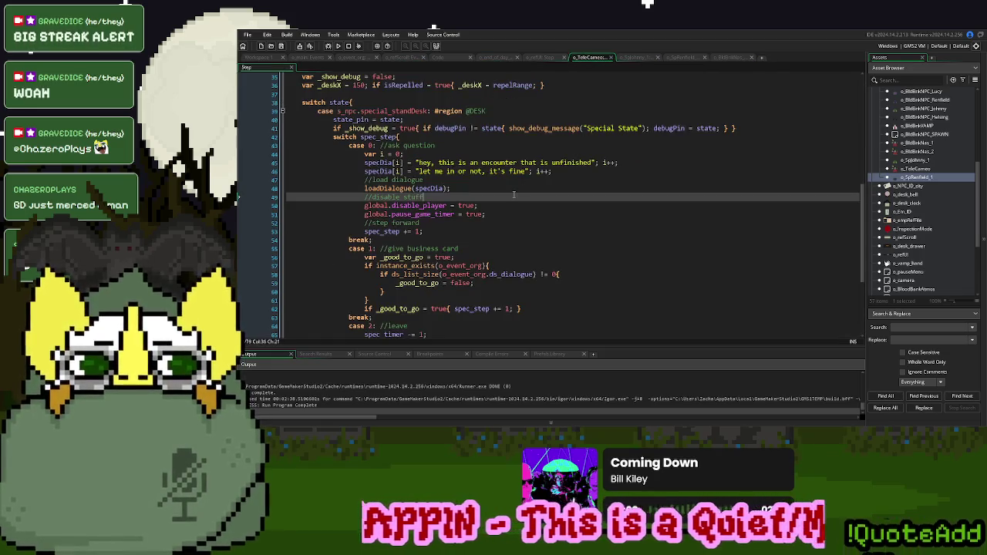
{"action": "scroll", "coordinate": [513, 194], "scroll_direction": "down", "scroll_amount": 2}
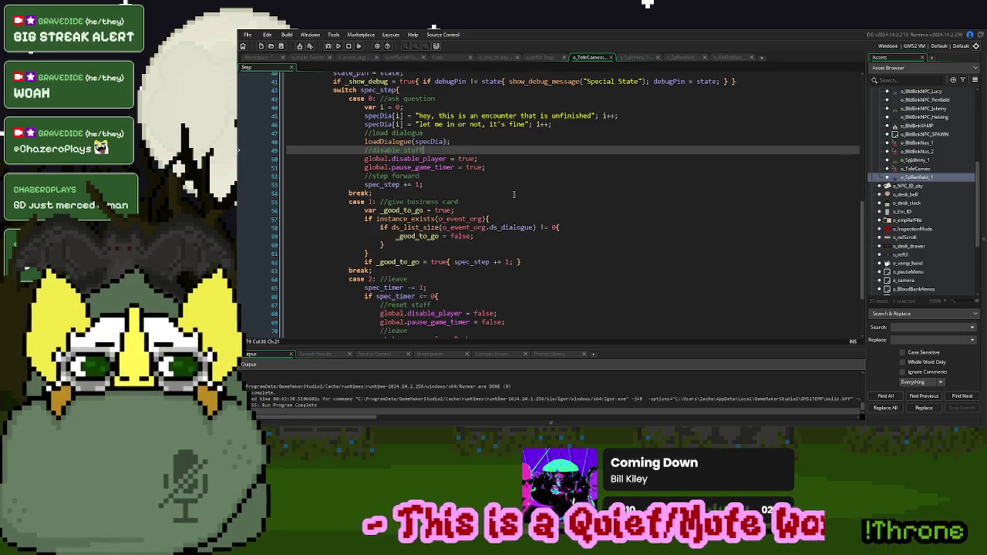
{"action": "scroll", "coordinate": [514, 194], "scroll_direction": "up", "scroll_amount": 2}
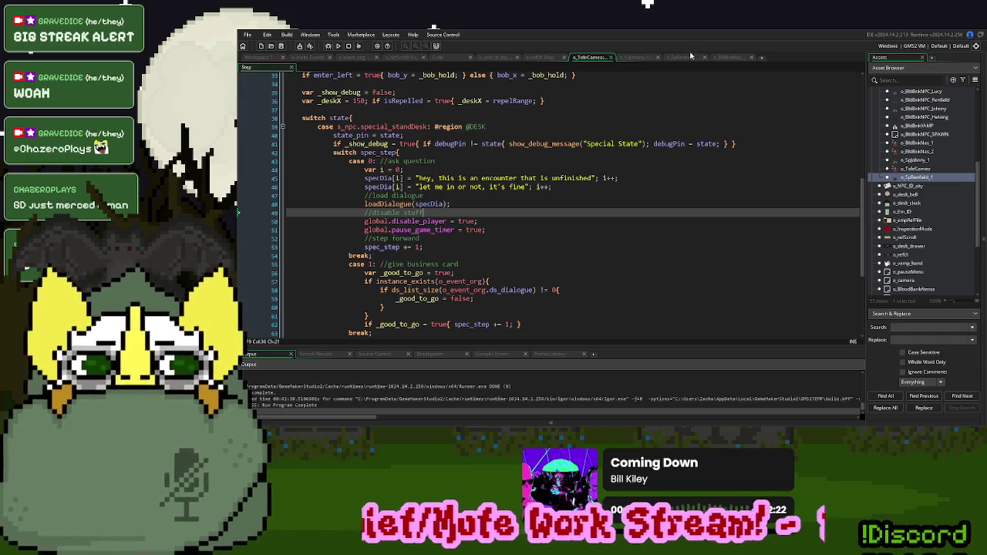
{"action": "left_click", "coordinate": [636, 57]}
{"action": "left_click", "coordinate": [429, 209]}
{"action": "key", "text": "ctrl+a"}
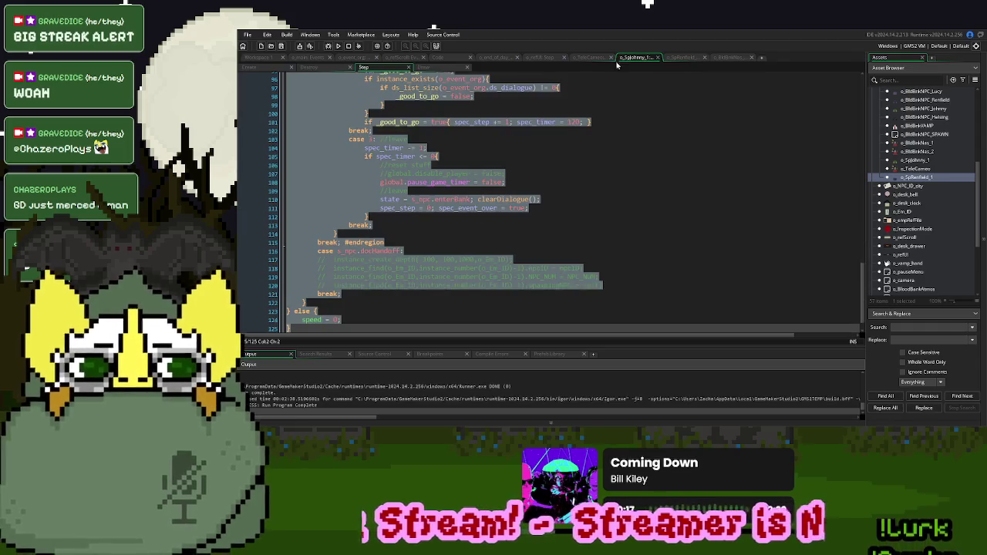
{"action": "left_click", "coordinate": [599, 57]}
{"action": "left_click", "coordinate": [460, 221]}
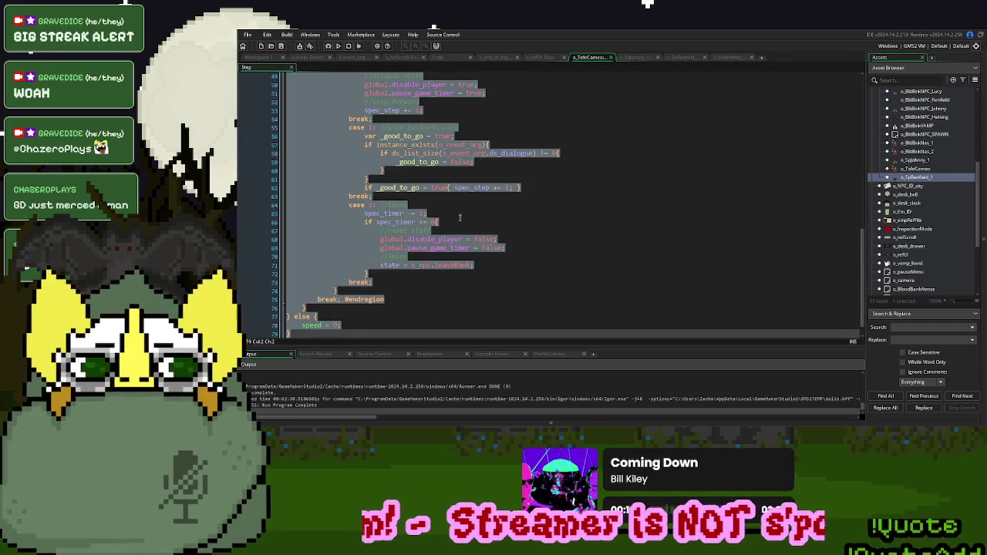
{"action": "key", "text": "Delete"}
{"action": "scroll", "coordinate": [478, 231], "scroll_direction": "up", "scroll_amount": 10}
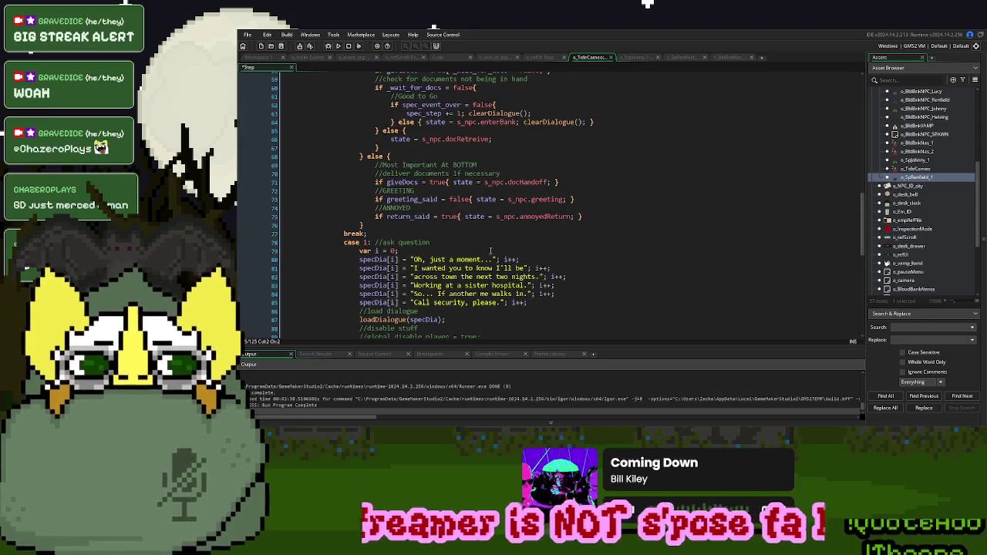
{"action": "scroll", "coordinate": [490, 251], "scroll_direction": "up", "scroll_amount": 3}
{"action": "scroll", "coordinate": [494, 260], "scroll_direction": "down", "scroll_amount": 4}
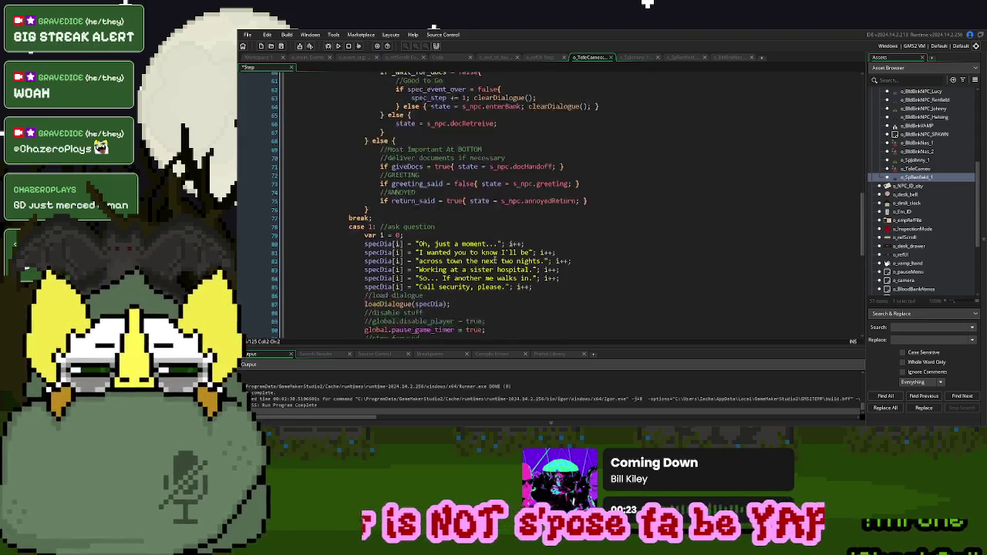
{"action": "scroll", "coordinate": [478, 258], "scroll_direction": "down", "scroll_amount": 1}
{"action": "scroll", "coordinate": [469, 250], "scroll_direction": "up", "scroll_amount": 3}
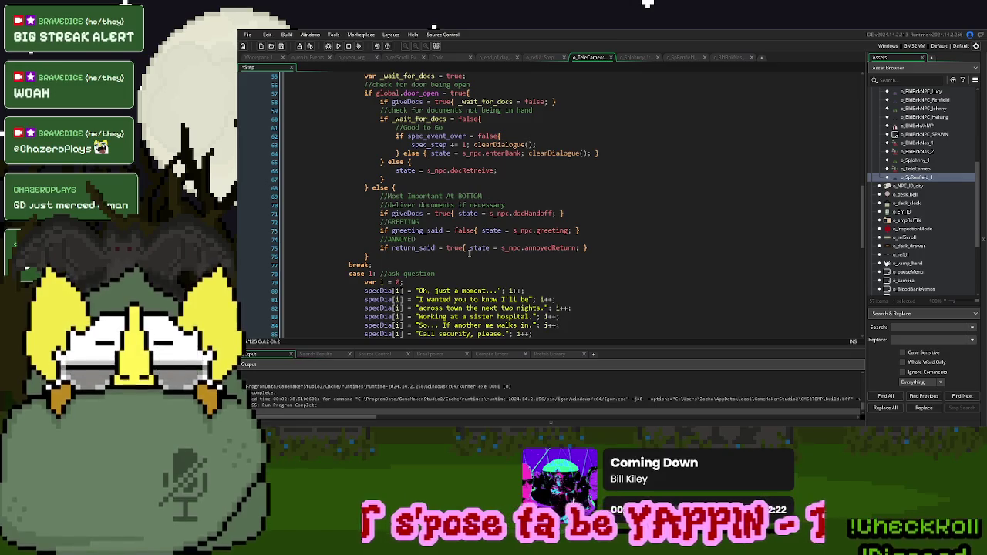
{"action": "scroll", "coordinate": [469, 251], "scroll_direction": "up", "scroll_amount": 5}
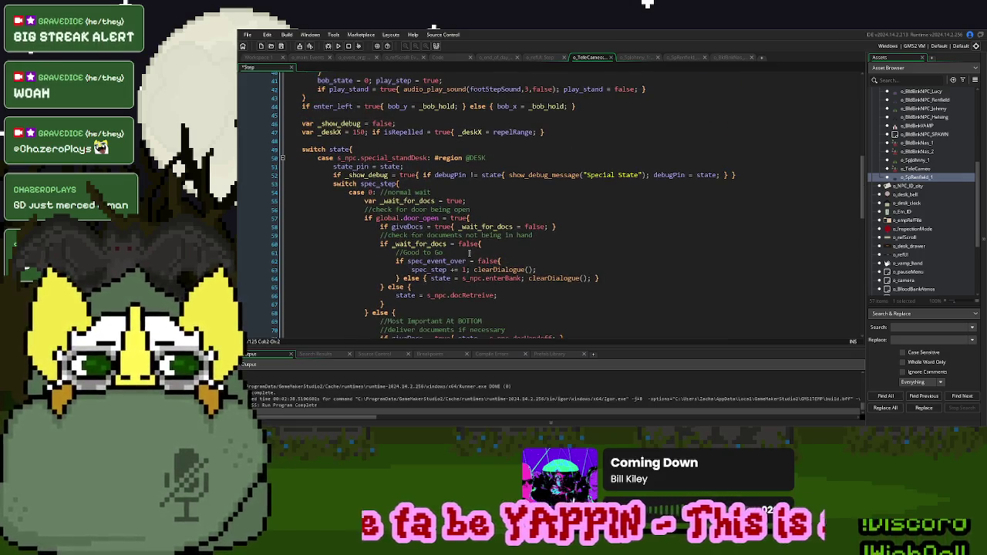
Review the pasted _wait_for_docs and giveDocs lines on lines 55 and 58
{"action": "left_click", "coordinate": [636, 201]}
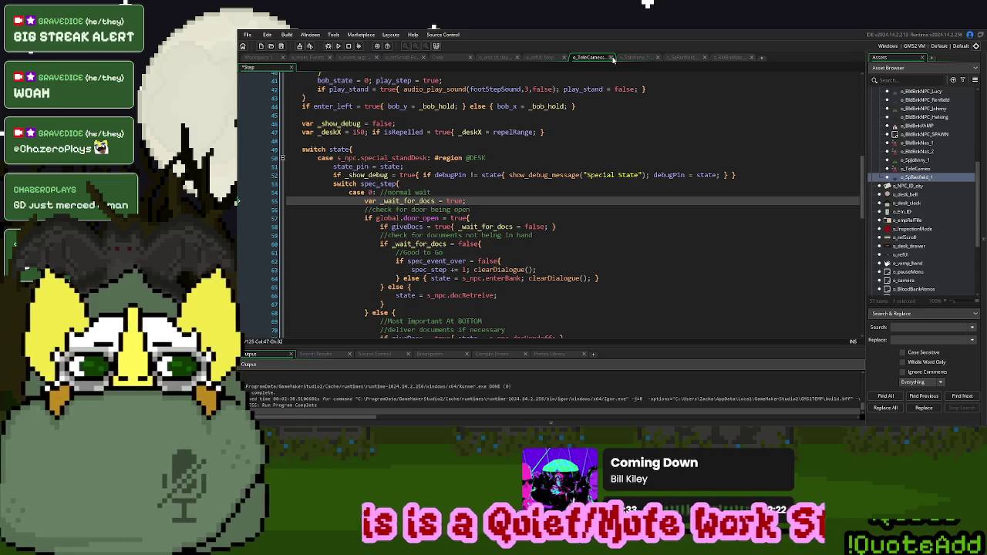
{"action": "left_click", "coordinate": [525, 227]}
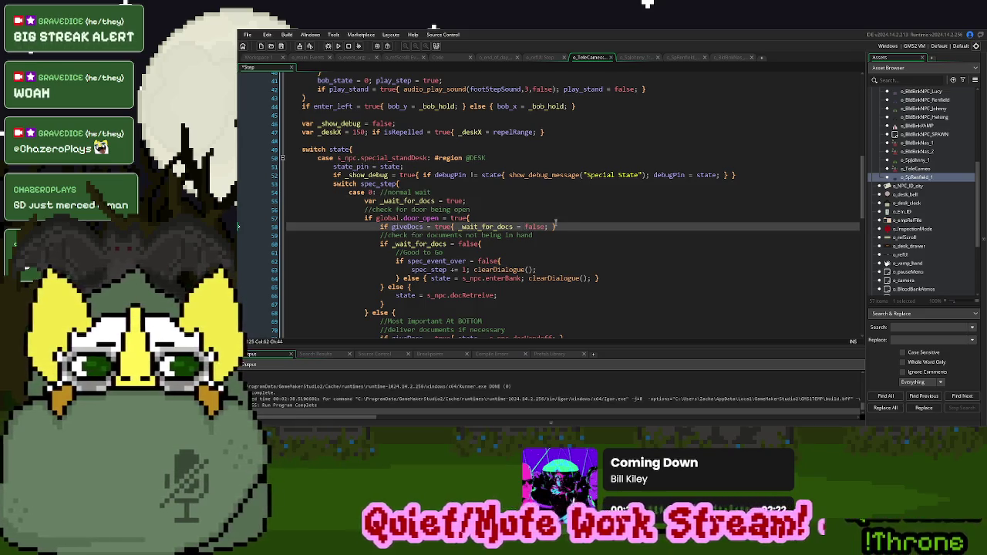
{"action": "left_click", "coordinate": [549, 227]}
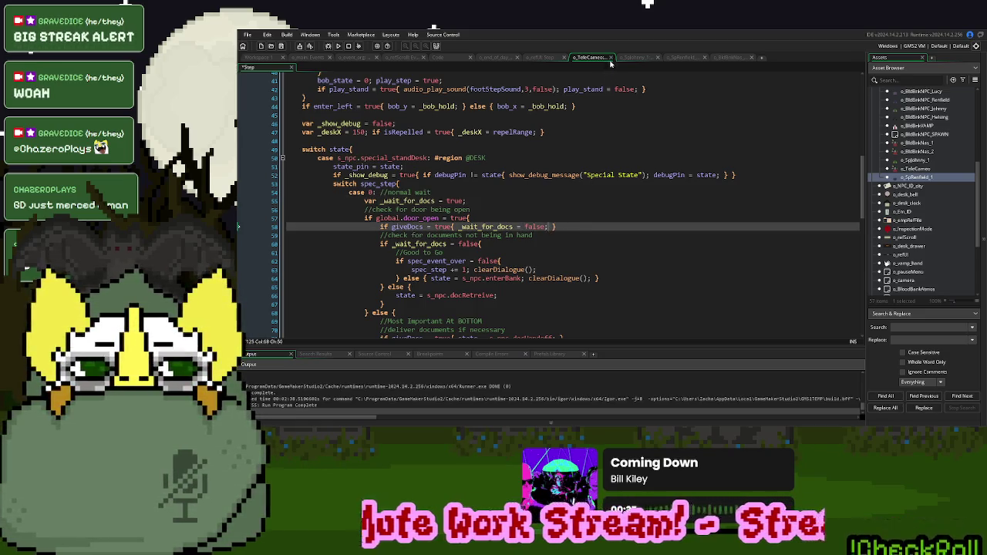
{"action": "left_click", "coordinate": [926, 170]}
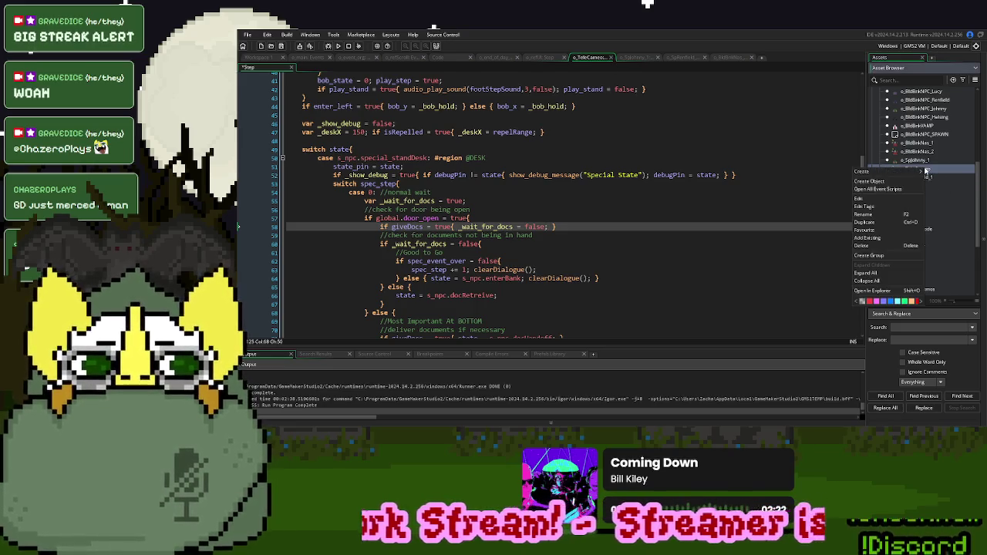
Delete o_TeleCameo's own Step event and set o_NPC as its parent
{"action": "double_click", "coordinate": [956, 171]}
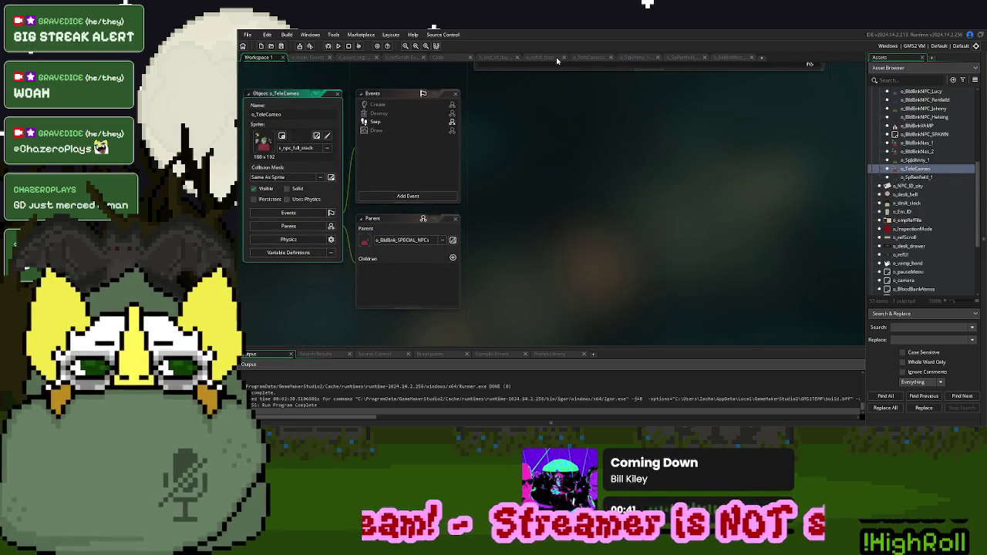
{"action": "left_click", "coordinate": [610, 57]}
{"action": "right_click", "coordinate": [395, 121]}
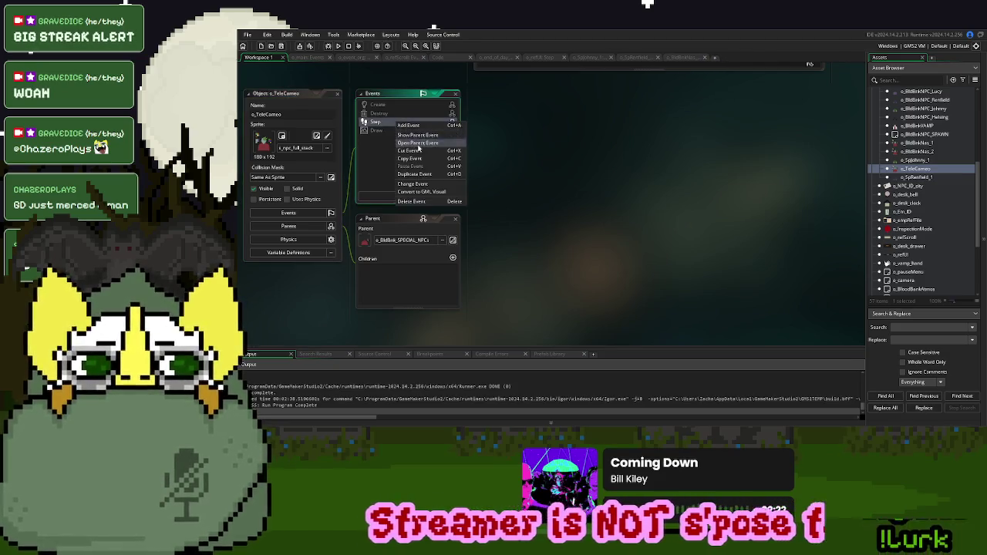
{"action": "left_click", "coordinate": [428, 201]}
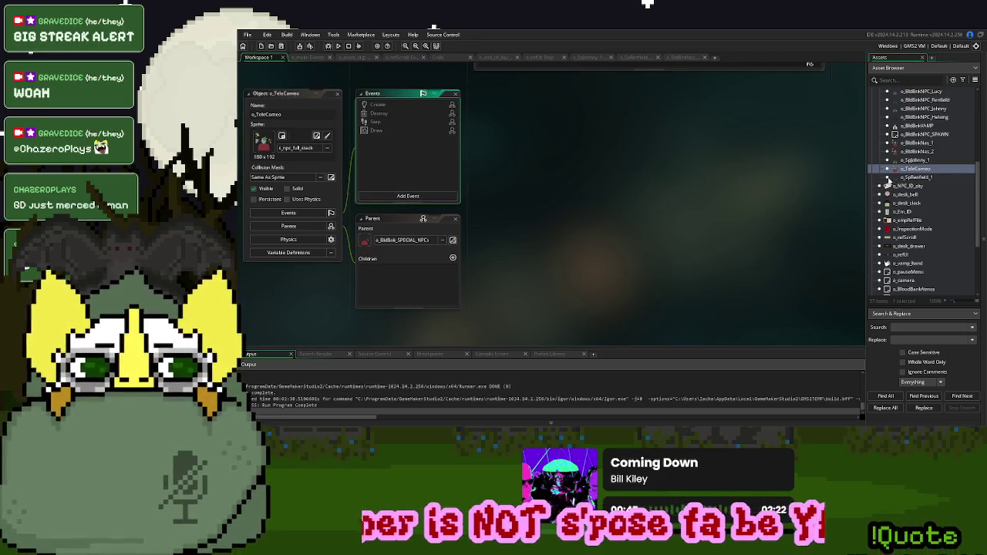
{"action": "scroll", "coordinate": [928, 213], "scroll_direction": "up", "scroll_amount": 3}
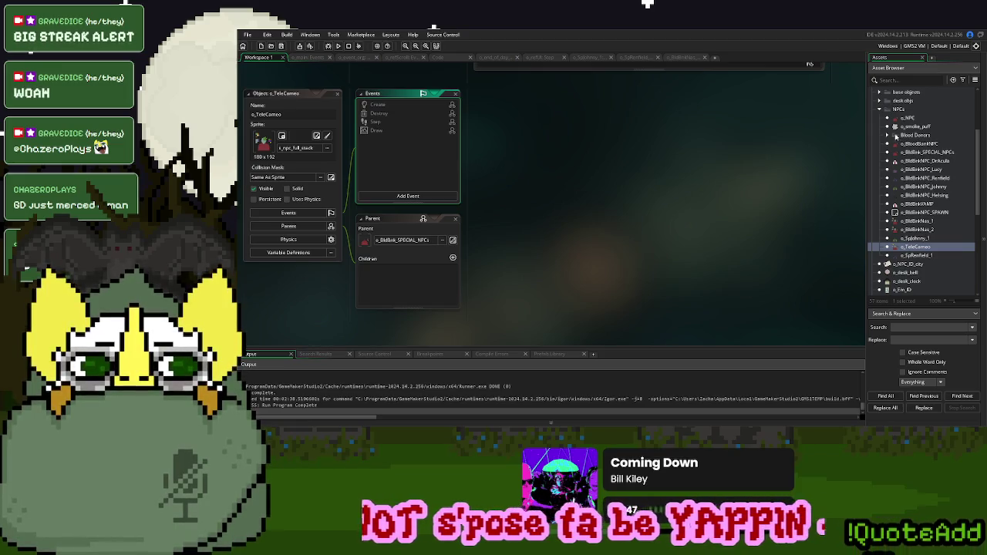
{"action": "left_click", "coordinate": [888, 136]}
{"action": "left_click", "coordinate": [888, 136]}
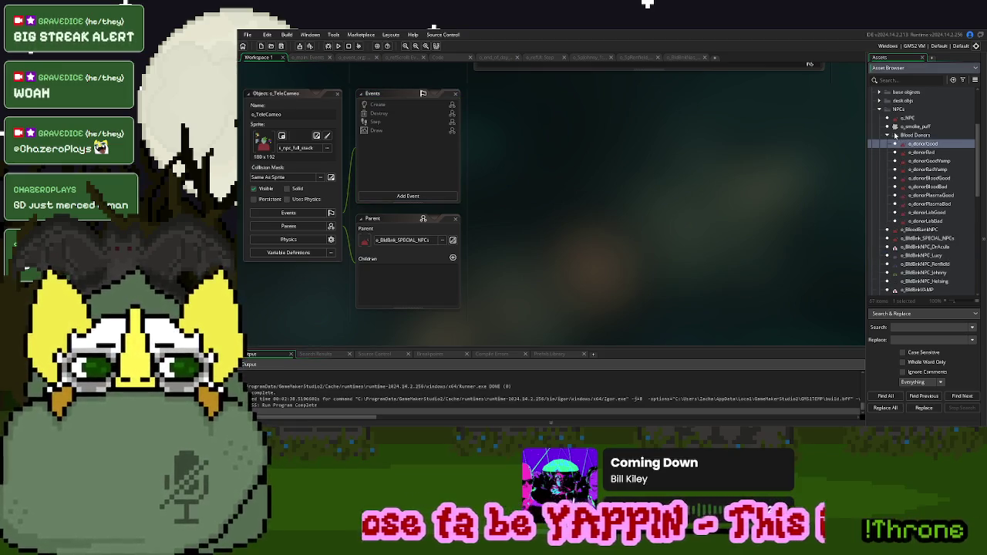
{"action": "left_click_drag", "start_coordinate": [907, 118], "coordinate": [422, 241]}
Edit the isReason variable default, then open the Create event holding event_inherited()
{"action": "left_click", "coordinate": [293, 253]}
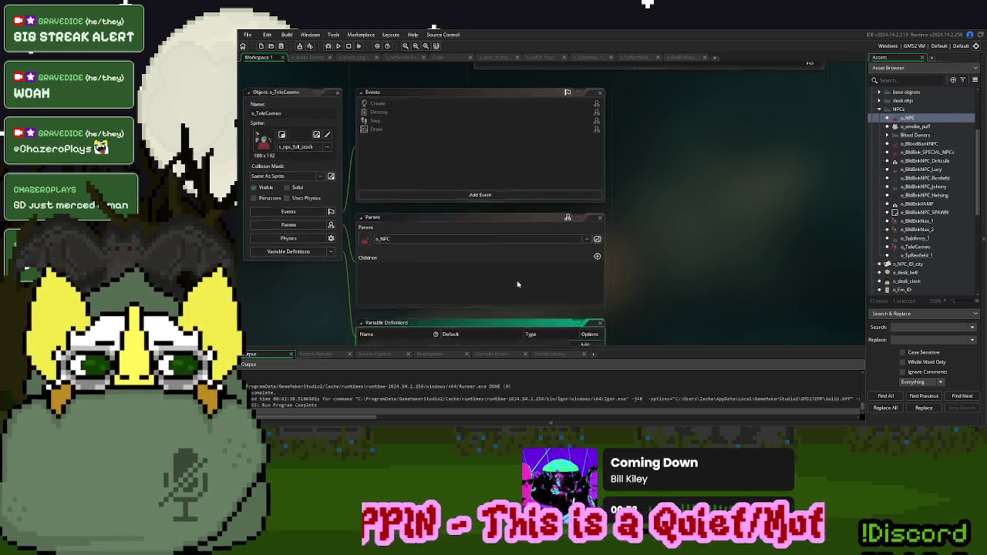
{"action": "left_click_drag", "start_coordinate": [599, 186], "coordinate": [599, 215]}
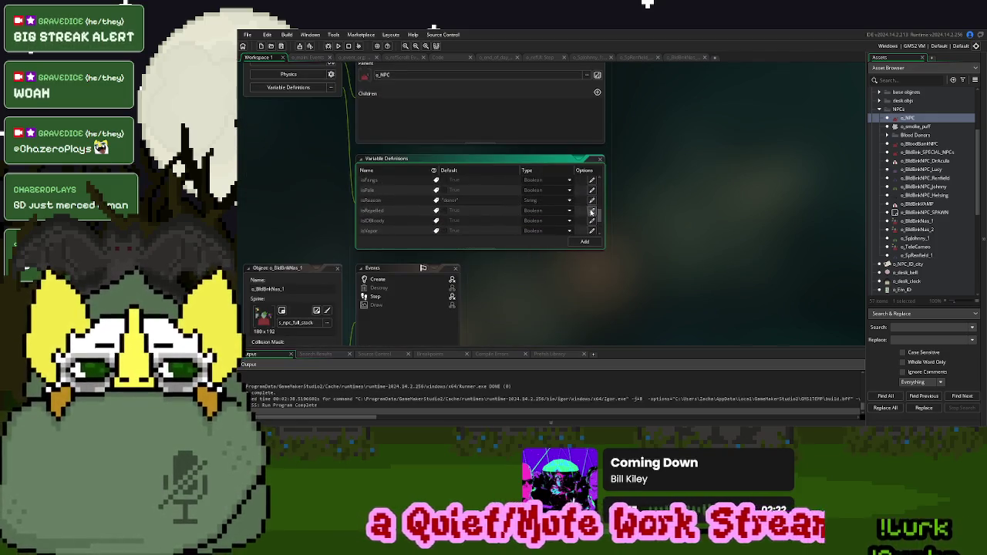
{"action": "double_click", "coordinate": [447, 200]}
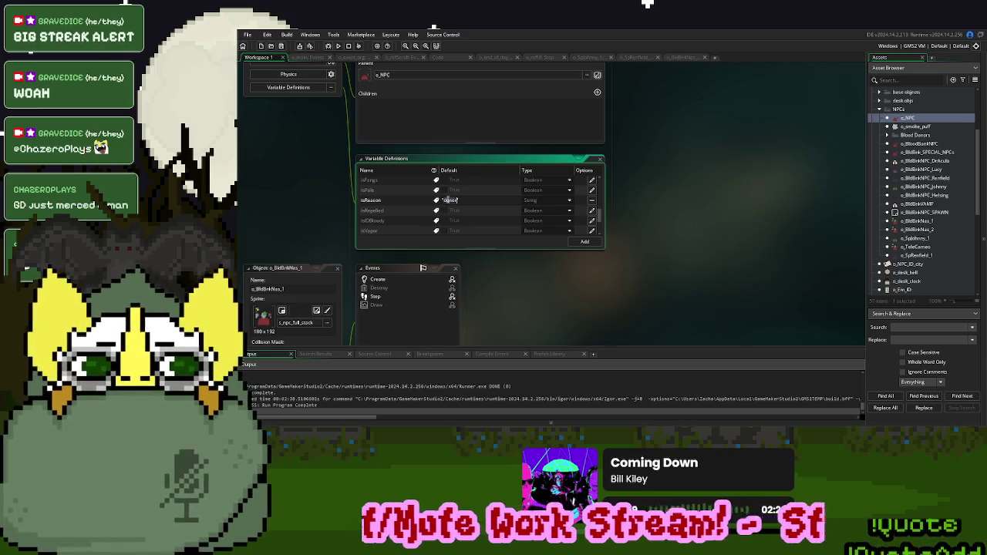
{"action": "type", "text": "\"d"}
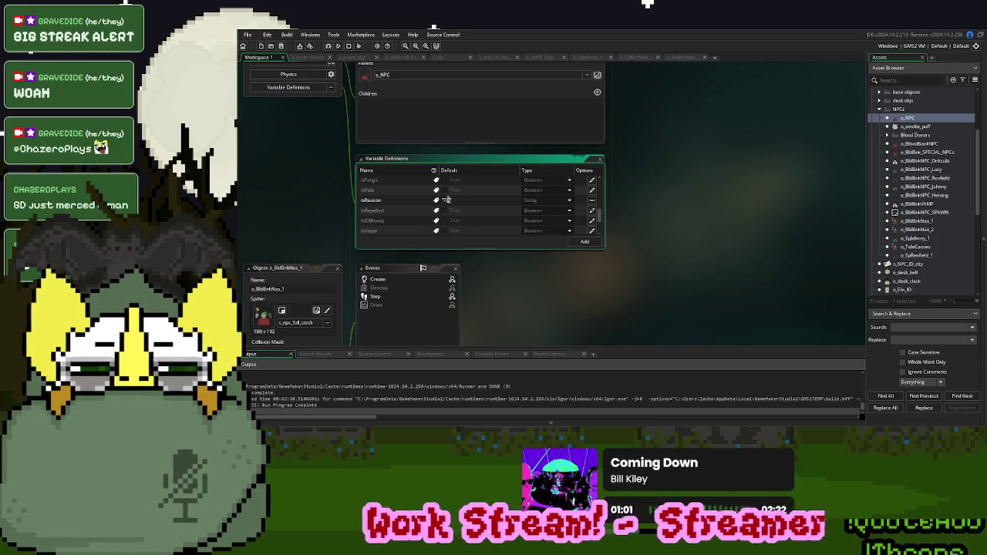
{"action": "type", "text": "o"}
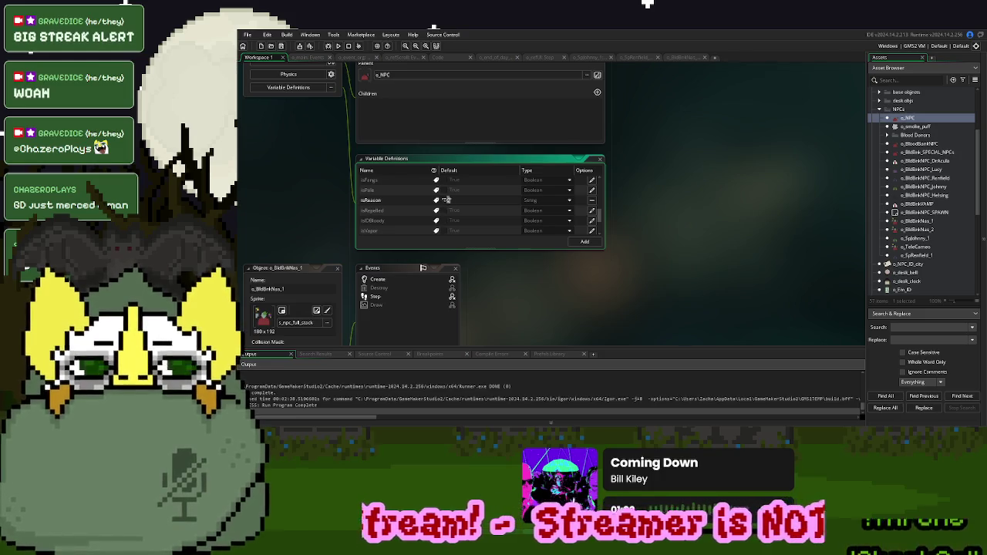
{"action": "left_click", "coordinate": [704, 193]}
{"action": "scroll", "coordinate": [704, 193], "scroll_direction": "down", "scroll_amount": 5}
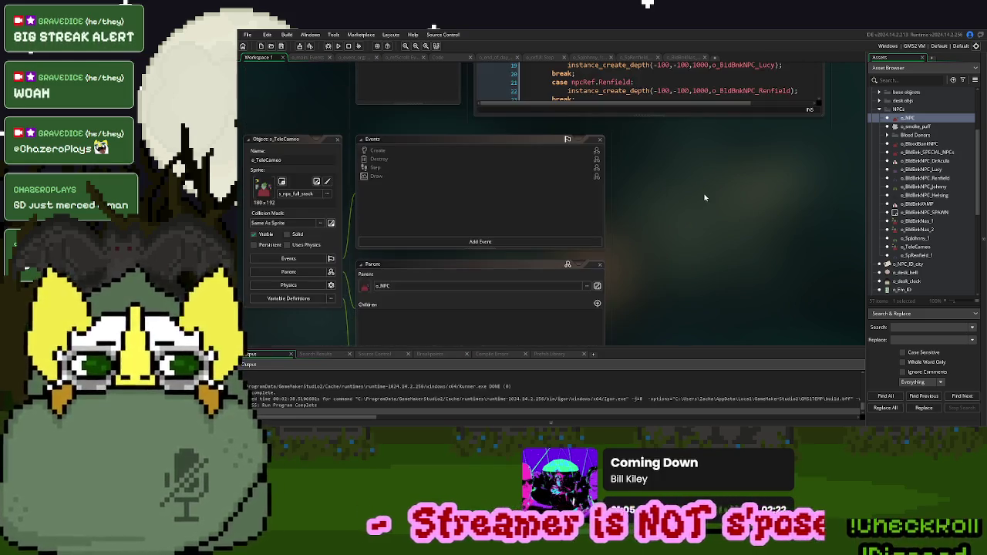
{"action": "double_click", "coordinate": [404, 152]}
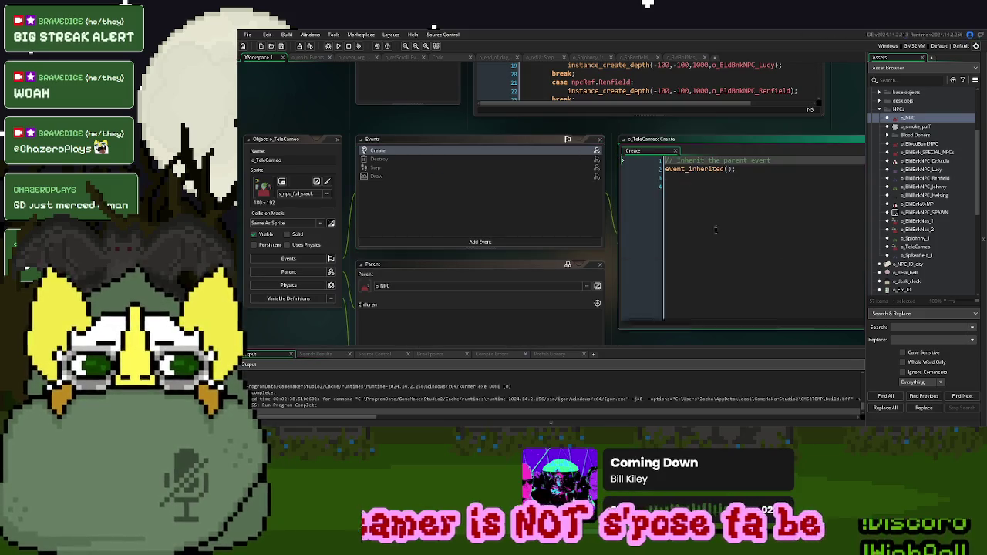
{"action": "left_click_drag", "start_coordinate": [784, 161], "coordinate": [664, 162]}
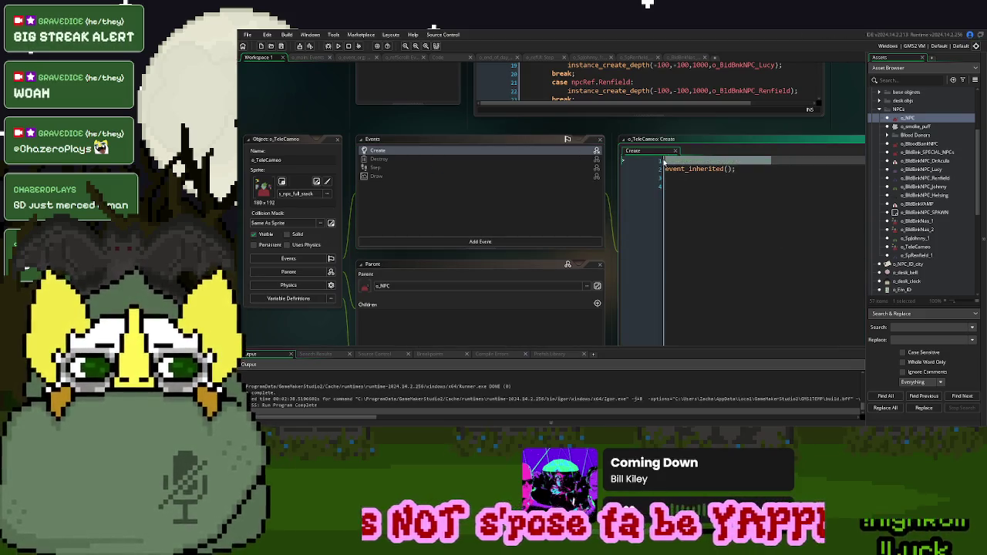
Replace the default comment in o_TeleCameo's Create event with a loadNPCDialogue(); call after event_inherited
{"action": "key", "text": "BackSpace"}
{"action": "key", "text": "Delete"}
{"action": "left_click", "coordinate": [723, 192]}
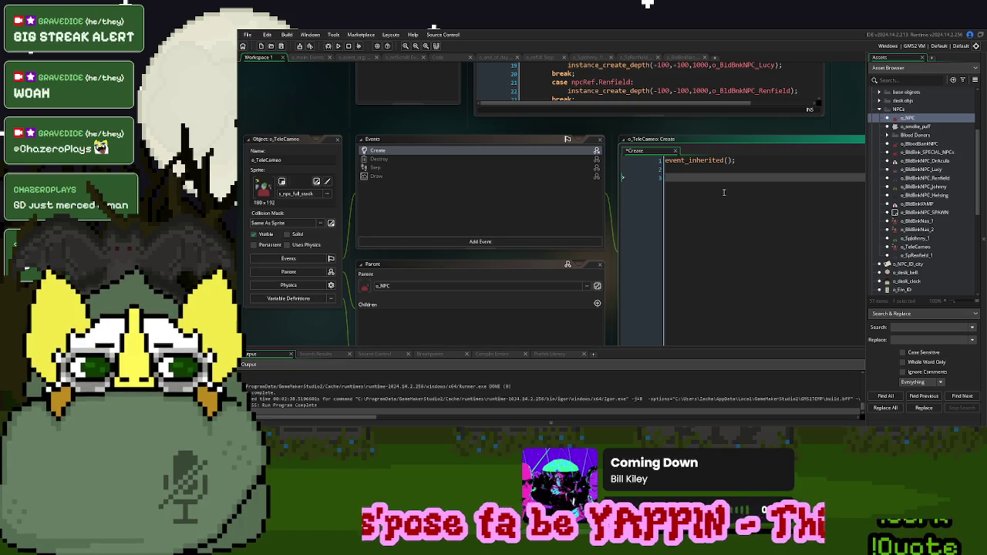
{"action": "type", "text": "load"}
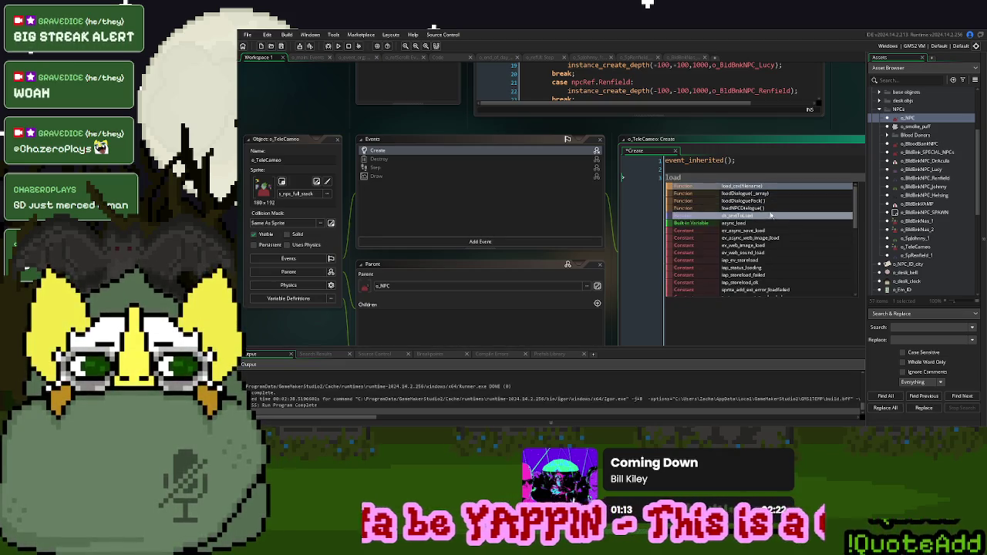
{"action": "left_click", "coordinate": [740, 208]}
{"action": "type", "text": ";"}
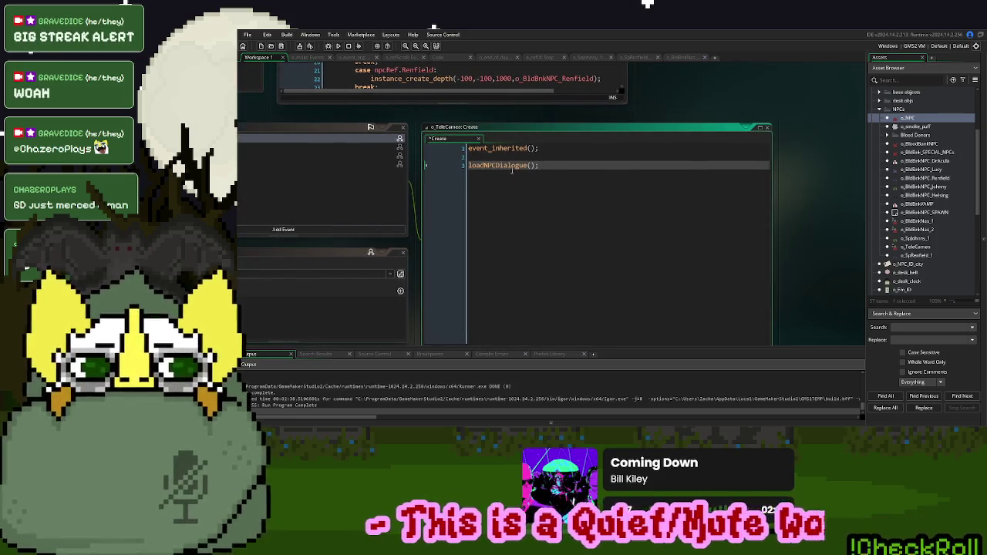
Copy the pleasantNPC_DialoguePack dialogue lines and paste them into Create in place of the loadNPCDialogue call
{"action": "middle_click", "coordinate": [511, 169]}
{"action": "scroll", "coordinate": [666, 175], "scroll_direction": "down", "scroll_amount": 2}
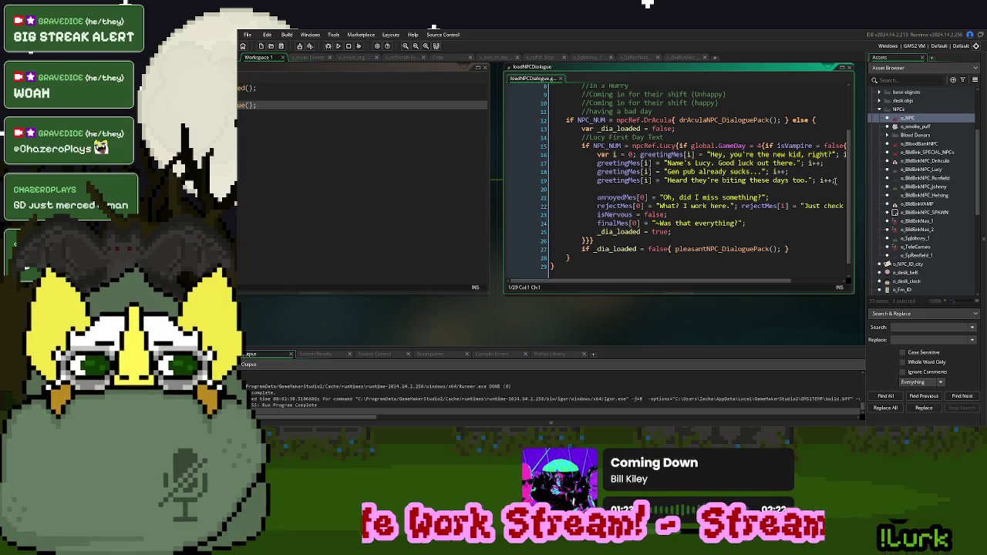
{"action": "left_click", "coordinate": [836, 180]}
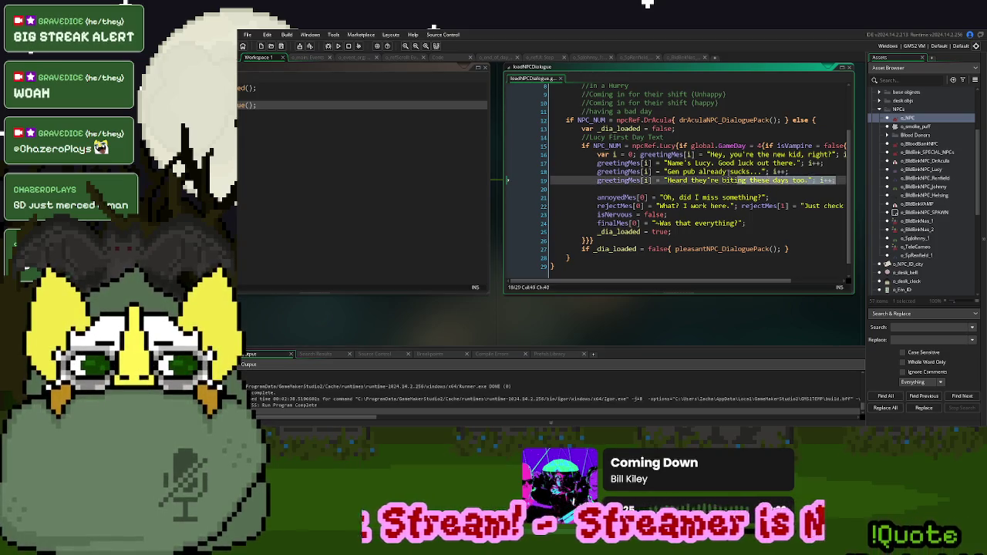
{"action": "left_click", "coordinate": [689, 171]}
{"action": "middle_click", "coordinate": [714, 249]}
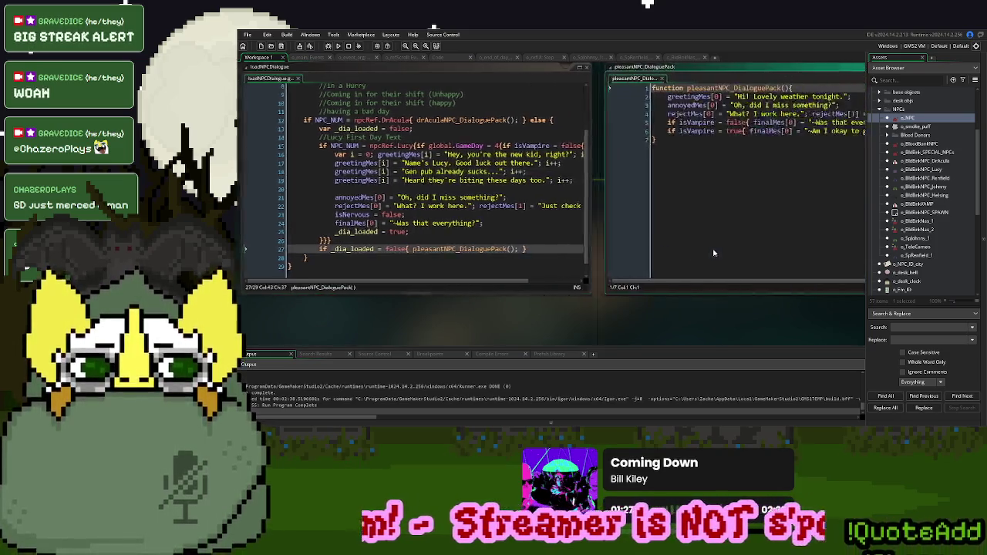
{"action": "left_click_drag", "start_coordinate": [817, 131], "coordinate": [566, 96]}
{"action": "key", "text": "ctrl+w"}
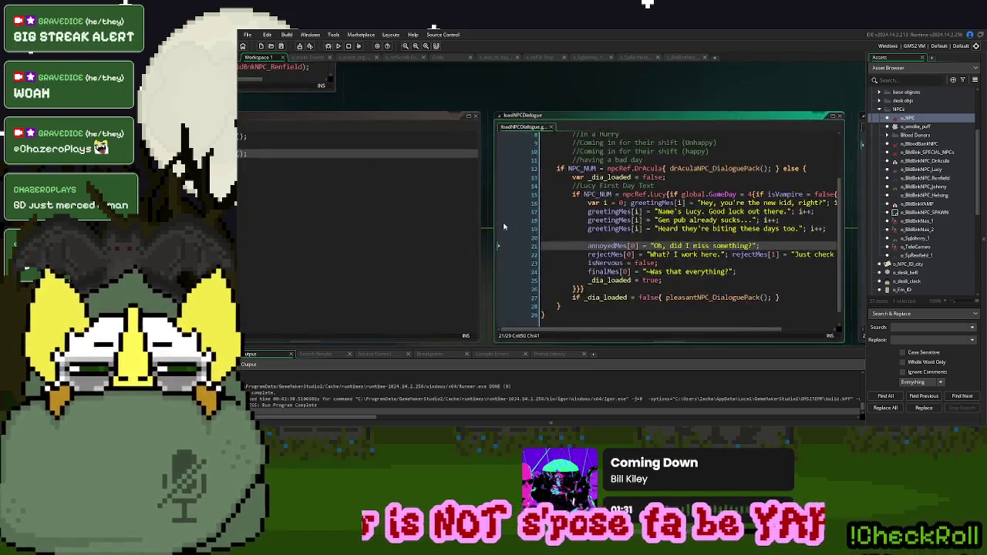
{"action": "key", "text": "shift+Home"}
{"action": "key", "text": "BackSpace"}
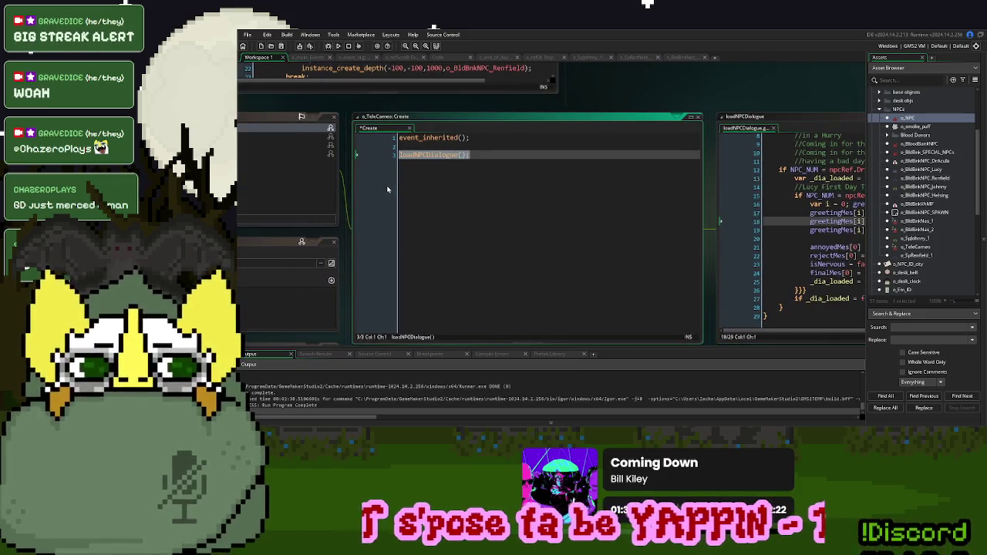
{"action": "type", "text": "greetingMes[0] = \"Hi! Lovely weather tonight.\";     annoyedMes[0] = \"Oh, did I miss something?\";     rejectMes[0] = \"What? I work here.\"; rejectMes[1] = \"Just check me in.\";     if isVampire = false{ finalMes[0] = \"~Was that everything?\"; }     if isVampire = true{ finalMes[0] = \"~Am I okay to go inside?\"; }"}
Unindent the pasted dialogue lines with Shift+Tab and close the loadNPCDialogue script
{"action": "left_click_drag", "start_coordinate": [692, 189], "coordinate": [399, 160]}
{"action": "key", "text": "shift+Tab"}
{"action": "left_click", "coordinate": [493, 180]}
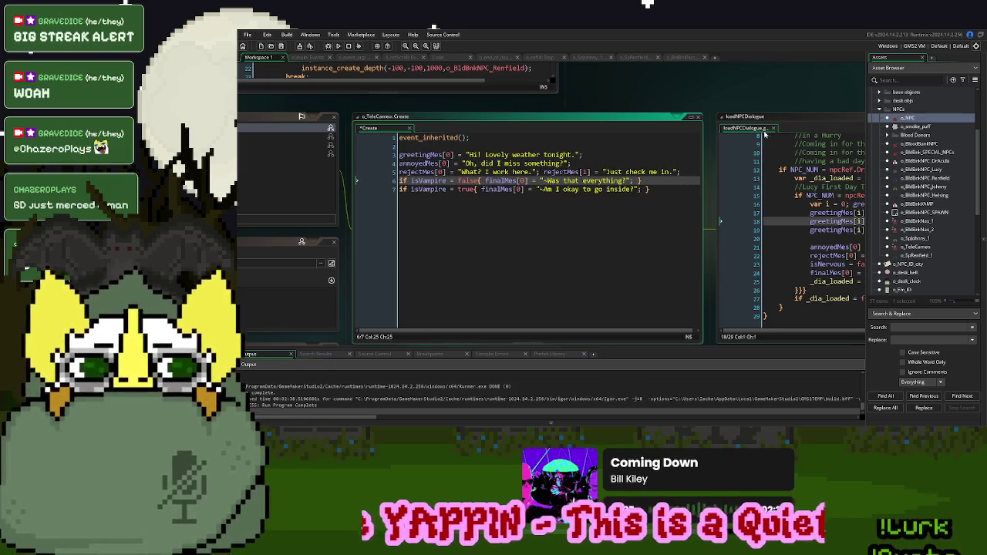
{"action": "left_click", "coordinate": [773, 128]}
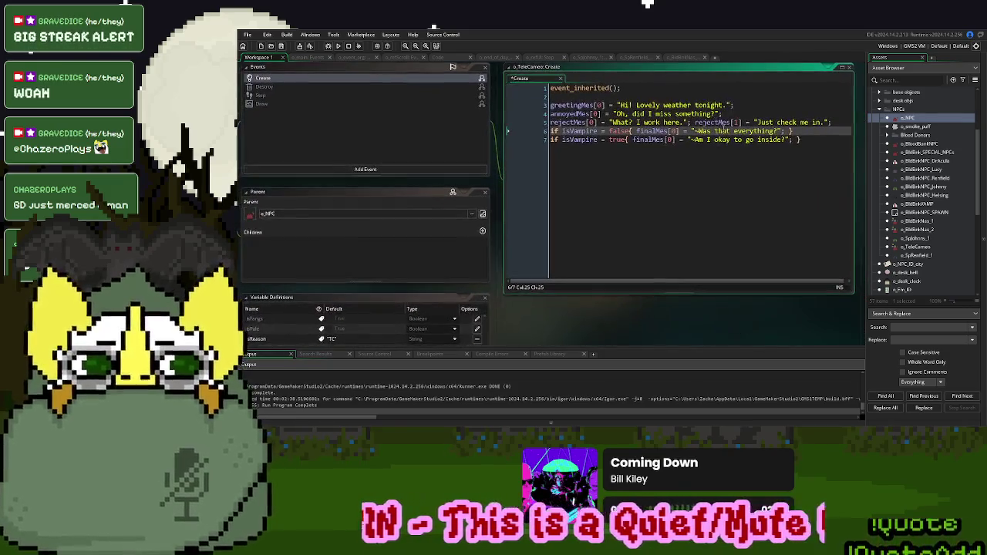
{"action": "left_click", "coordinate": [619, 201]}
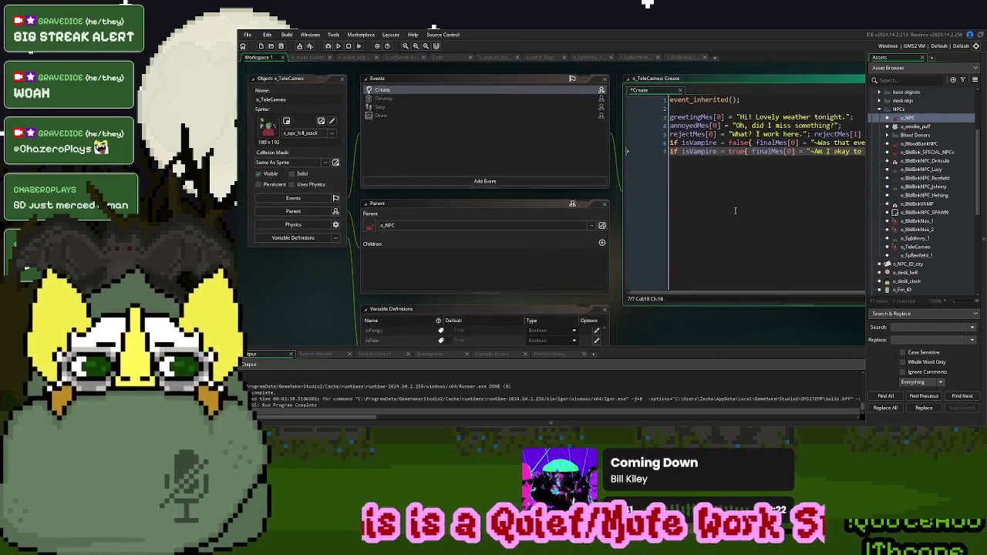
{"action": "left_click", "coordinate": [395, 59]}
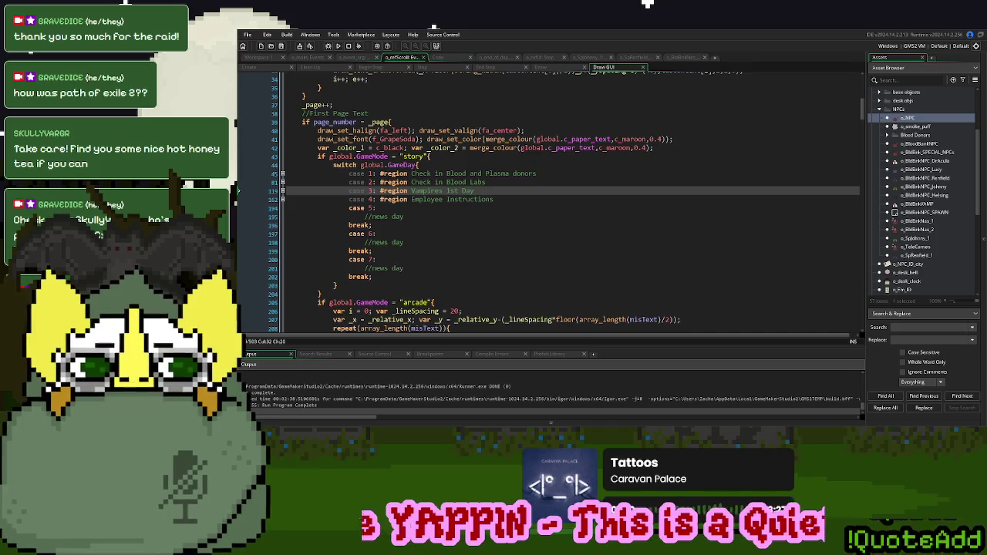
Go to the case 2 region of o_refScroll's Draw GUI story-mode GameDay switch
{"action": "left_click", "coordinate": [485, 182]}
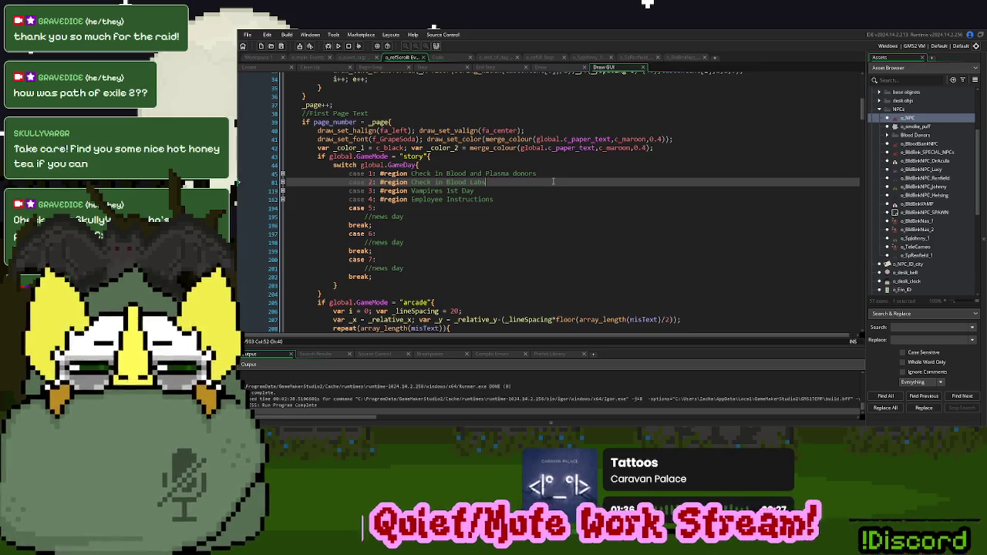
Duplicate o_TeleCameo's first greeting line as greetingMes[1]
{"action": "left_click", "coordinate": [252, 58]}
{"action": "left_click", "coordinate": [731, 172]}
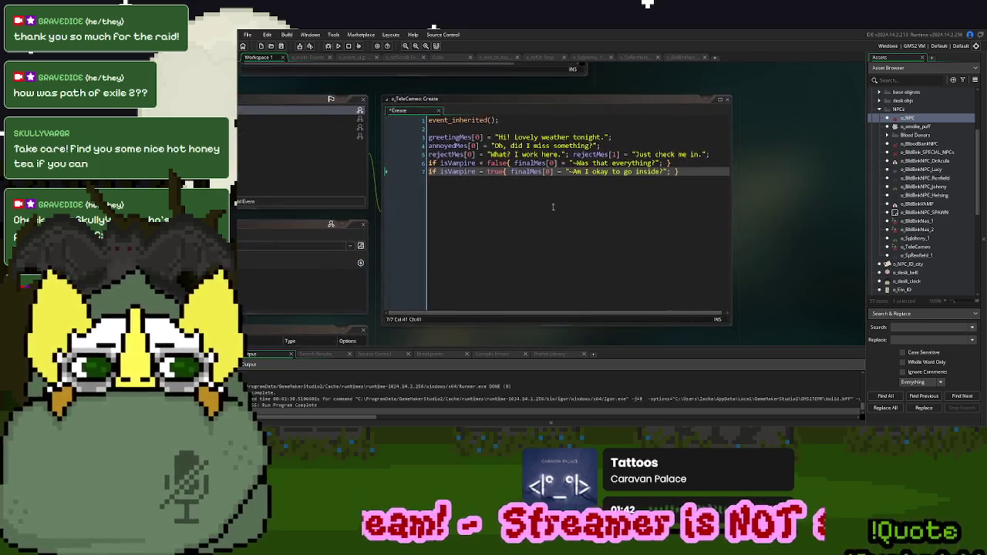
{"action": "scroll", "coordinate": [655, 154], "scroll_direction": "up", "scroll_amount": 2}
{"action": "scroll", "coordinate": [643, 200], "scroll_direction": "down", "scroll_amount": 2}
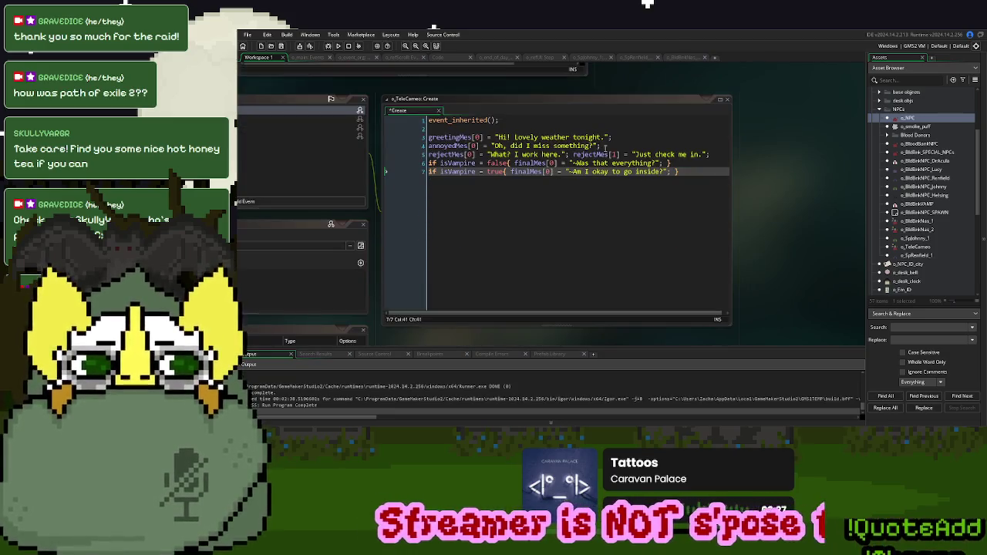
{"action": "left_click", "coordinate": [605, 137]}
{"action": "left_click_drag", "start_coordinate": [607, 137], "coordinate": [497, 137]}
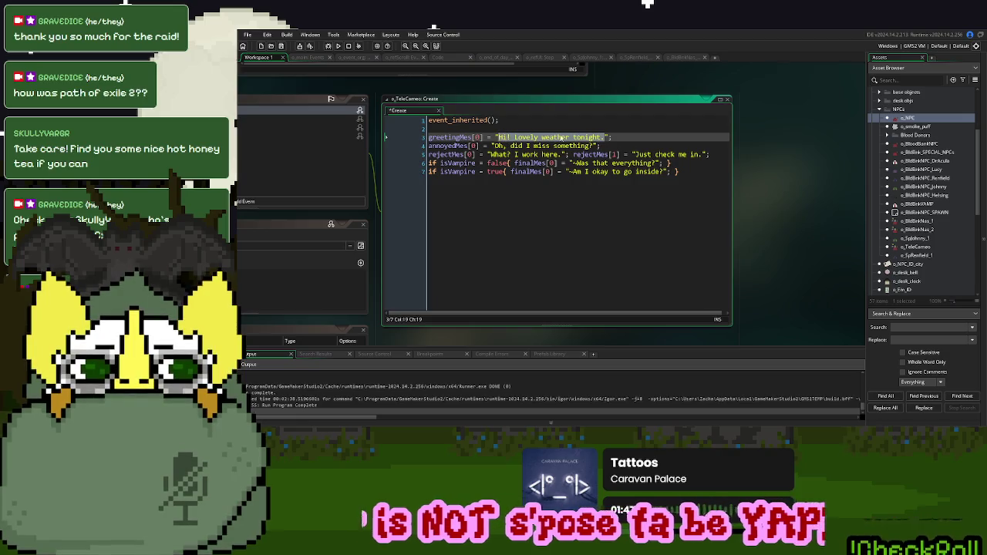
{"action": "key", "text": "shift+Home"}
{"action": "key", "text": "ctrl+c"}
{"action": "left_click", "coordinate": [621, 138]}
{"action": "key", "text": "Return"}
{"action": "key", "text": "ctrl+v"}
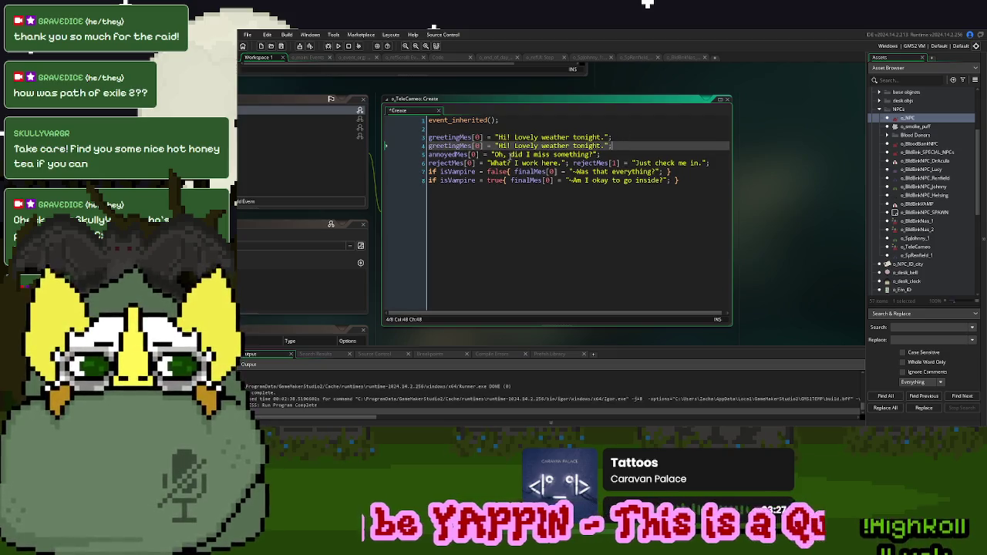
{"action": "double_click", "coordinate": [477, 146]}
{"action": "type", "text": "1"}
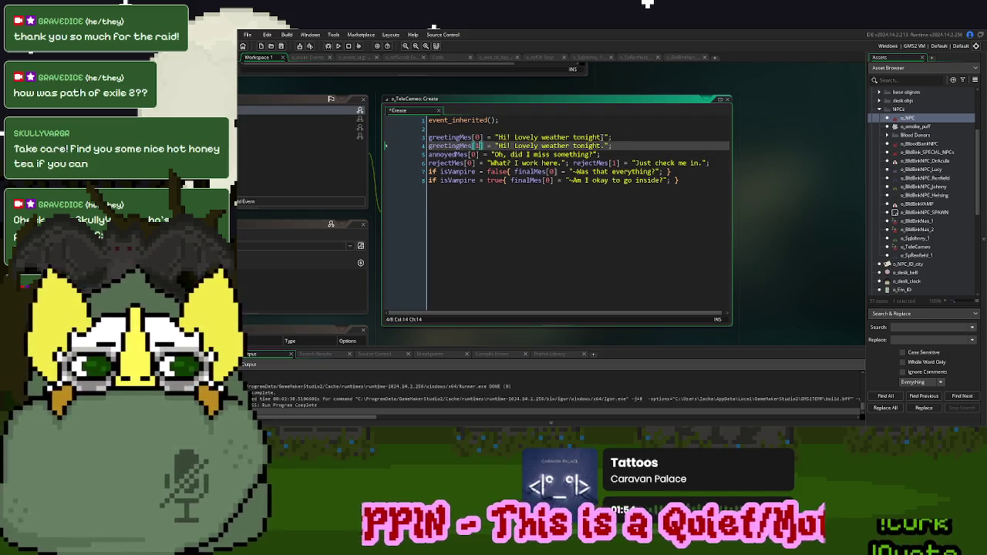
Set the first two greetings to 'This encounter is unfinished.' and 'Allow me entrance or not.'
{"action": "left_click", "coordinate": [604, 137]}
{"action": "left_click_drag", "start_coordinate": [603, 137], "coordinate": [499, 139]}
{"action": "type", "text": "This"}
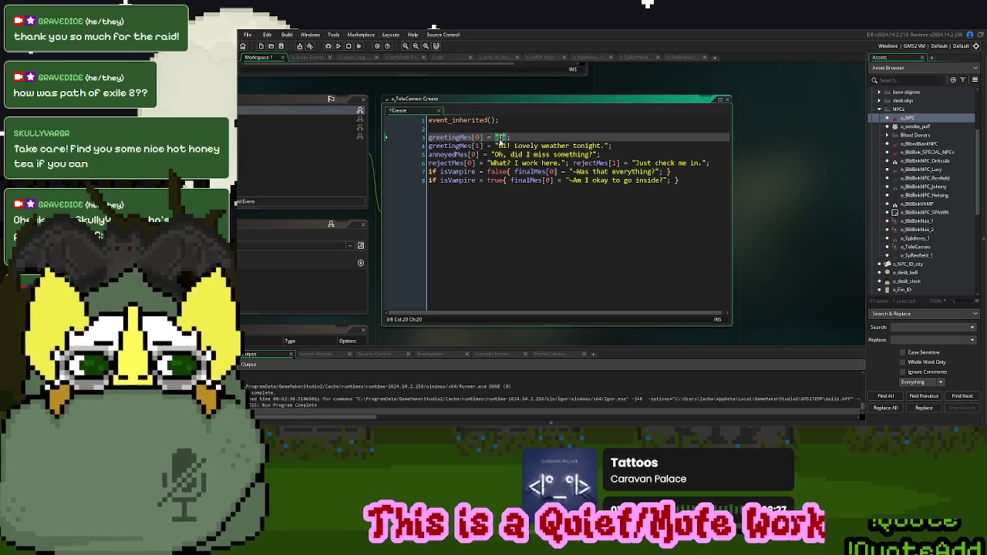
{"action": "type", "text": " encounter is u"}
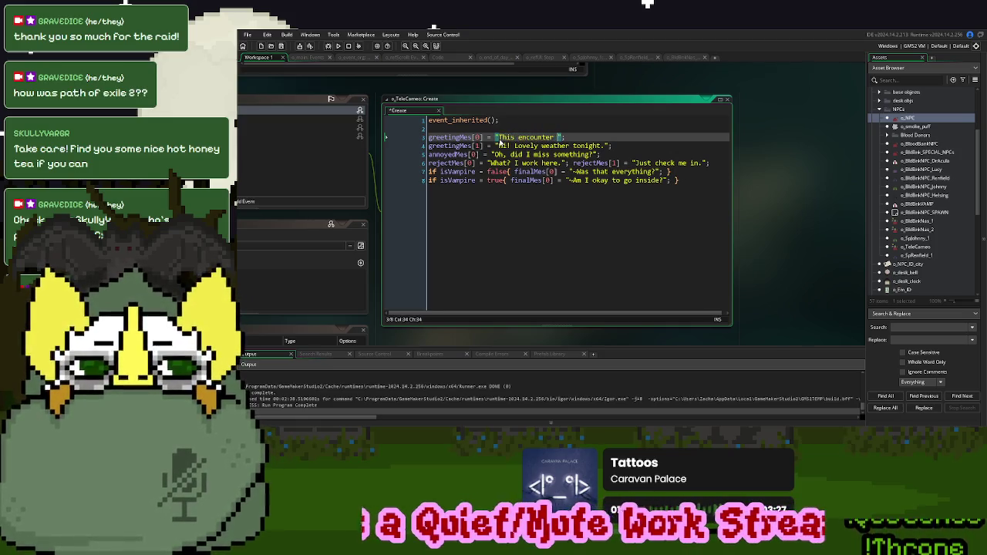
{"action": "type", "text": "nfinished"}
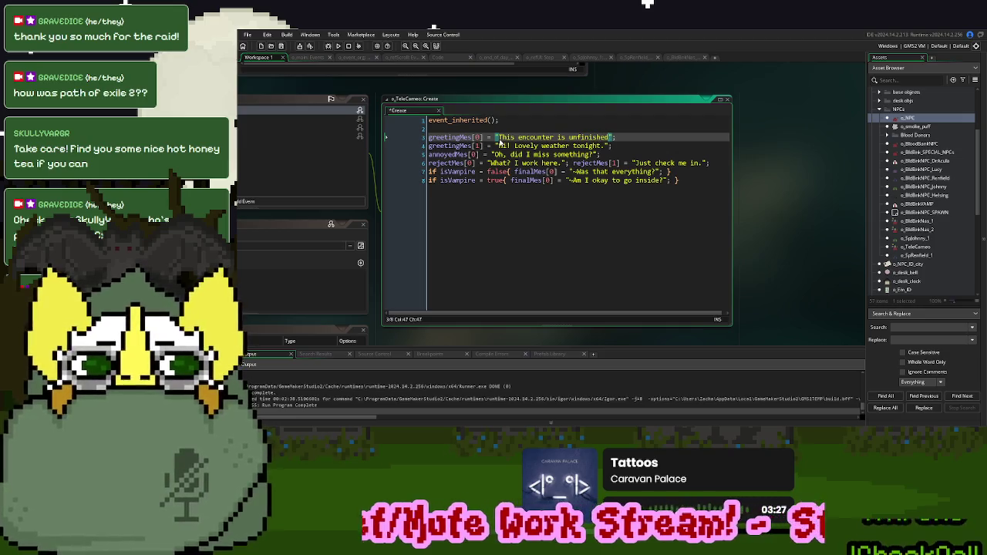
{"action": "type", "text": "."}
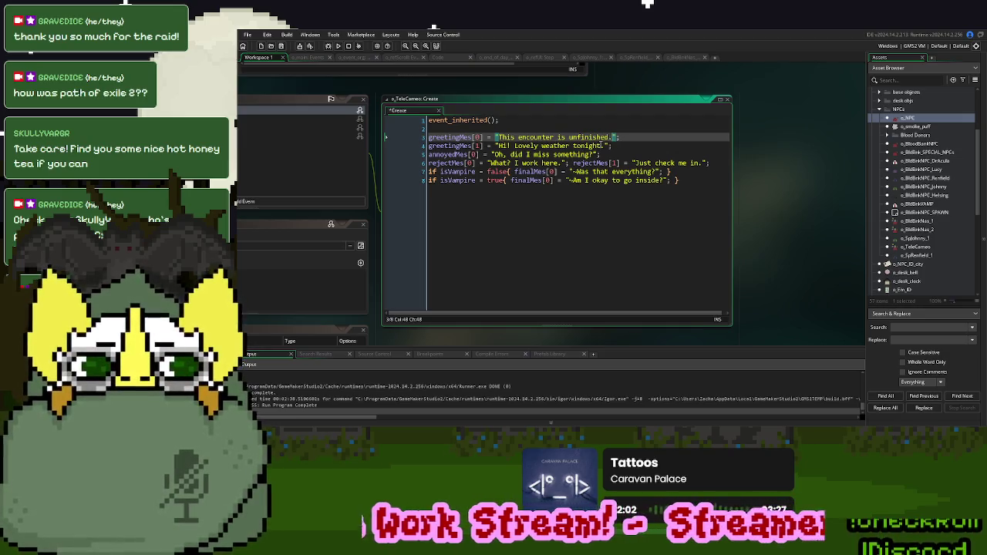
{"action": "left_click_drag", "start_coordinate": [604, 146], "coordinate": [500, 146]}
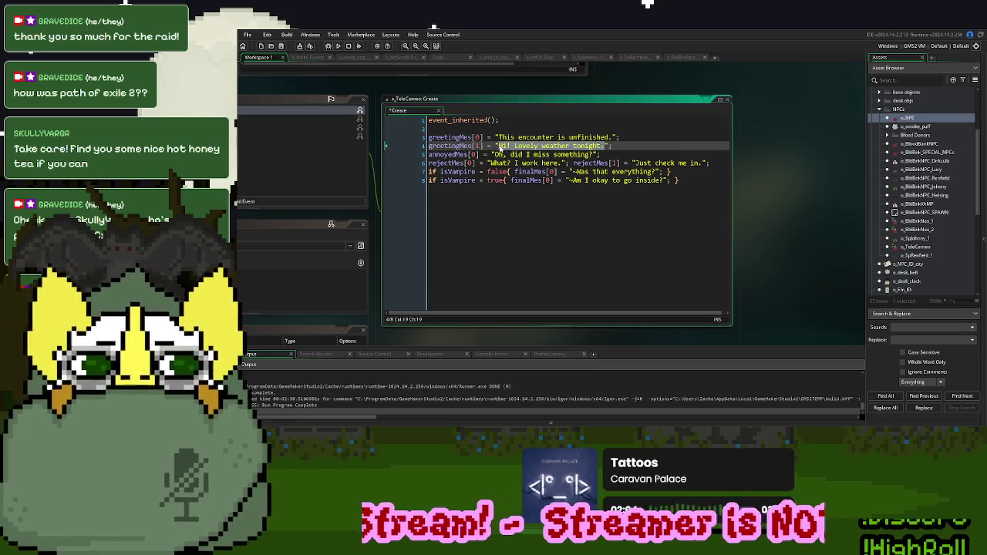
{"action": "type", "text": "Allow me entranc"}
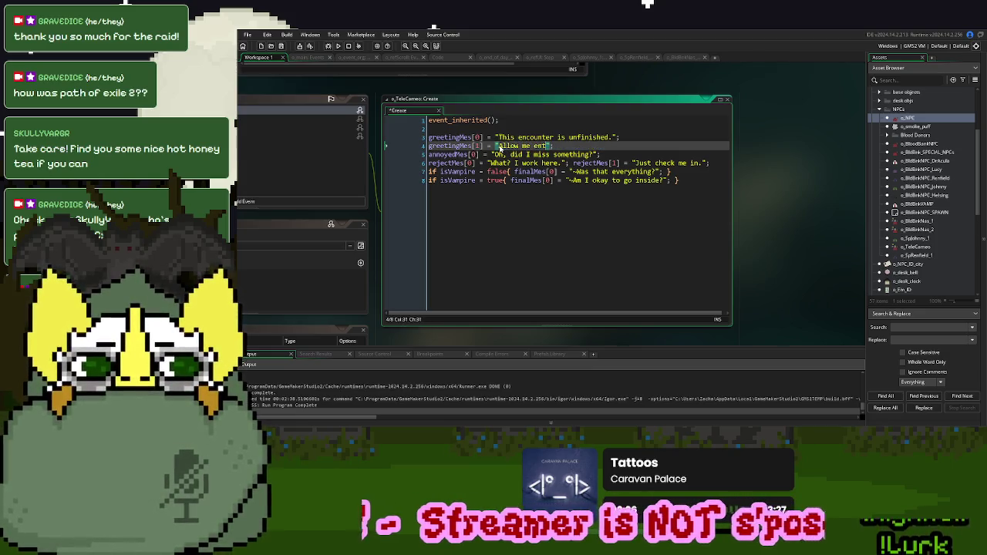
{"action": "type", "text": "e or not"}
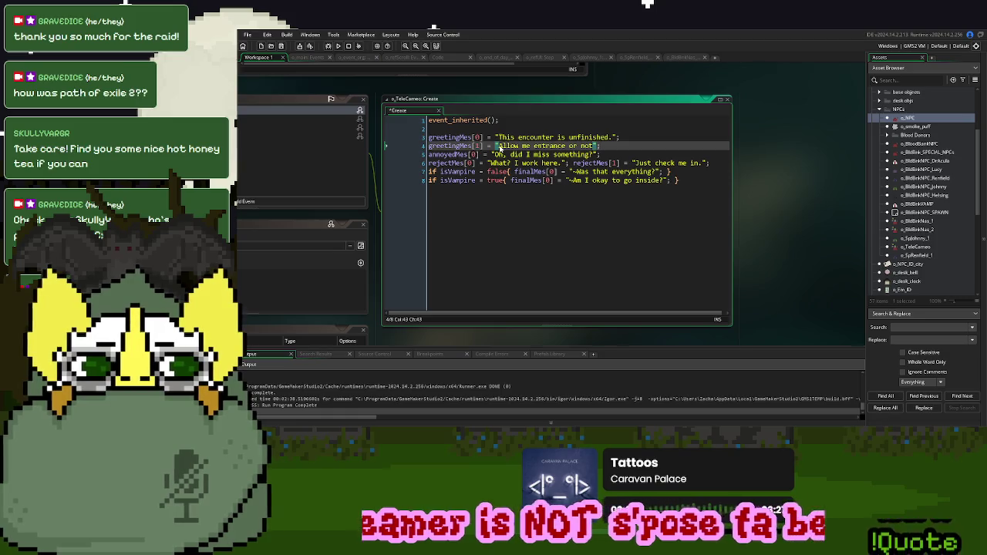
{"action": "type", "text": "."}
Add a third greeting line reading 'At your own peril!'
{"action": "key", "text": "ctrl+v"}
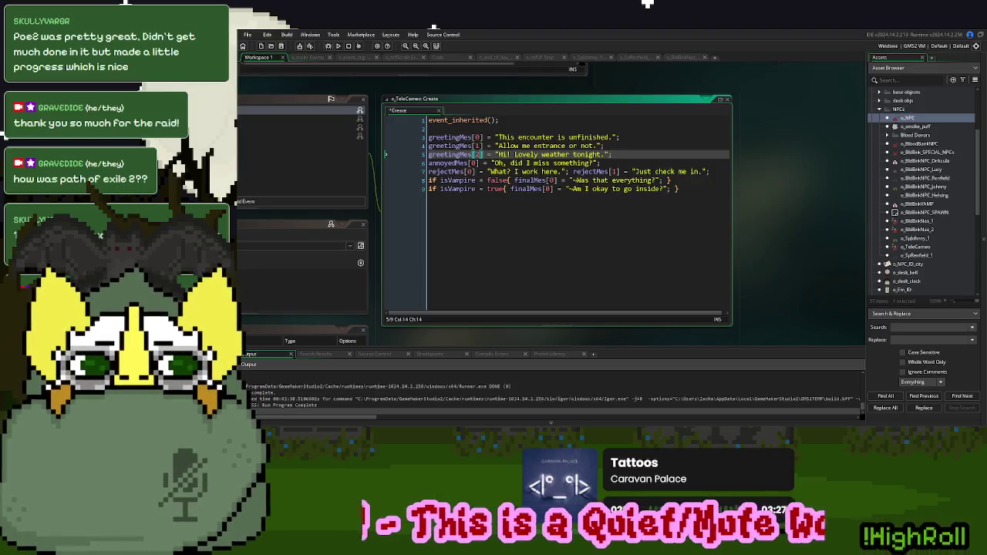
{"action": "left_click", "coordinate": [616, 155]}
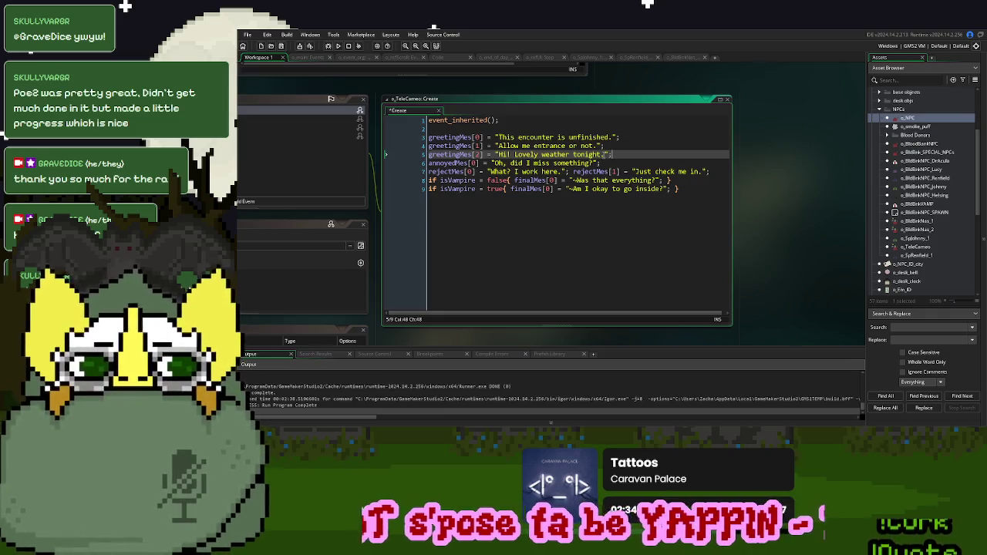
{"action": "left_click", "coordinate": [497, 154]}
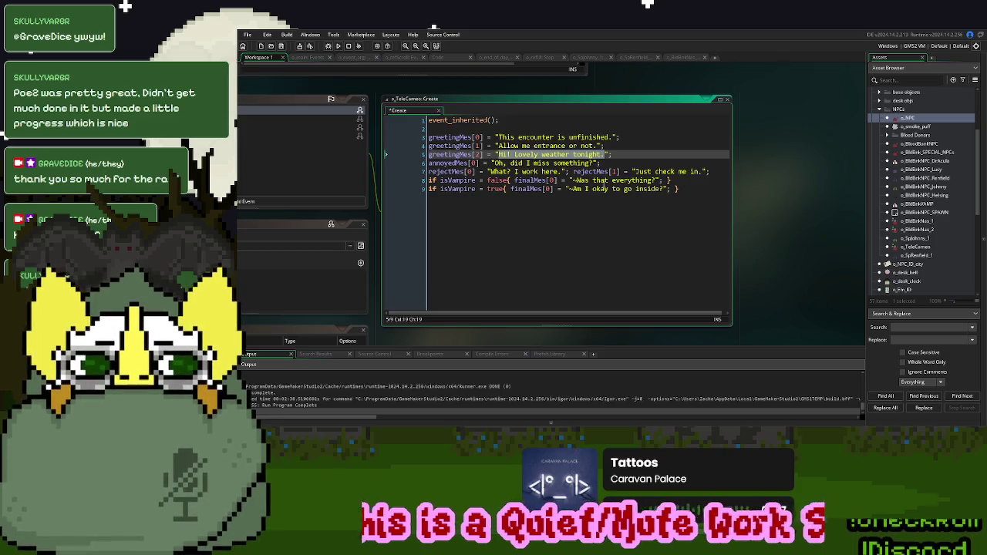
{"action": "left_click", "coordinate": [606, 165]}
{"action": "left_click_drag", "start_coordinate": [609, 154], "coordinate": [497, 154]}
{"action": "type", "text": "Ht your own peril"}
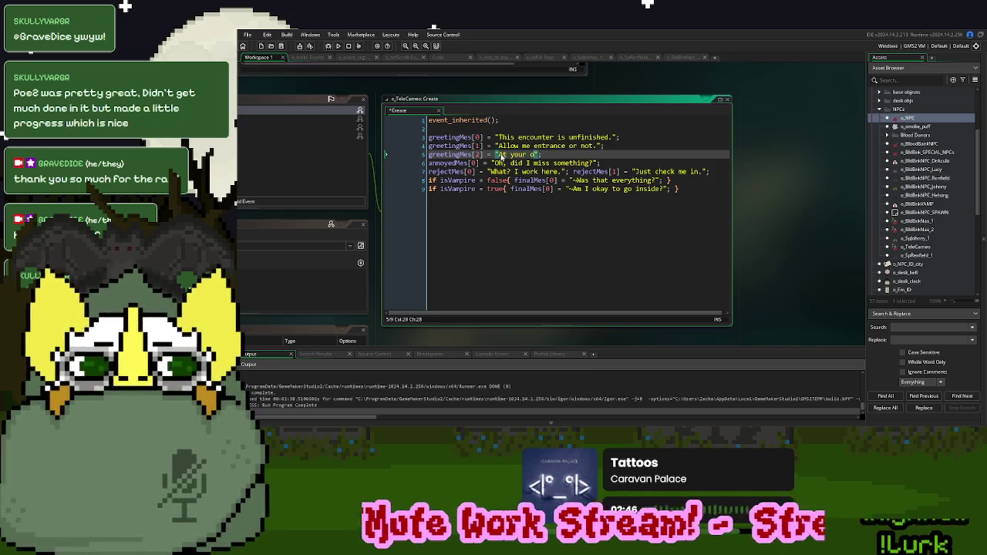
{"action": "type", "text": "!"}
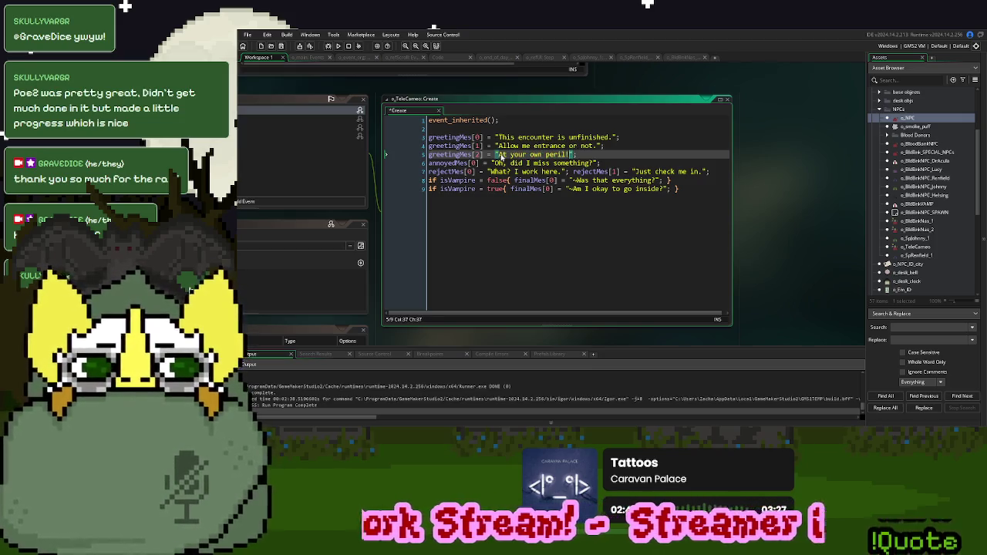
{"action": "left_click", "coordinate": [502, 156]}
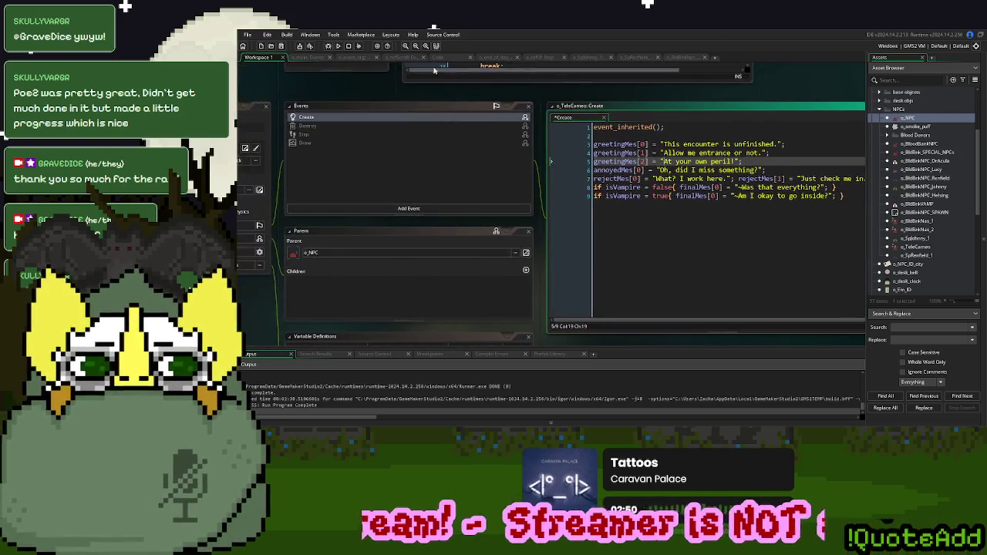
Change the day 7 cameo case from 8 to 1//8 in the story spawner, then run the game
{"action": "left_click", "coordinate": [436, 57]}
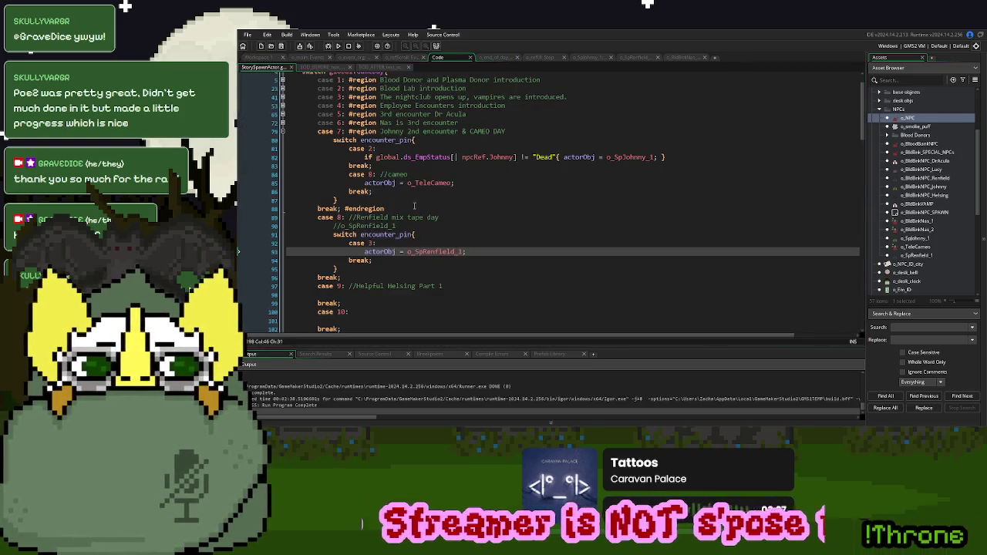
{"action": "double_click", "coordinate": [369, 174]}
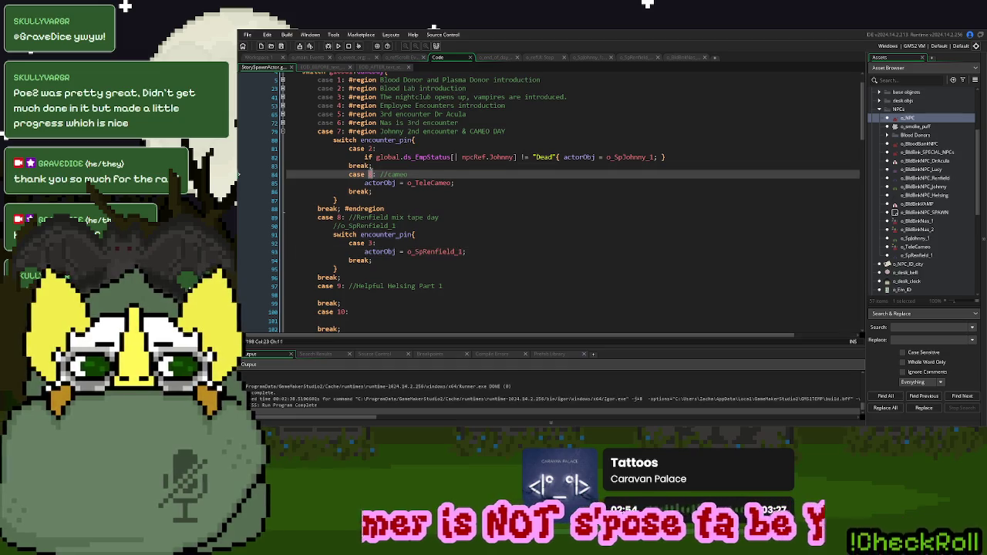
{"action": "type", "text": "1//"}
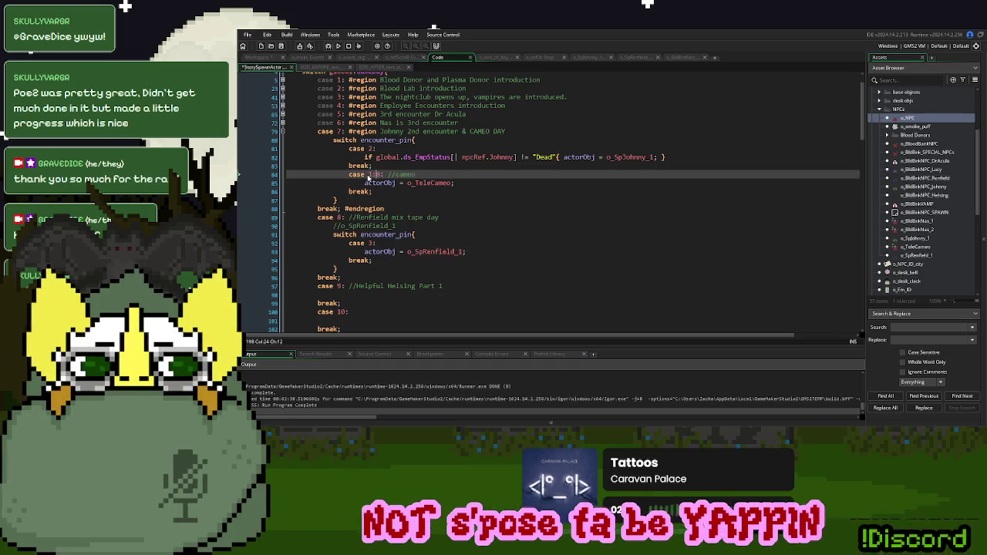
{"action": "type", "text": "//"}
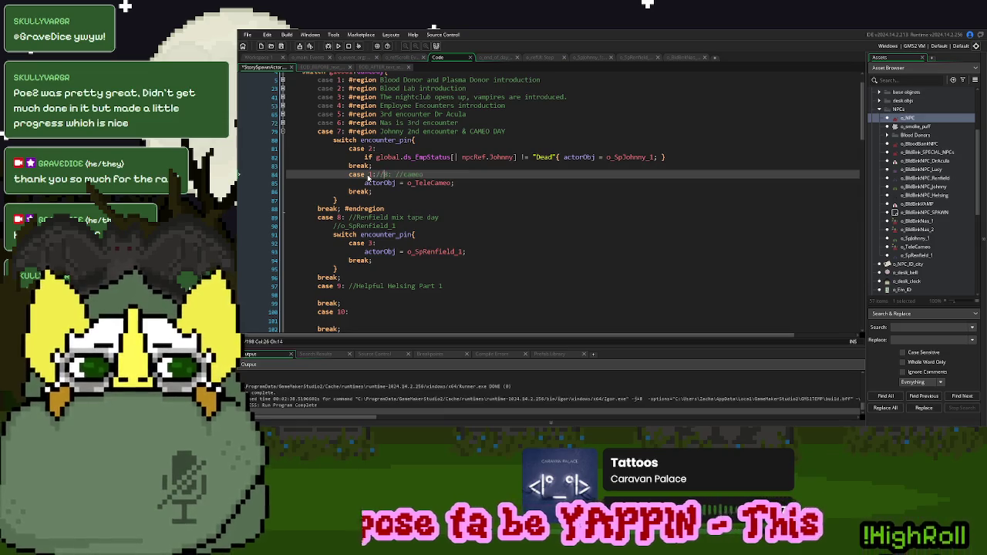
{"action": "left_click", "coordinate": [337, 46]}
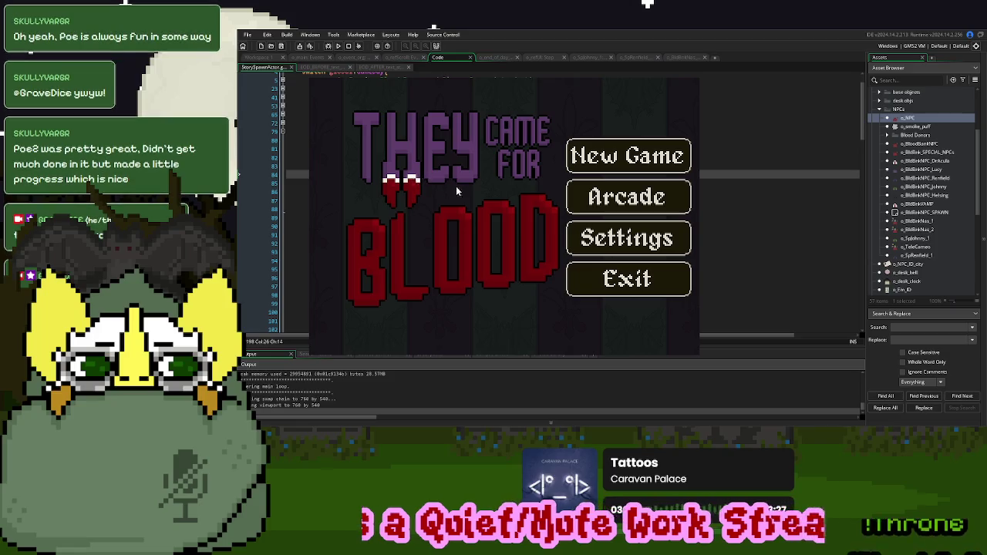
Start a new game, click through the cameo's 'This encounter is unfinished.' lines, then close the game
{"action": "left_click", "coordinate": [646, 153]}
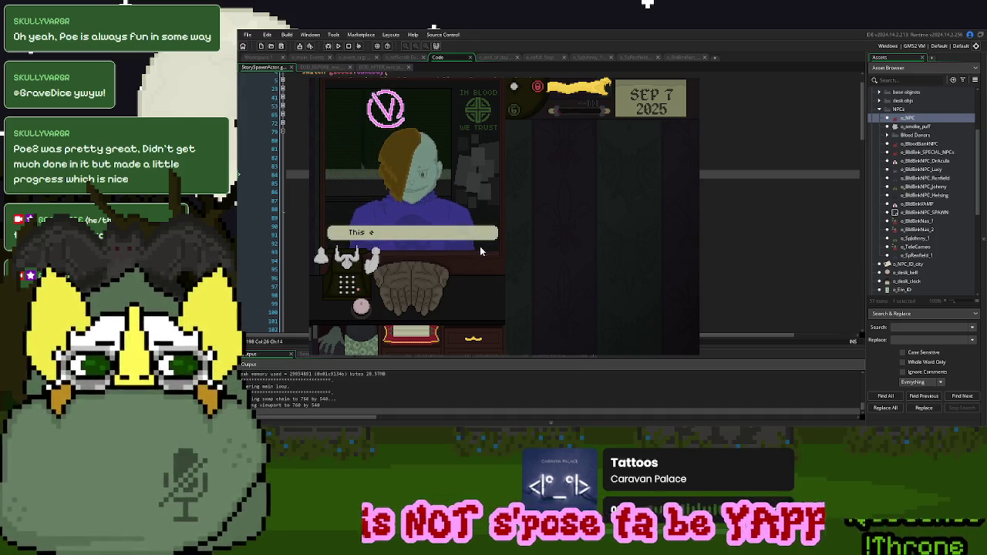
{"action": "left_click", "coordinate": [426, 271]}
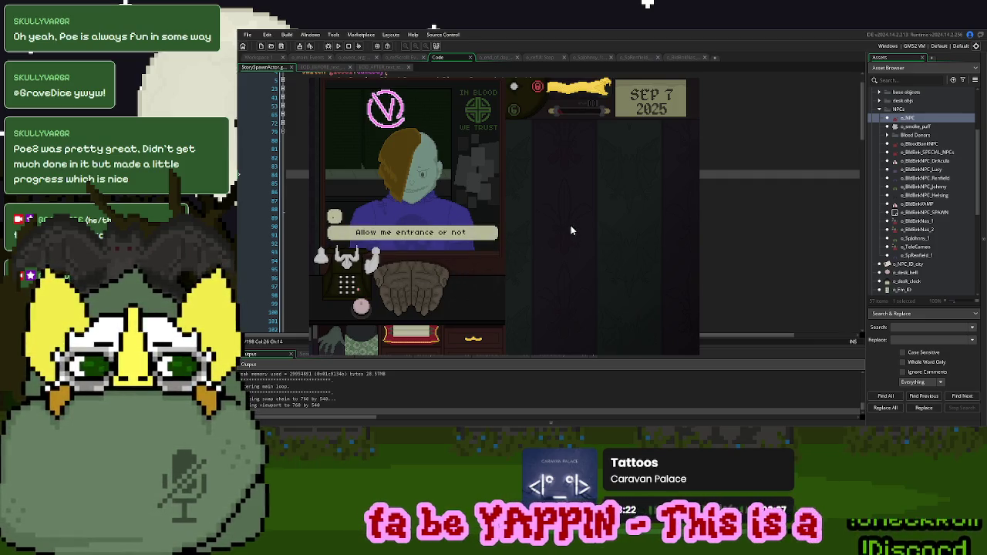
{"action": "left_click", "coordinate": [680, 87]}
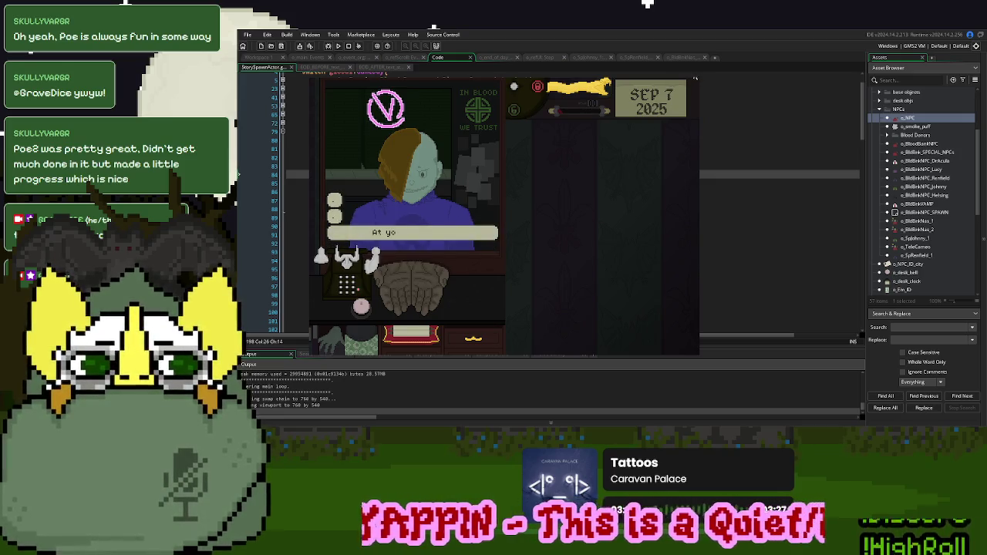
{"action": "left_click", "coordinate": [695, 78]}
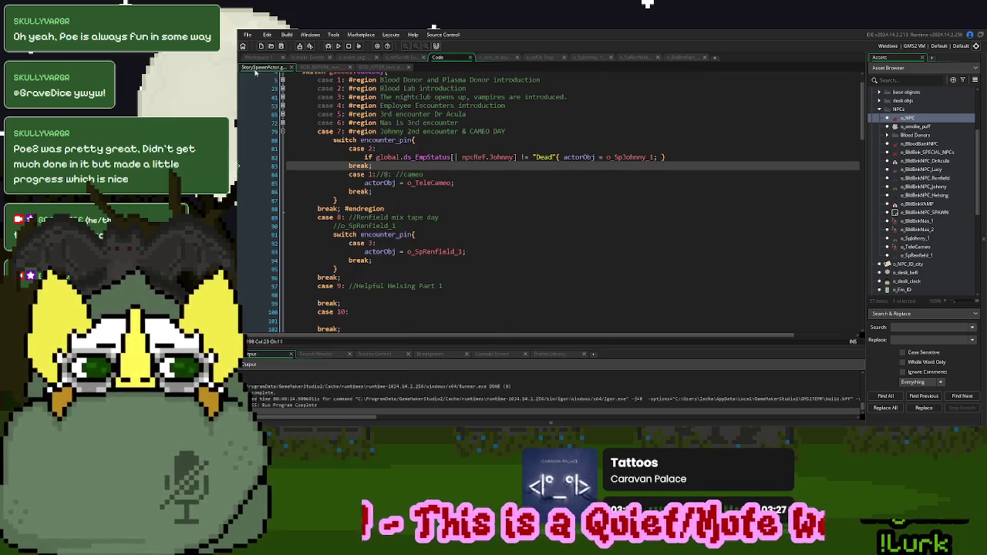
Override the Draw event on o_TeleCameo
{"action": "left_click", "coordinate": [260, 59]}
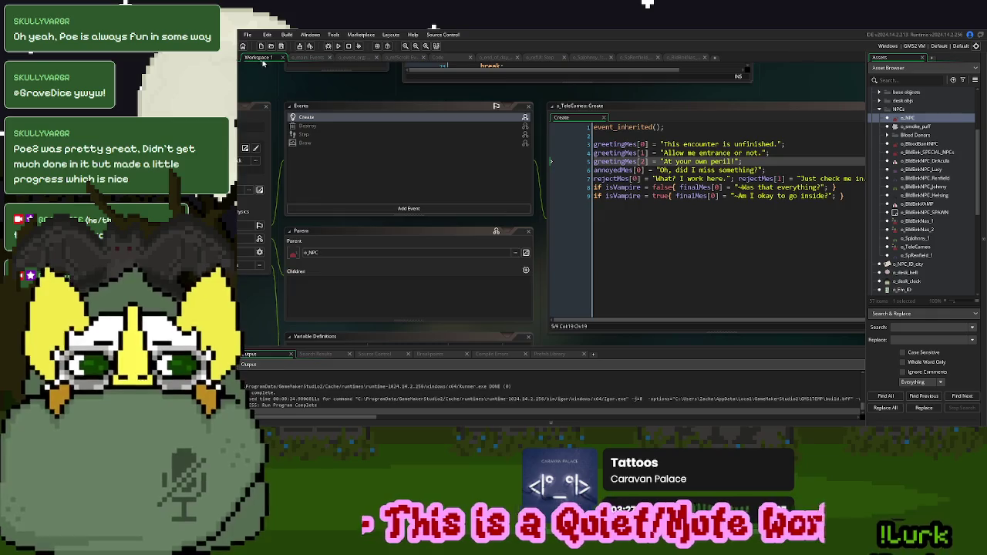
{"action": "right_click", "coordinate": [328, 145]}
{"action": "left_click", "coordinate": [343, 156]}
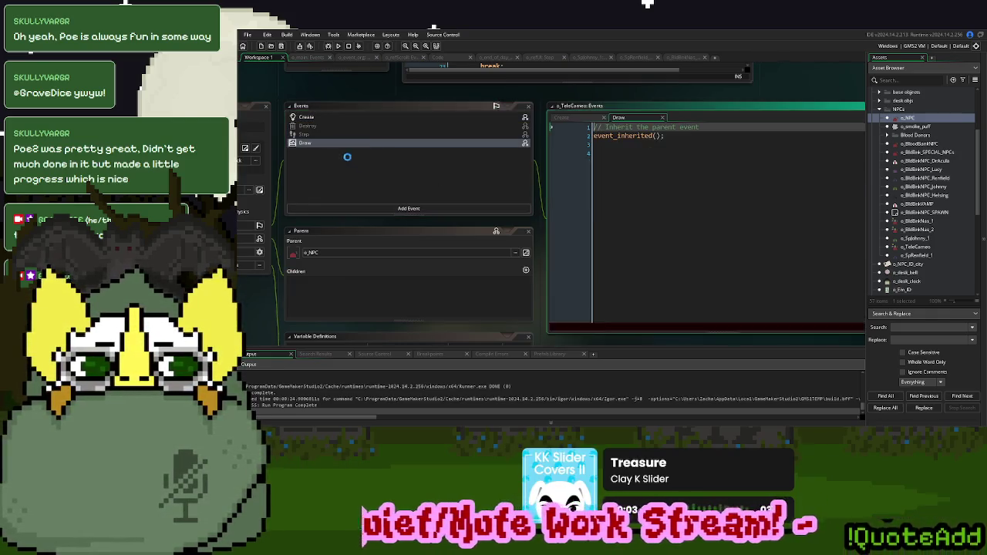
Copy the parent o_BldBnkNas_1 Draw code into o_TeleCameo's Draw event and relaunch the game
{"action": "double_click", "coordinate": [918, 221]}
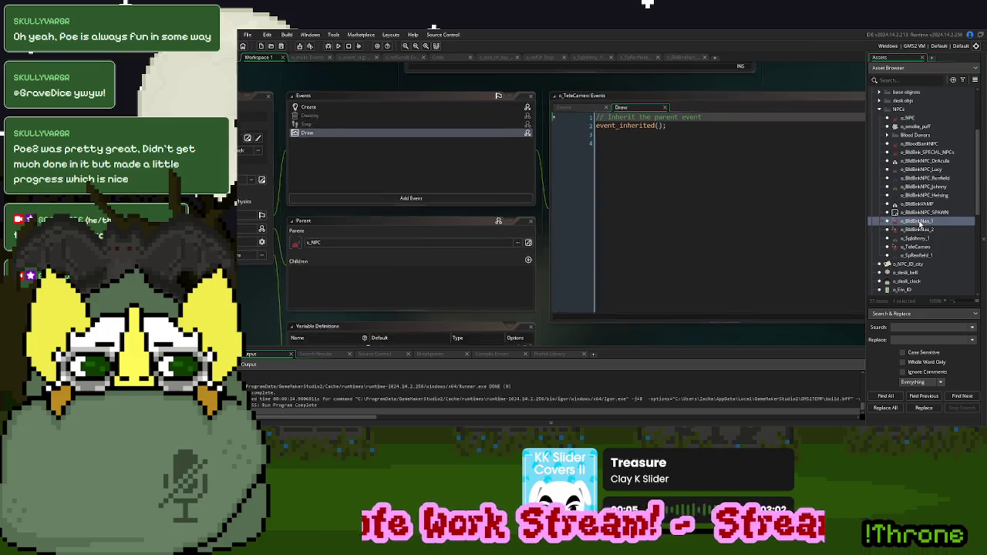
{"action": "double_click", "coordinate": [388, 135]}
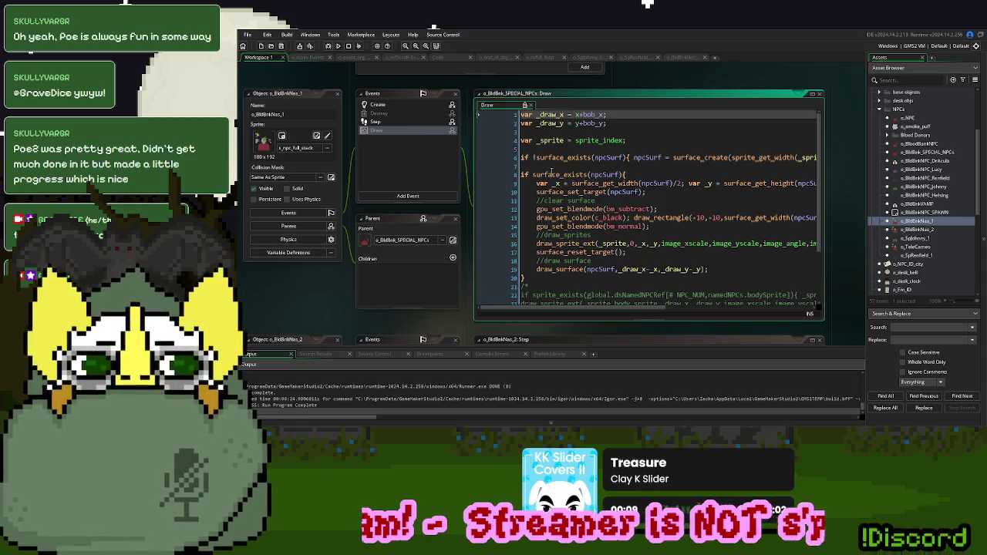
{"action": "left_click", "coordinate": [580, 158]}
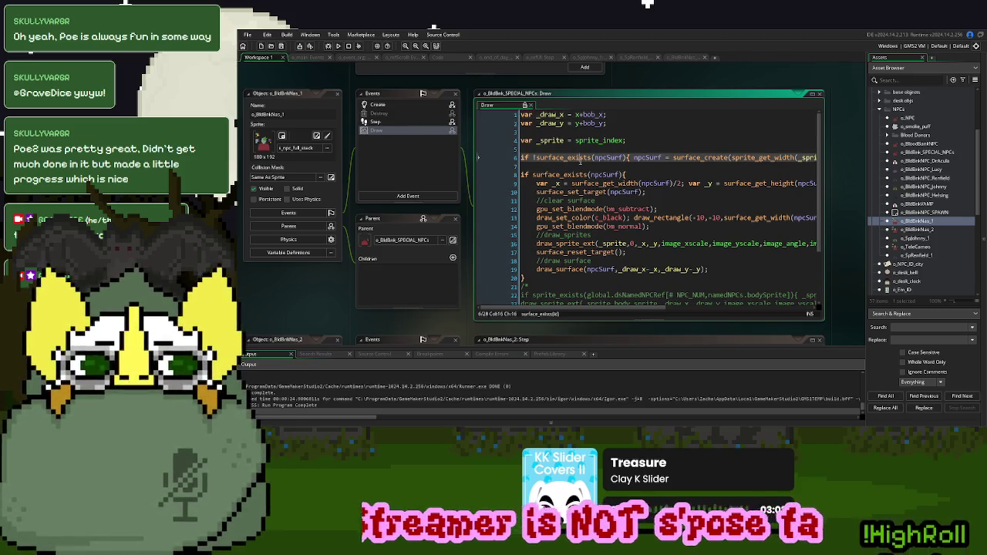
{"action": "key", "text": "ctrl+a"}
{"action": "key", "text": "ctrl+Tab"}
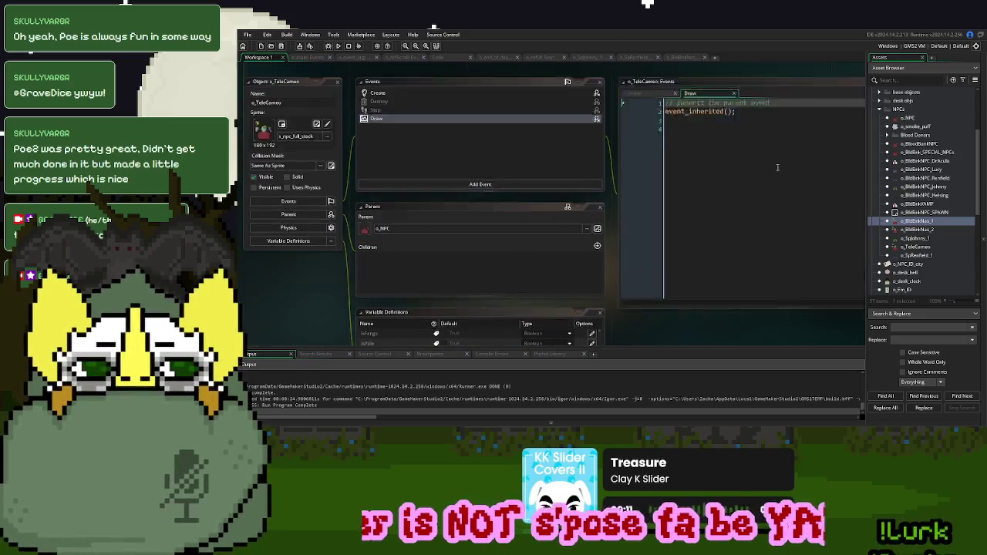
{"action": "left_click", "coordinate": [761, 171]}
{"action": "key", "text": "ctrl+a"}
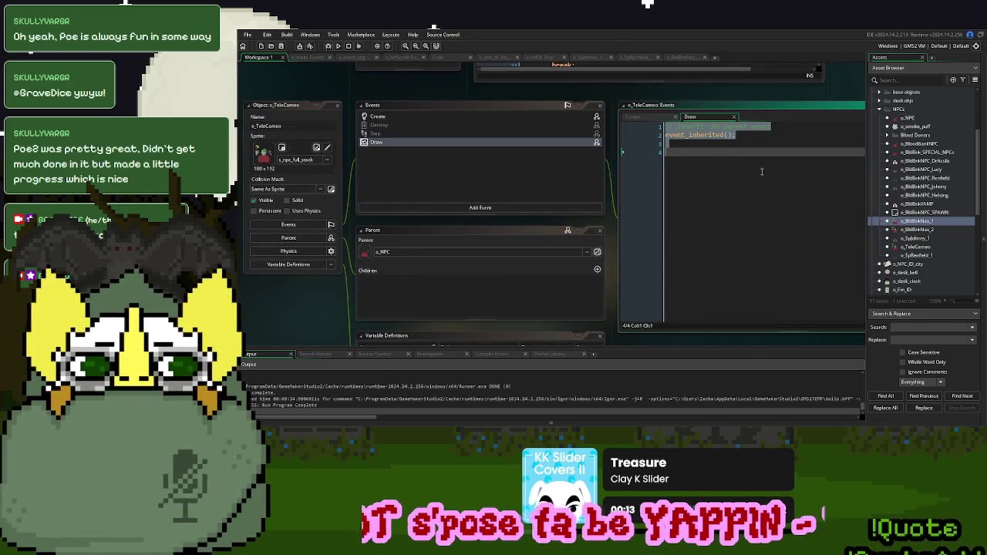
{"action": "key", "text": "ctrl+v"}
{"action": "left_click", "coordinate": [337, 46]}
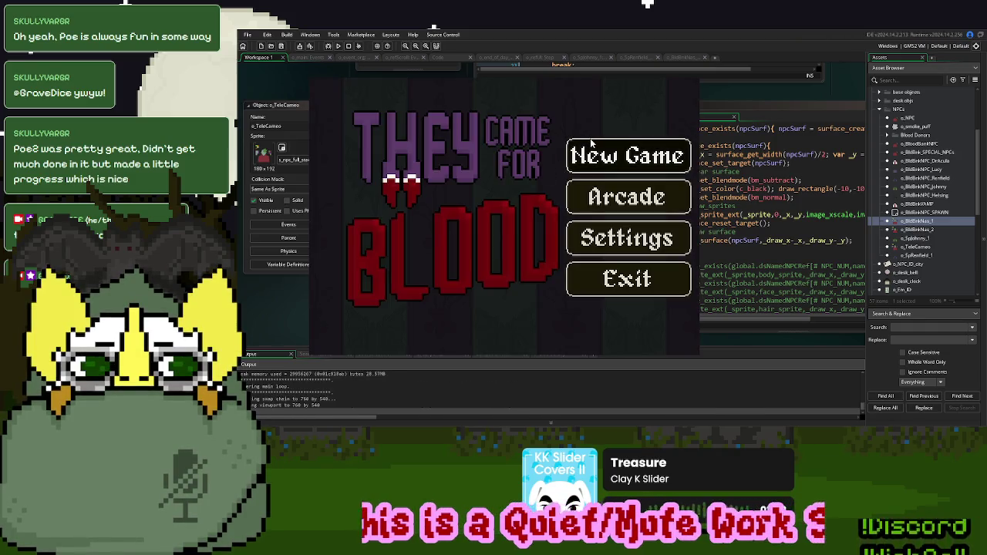
Start a new game to see the green-haired cameo donor, close it, and close all workspace windows
{"action": "left_click", "coordinate": [590, 143]}
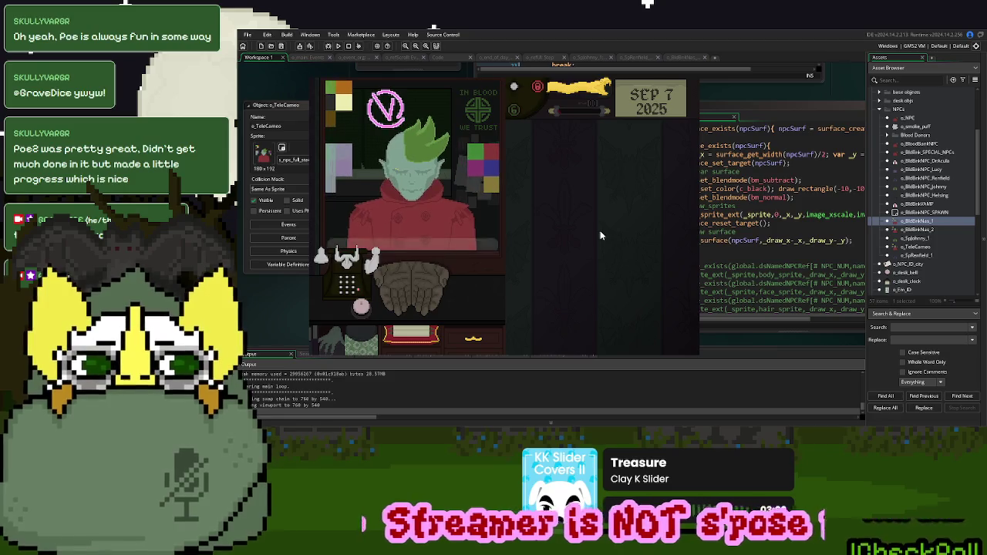
{"action": "key", "text": "Escape"}
{"action": "left_click_drag", "start_coordinate": [771, 78], "coordinate": [544, 144]}
{"action": "right_click", "coordinate": [696, 92]}
{"action": "mouse_move", "coordinate": [727, 105]}
{"action": "left_click", "coordinate": [745, 159]}
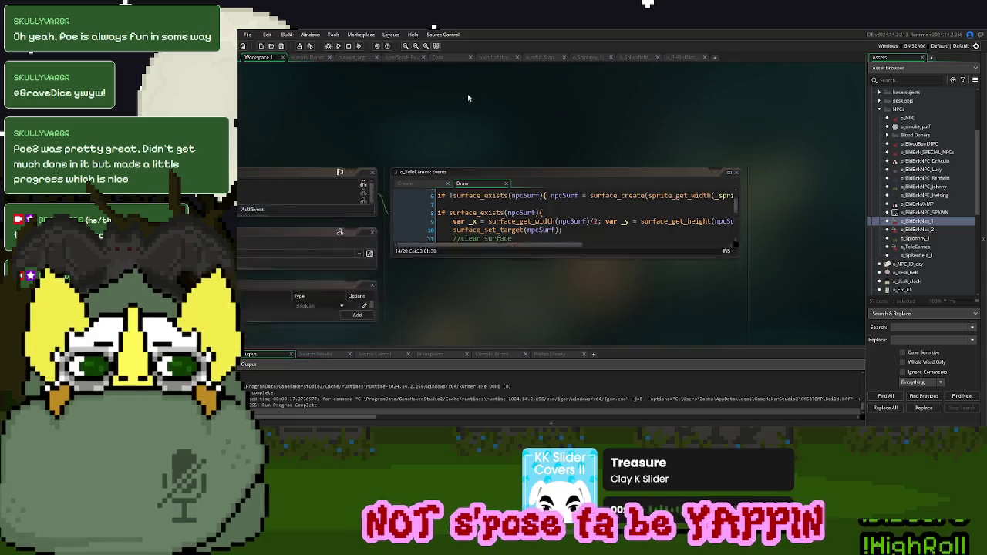
Remove the temporary 1// from the story spawner's cameo case and change it to case 7
{"action": "left_click", "coordinate": [347, 58]}
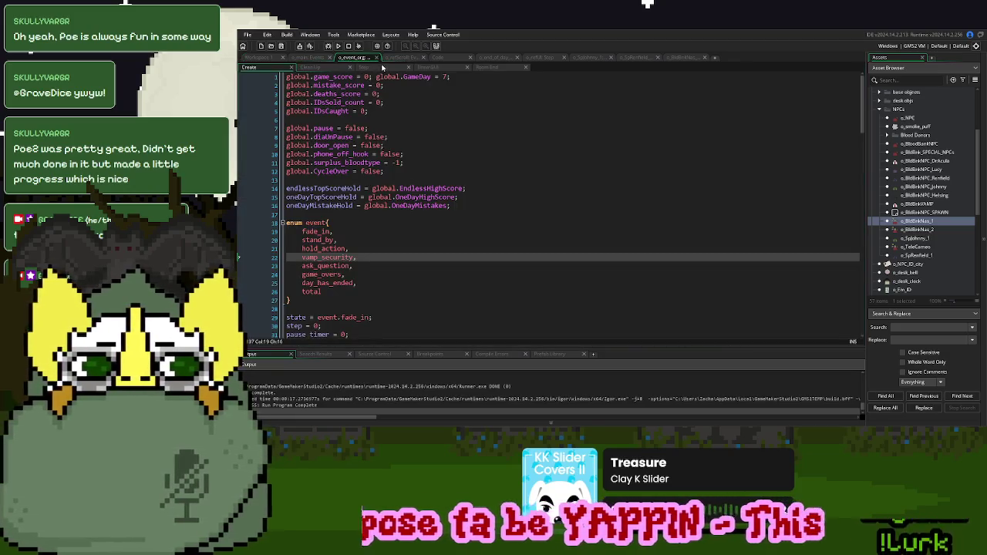
{"action": "left_click", "coordinate": [402, 58]}
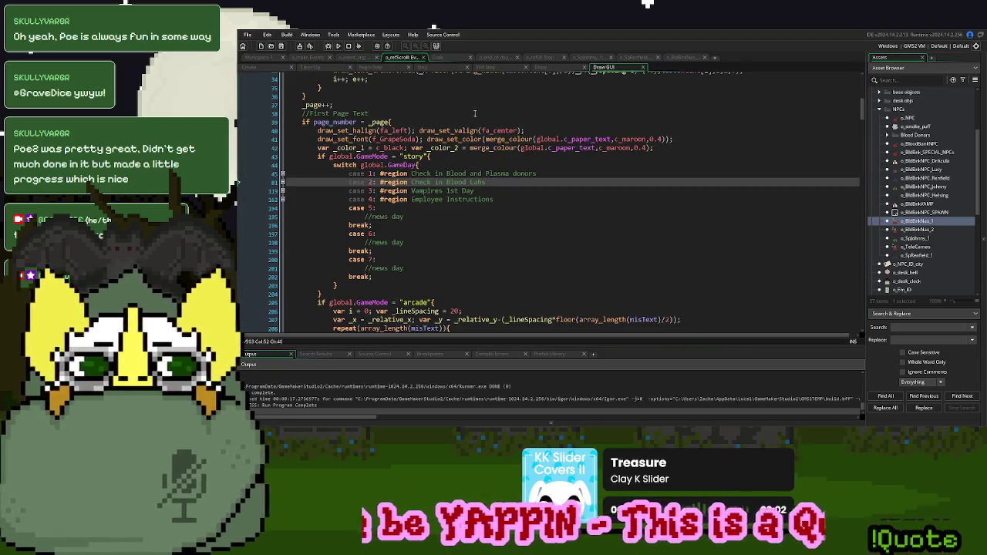
{"action": "left_click", "coordinate": [453, 58]}
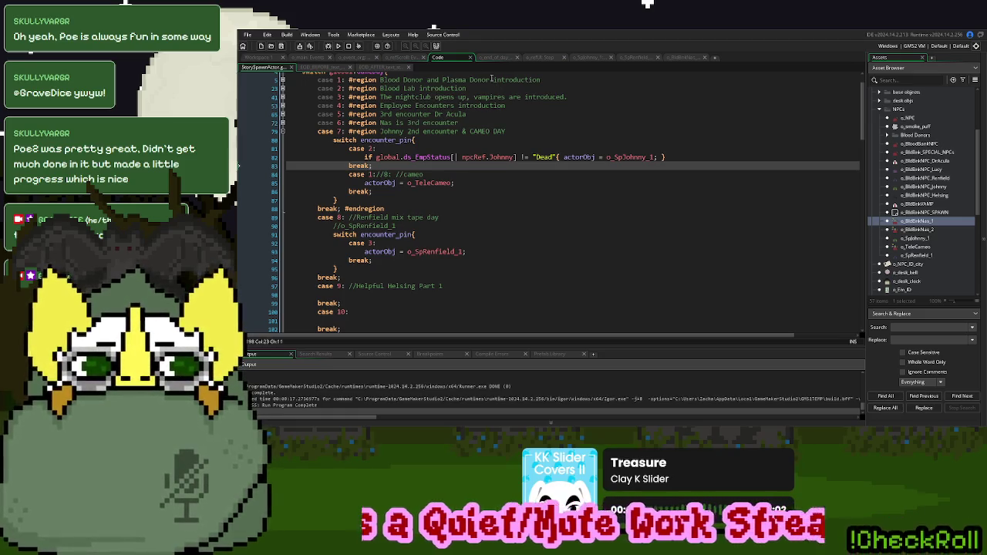
{"action": "left_click", "coordinate": [384, 174]}
{"action": "key", "text": "BackSpace"}
{"action": "key", "text": "BackSpace"}
{"action": "key", "text": "BackSpace"}
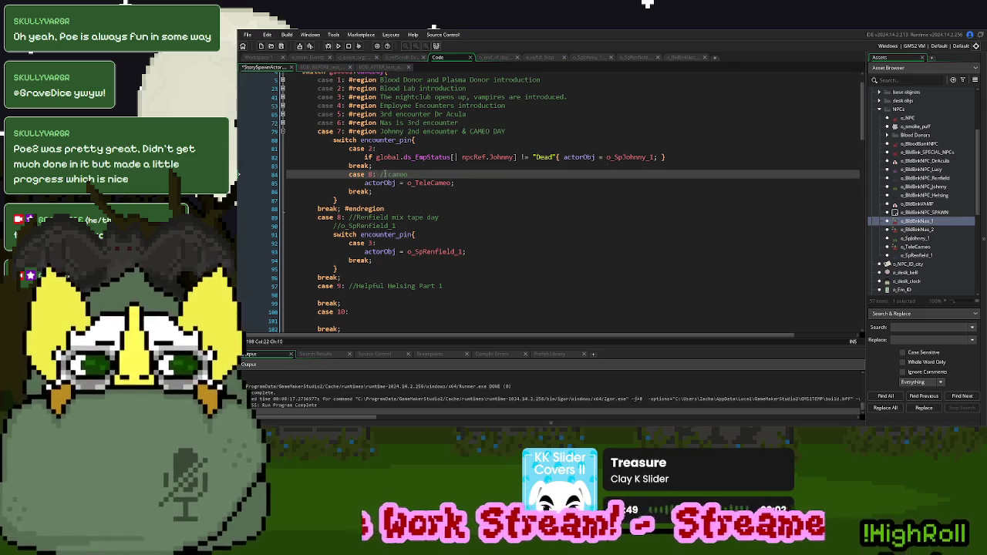
{"action": "double_click", "coordinate": [371, 174]}
{"action": "type", "text": "7"}
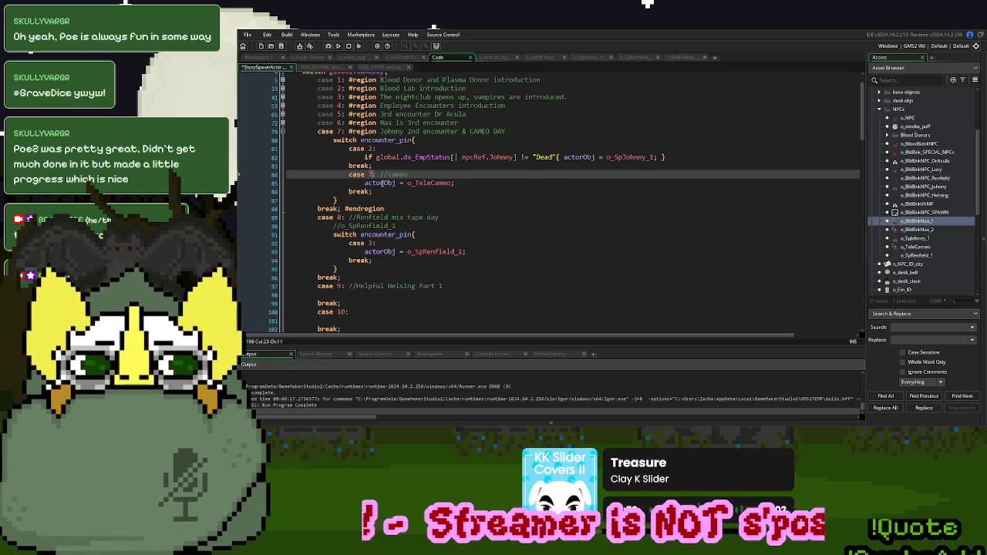
{"action": "left_click", "coordinate": [382, 184]}
{"action": "left_click", "coordinate": [382, 191]}
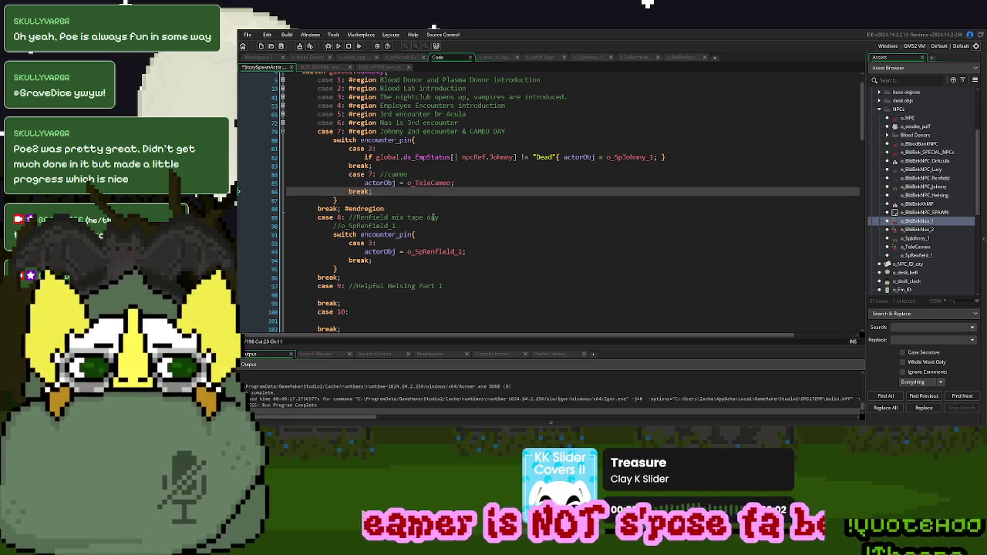
{"action": "scroll", "coordinate": [433, 218], "scroll_direction": "down", "scroll_amount": 2}
{"action": "scroll", "coordinate": [436, 211], "scroll_direction": "down", "scroll_amount": 1}
{"action": "scroll", "coordinate": [430, 197], "scroll_direction": "up", "scroll_amount": 3}
Change the starting GameDay in o_event_org's Create code from 7 to 8
{"action": "left_click", "coordinate": [351, 58]}
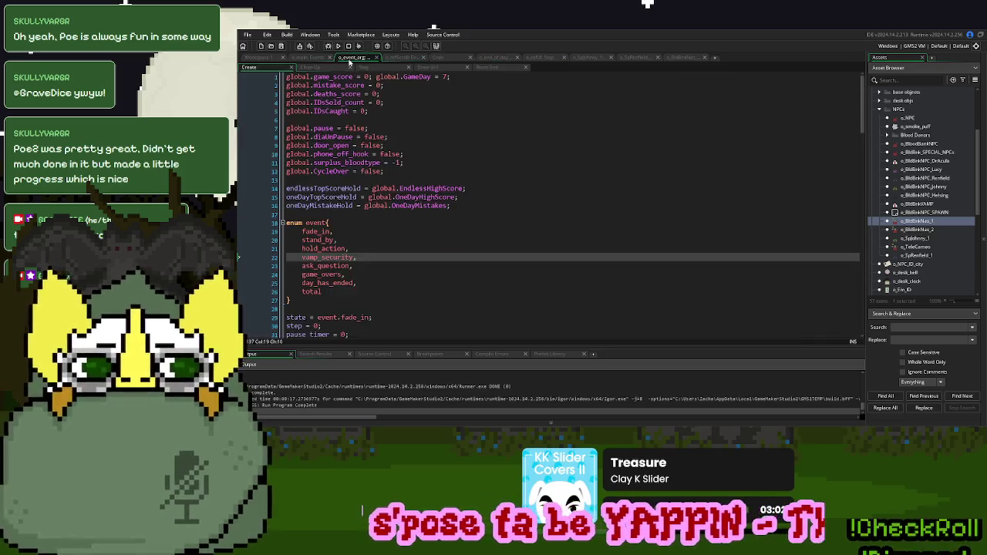
{"action": "left_click", "coordinate": [444, 77]}
{"action": "key", "text": "BackSpace"}
{"action": "type", "text": "8"}
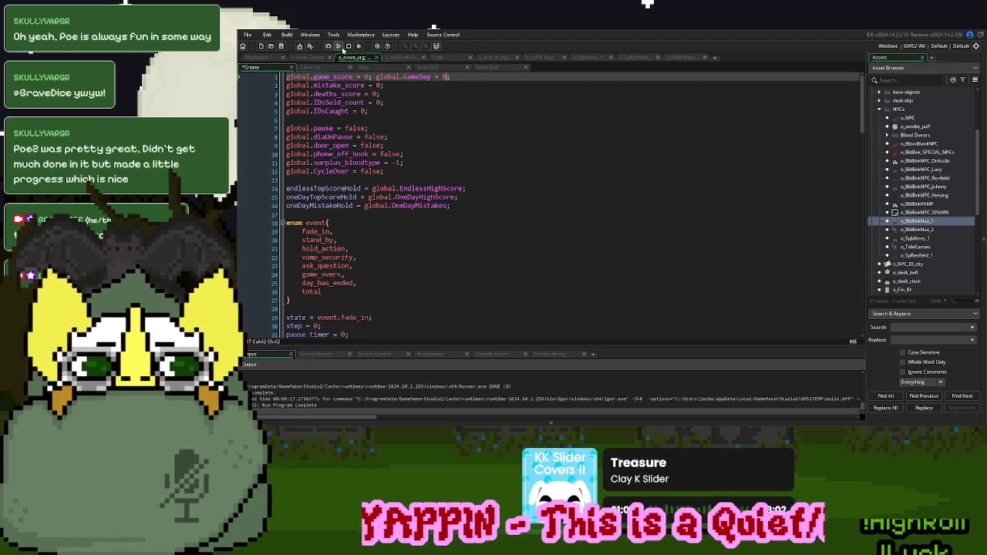
Set _StartDocked to true in o_refScroll's Create event and run the game
{"action": "left_click", "coordinate": [540, 57]}
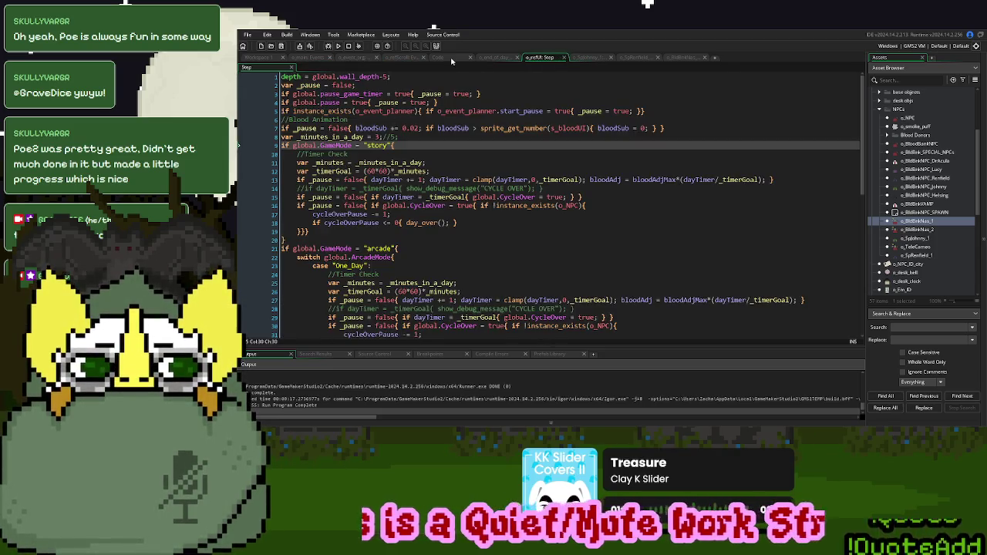
{"action": "left_click", "coordinate": [453, 61]}
{"action": "left_click", "coordinate": [402, 58]}
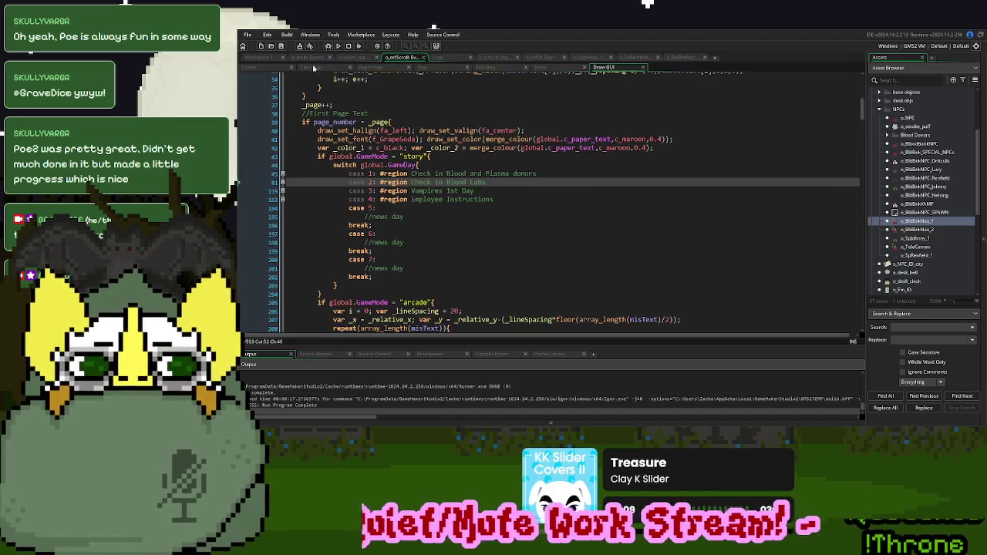
{"action": "left_click", "coordinate": [262, 67]}
{"action": "scroll", "coordinate": [434, 271], "scroll_direction": "down", "scroll_amount": 5}
{"action": "scroll", "coordinate": [434, 271], "scroll_direction": "down", "scroll_amount": 20}
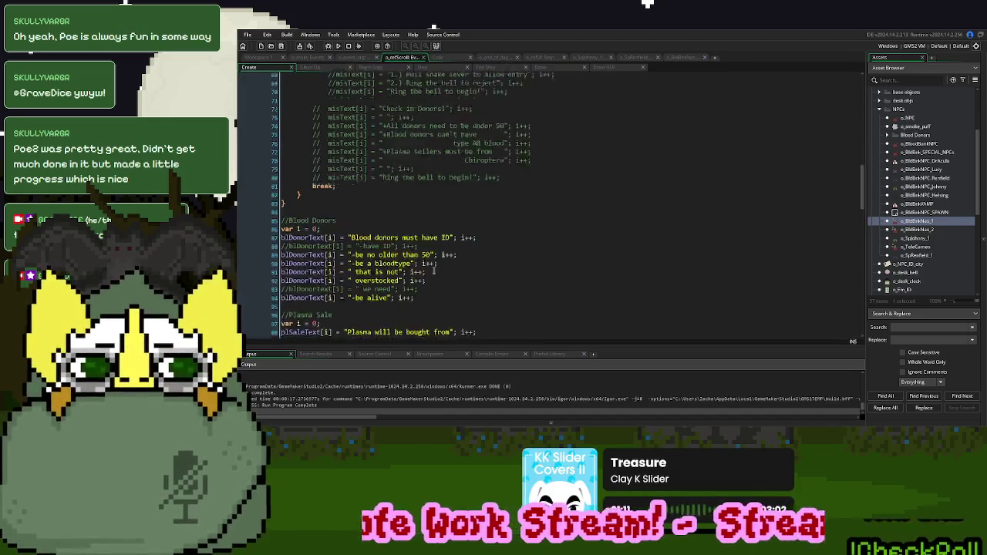
{"action": "scroll", "coordinate": [433, 271], "scroll_direction": "down", "scroll_amount": 1}
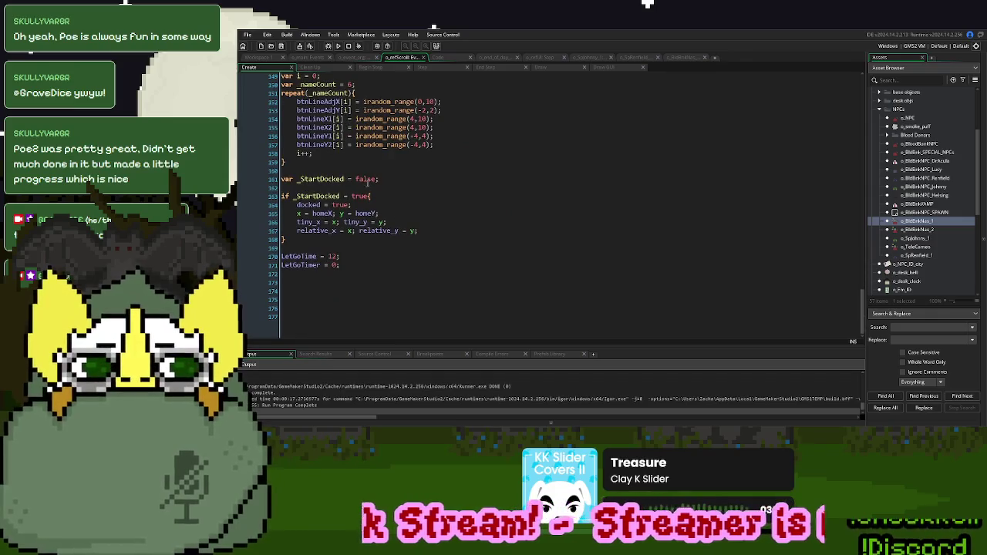
{"action": "double_click", "coordinate": [367, 179]}
{"action": "type", "text": "true"}
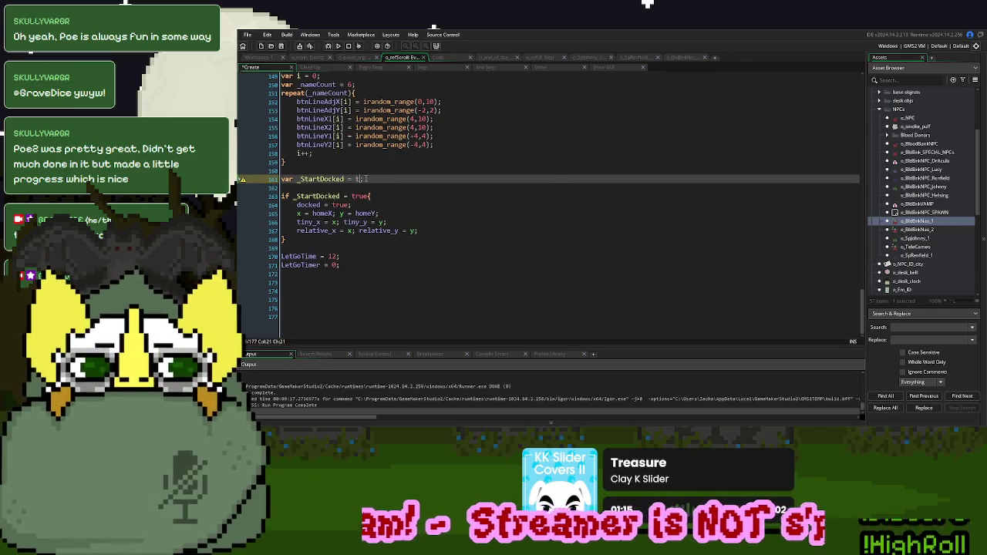
{"action": "left_click", "coordinate": [354, 57]}
{"action": "left_click", "coordinate": [338, 45]}
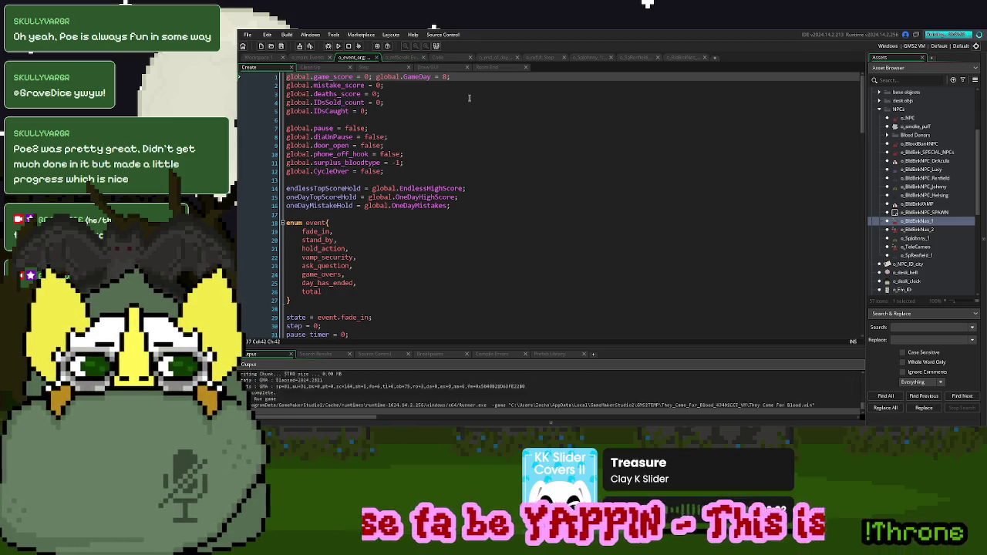
{"action": "left_click", "coordinate": [615, 129]}
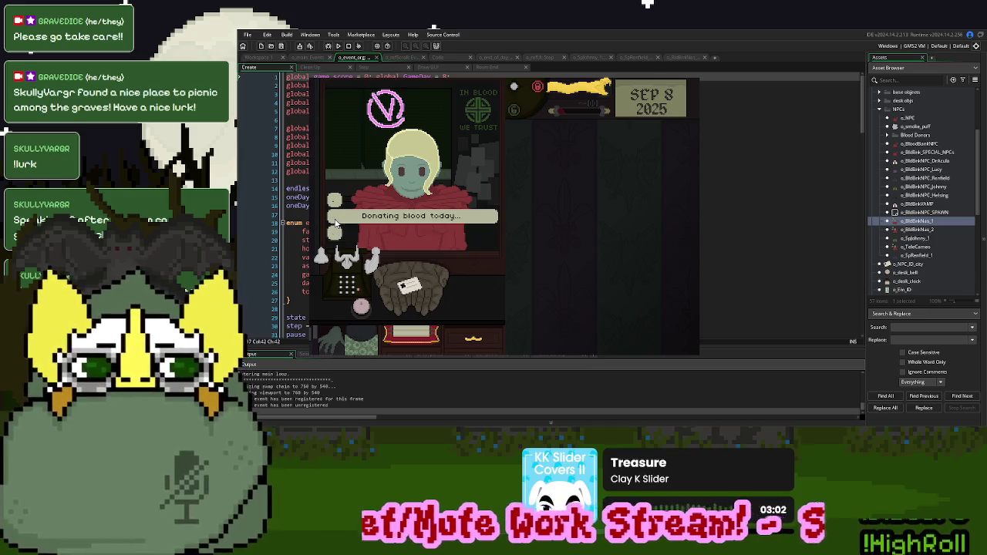
{"action": "key", "text": "Escape"}
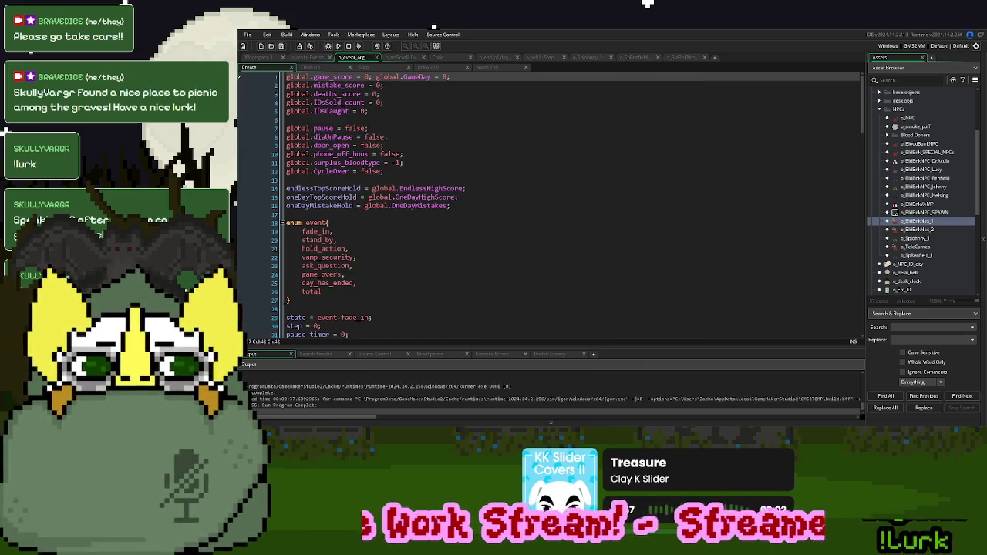
Run a Sep 8 test game through Renfield's 'Check his mixtape out!' encounter, then close it
{"action": "key", "text": "ctrl+Tab"}
{"action": "key", "text": "ctrl+Tab"}
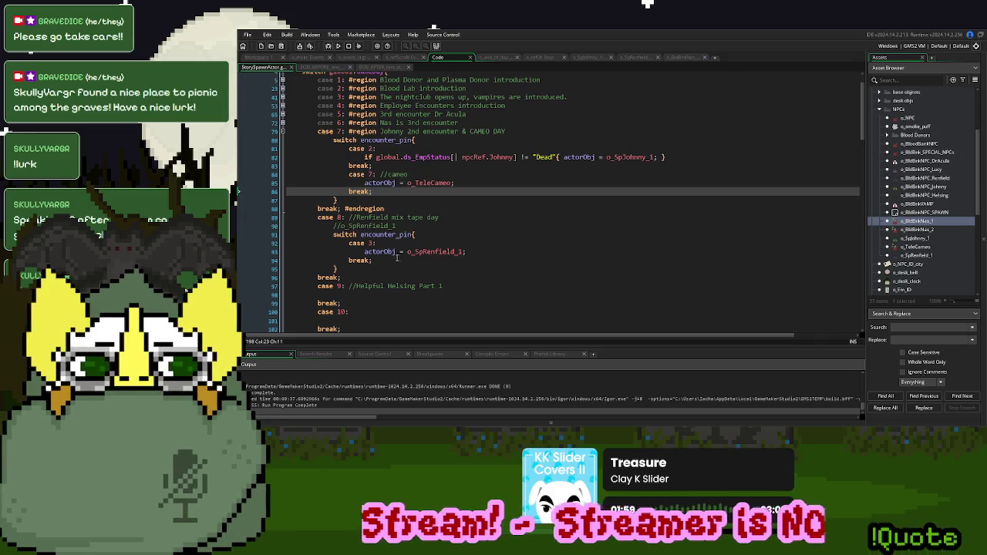
{"action": "left_click", "coordinate": [408, 243]}
{"action": "key", "text": "F5"}
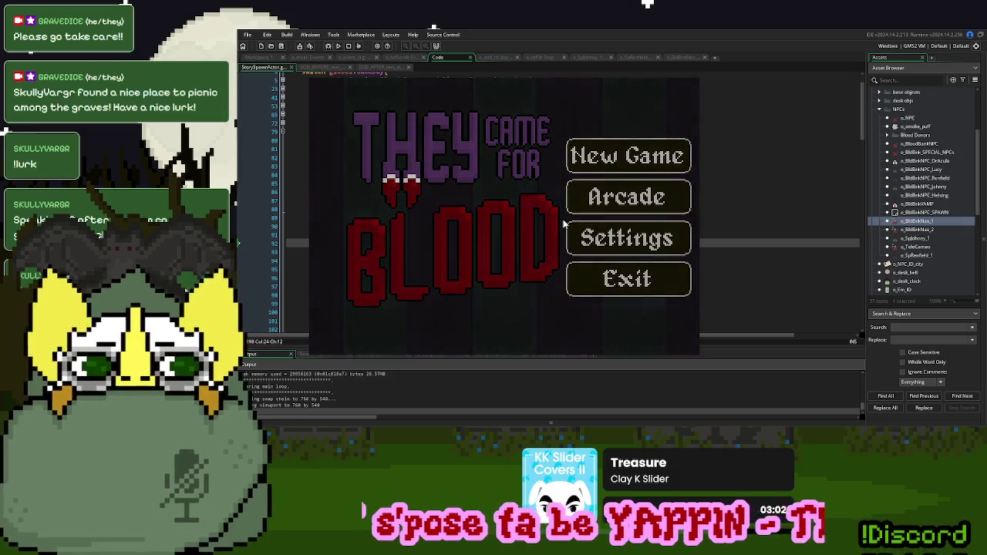
{"action": "key", "text": "Return"}
{"action": "left_click", "coordinate": [362, 305]}
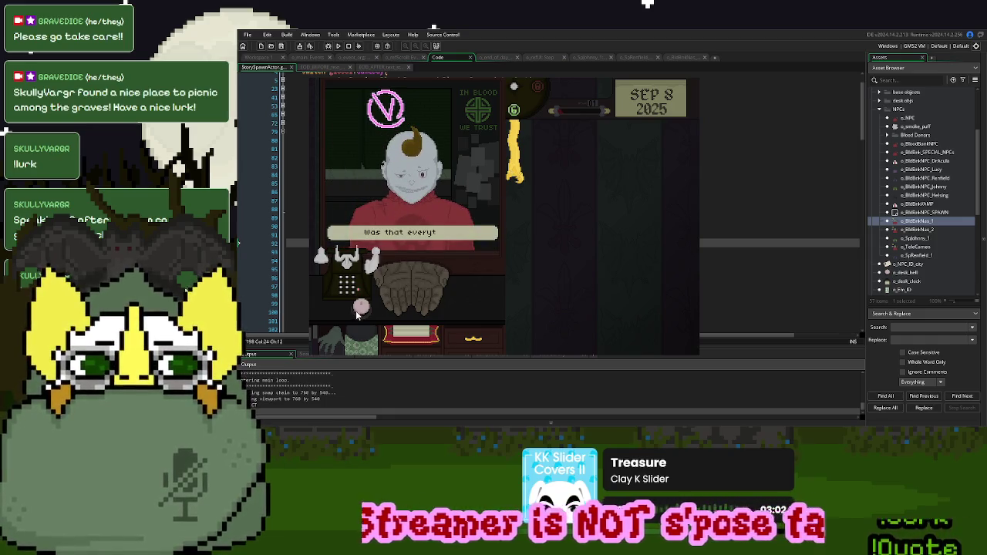
{"action": "left_click", "coordinate": [518, 177]}
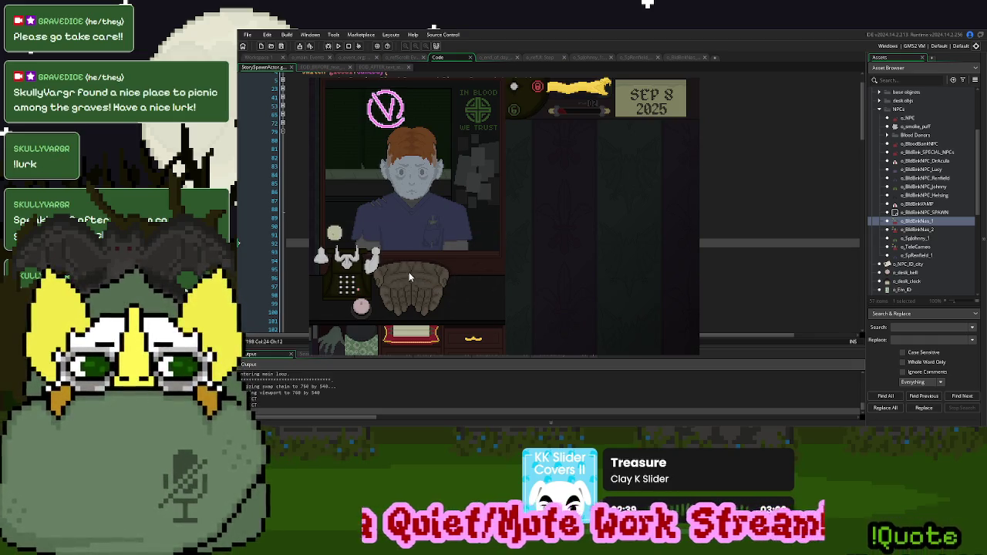
{"action": "left_click", "coordinate": [580, 91]}
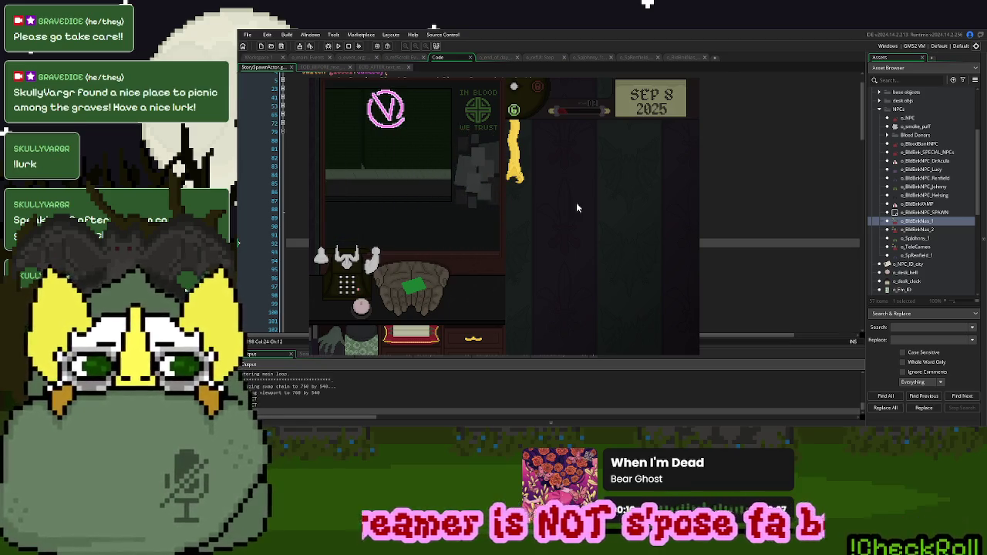
{"action": "left_click", "coordinate": [574, 150]}
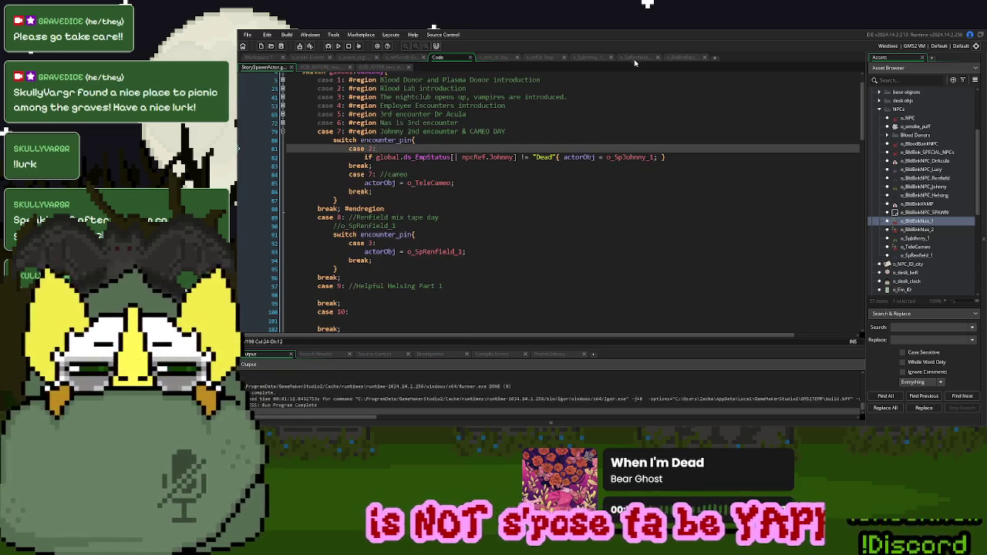
Duplicate Renfield's night club dialogue line in o_SpRenfield's Step code, with the Output panel hidden
{"action": "left_click", "coordinate": [633, 59]}
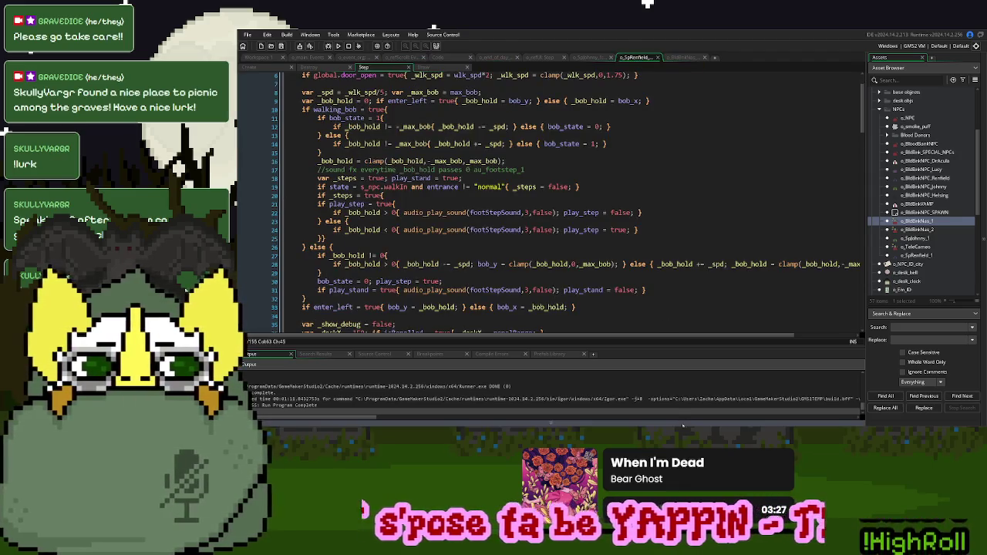
{"action": "left_click", "coordinate": [638, 141]}
{"action": "scroll", "coordinate": [447, 257], "scroll_direction": "down", "scroll_amount": 12}
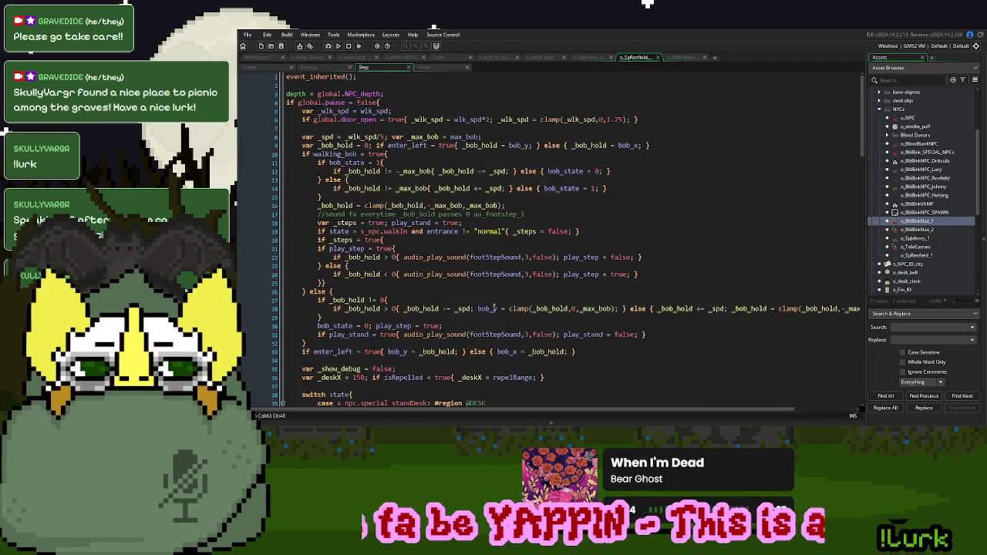
{"action": "scroll", "coordinate": [447, 257], "scroll_direction": "down", "scroll_amount": 3}
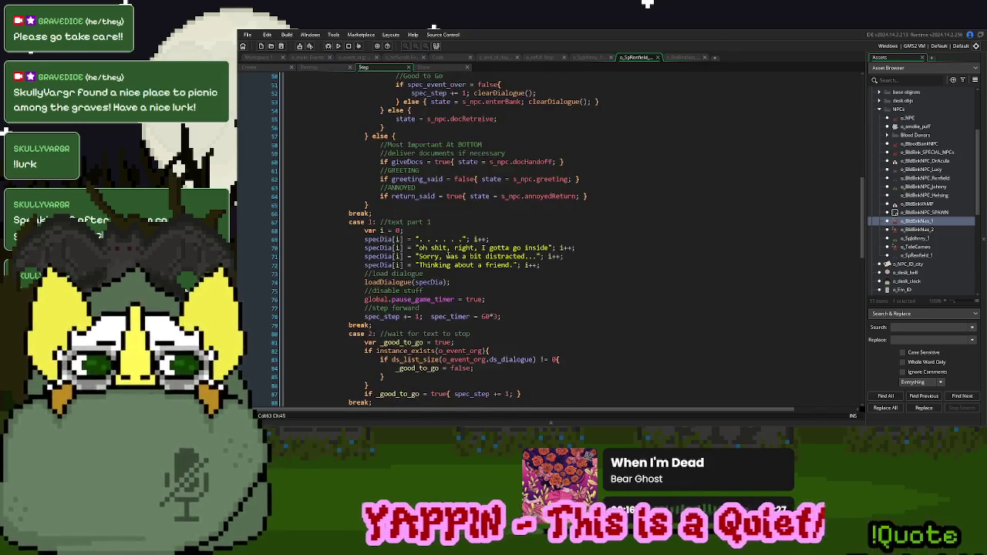
{"action": "scroll", "coordinate": [430, 263], "scroll_direction": "down", "scroll_amount": 11}
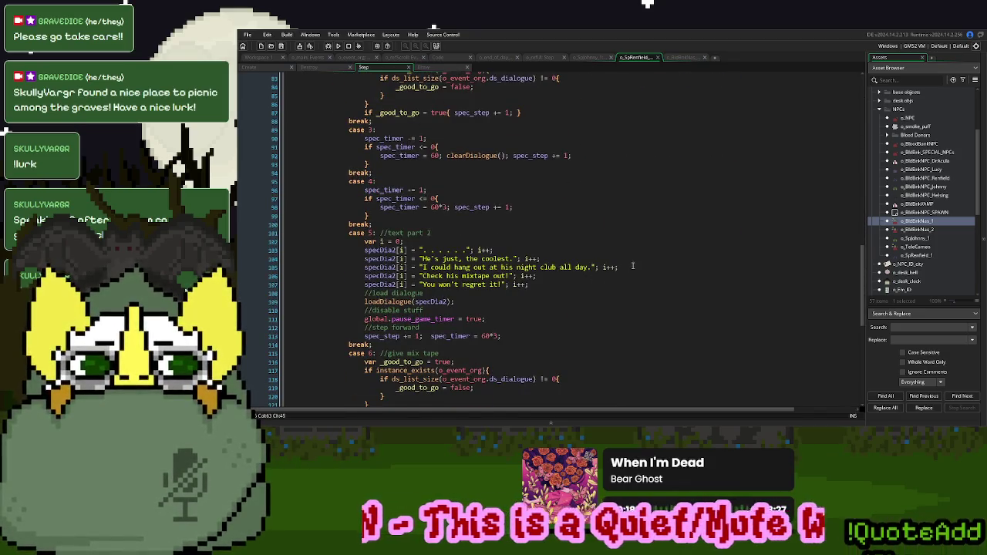
{"action": "left_click", "coordinate": [632, 266]}
{"action": "key", "text": "shift+Up"}
{"action": "key", "text": "shift+Home"}
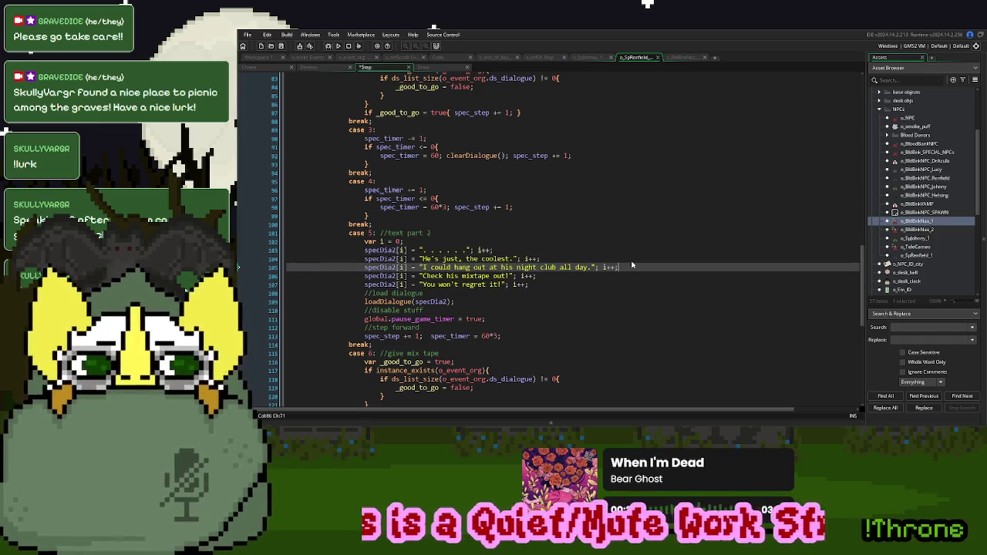
{"action": "key", "text": "ctrl+d"}
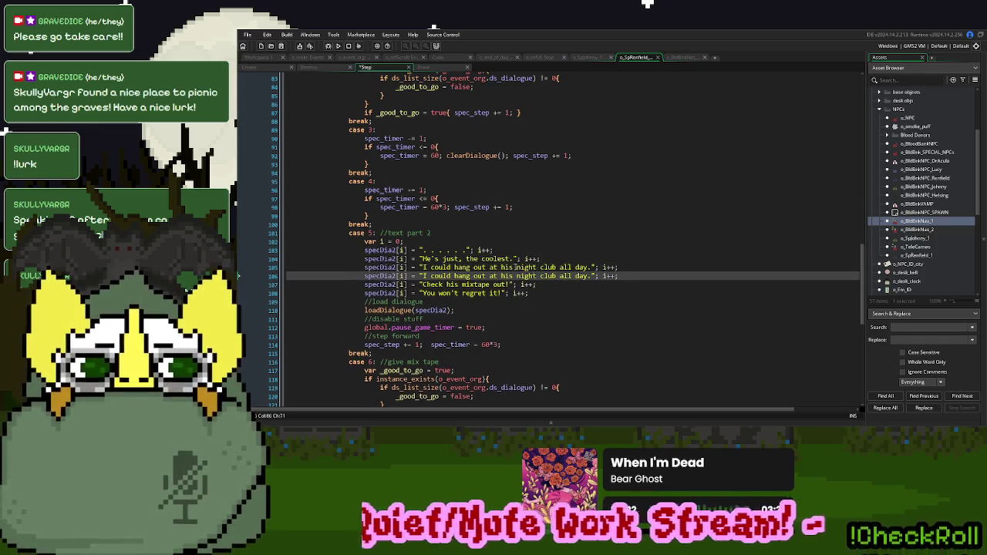
Trim the copies to 'I could hang out' and 'at his night club all day.'
{"action": "left_click_drag", "start_coordinate": [484, 266], "coordinate": [591, 270]}
{"action": "key", "text": "BackSpace"}
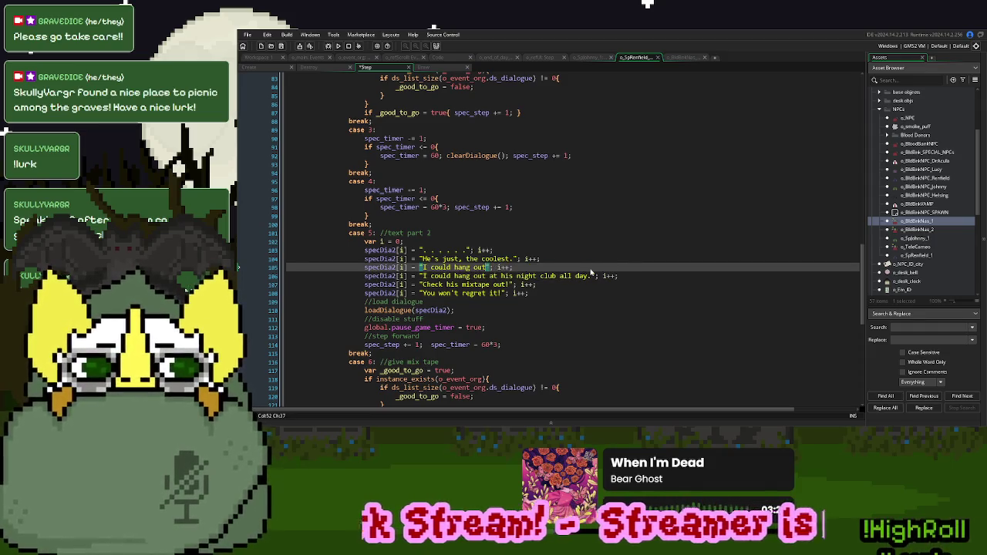
{"action": "left_click_drag", "start_coordinate": [487, 275], "coordinate": [422, 276]}
{"action": "key", "text": "BackSpace"}
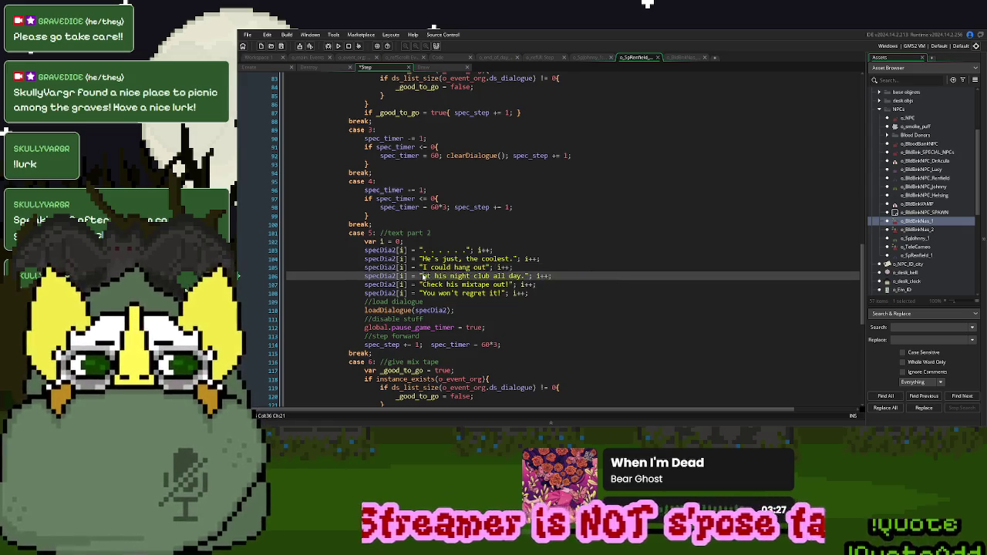
{"action": "scroll", "coordinate": [431, 270], "scroll_direction": "up", "scroll_amount": 10}
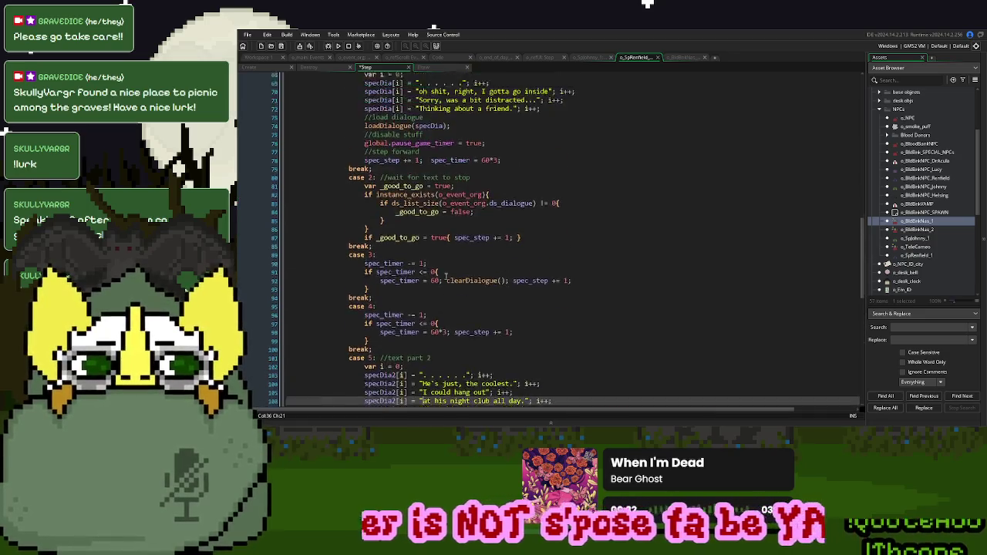
{"action": "scroll", "coordinate": [446, 275], "scroll_direction": "up", "scroll_amount": 15}
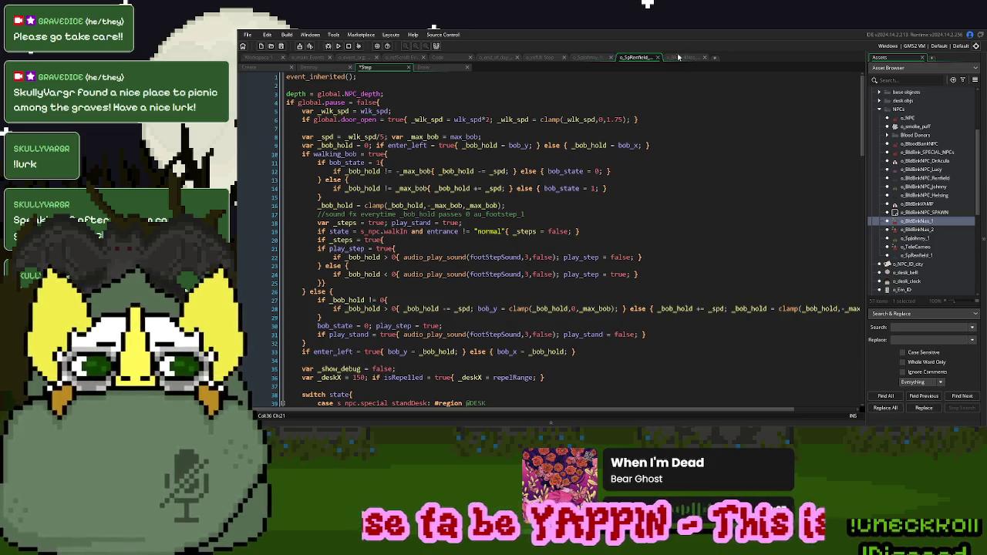
{"action": "left_click", "coordinate": [588, 59]}
Select Johnny's document-handoff block, lines 1–10, in o_SpJohnny's Step code
{"action": "scroll", "coordinate": [552, 180], "scroll_direction": "up", "scroll_amount": 10}
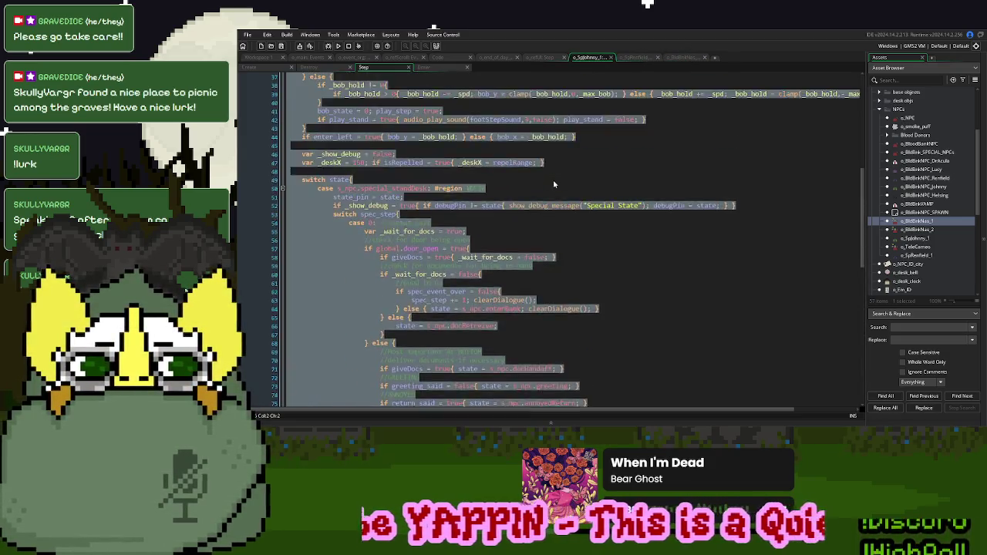
{"action": "scroll", "coordinate": [553, 179], "scroll_direction": "up", "scroll_amount": 5}
{"action": "left_click", "coordinate": [398, 171]}
{"action": "mouse_move", "coordinate": [325, 155]}
{"action": "left_mouse_down"}
{"action": "mouse_move", "coordinate": [339, 94]}
{"action": "mouse_move", "coordinate": [355, 76]}
{"action": "left_mouse_up"}
{"action": "key", "text": "ctrl+c"}
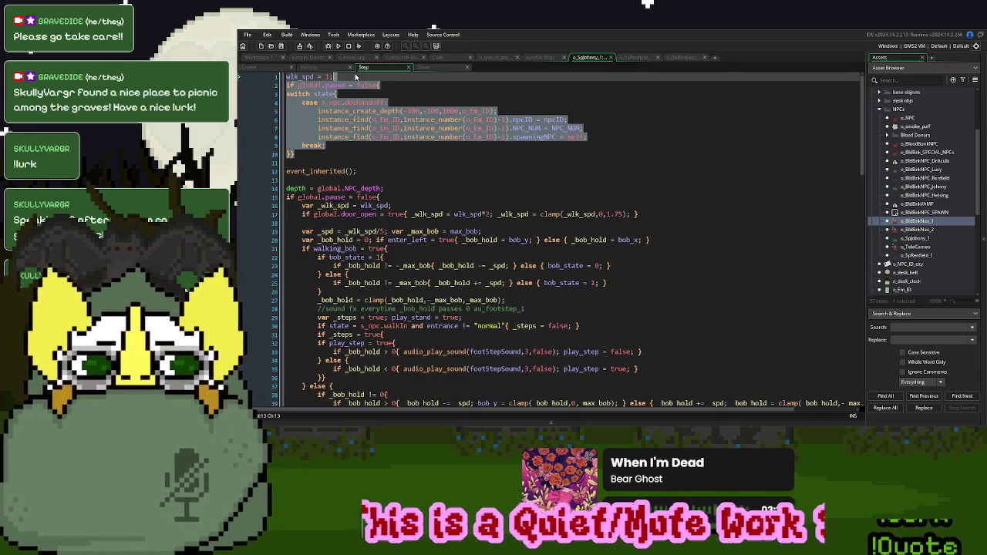
{"action": "left_click", "coordinate": [636, 57]}
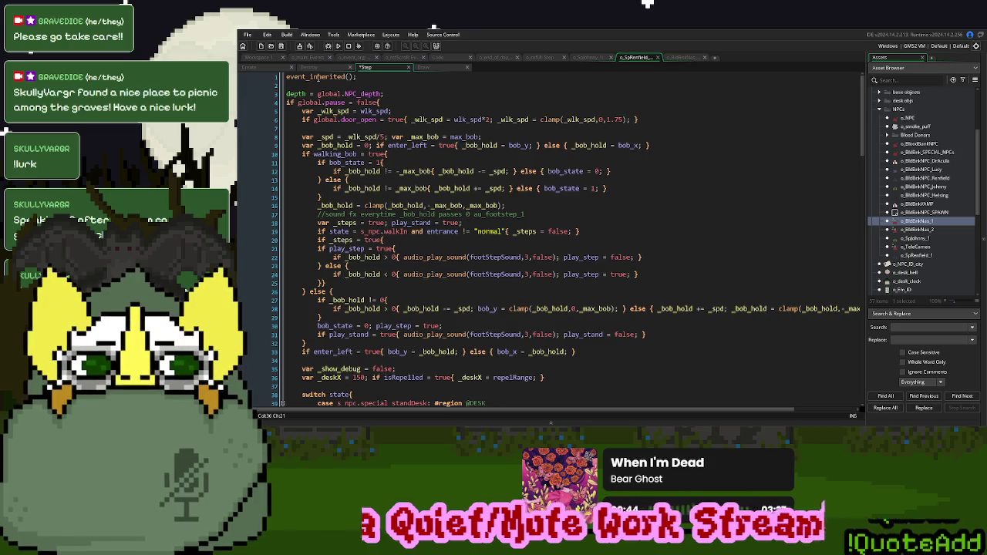
{"action": "left_click", "coordinate": [587, 59]}
{"action": "left_click_drag", "start_coordinate": [295, 153], "coordinate": [276, 69]}
Paste the block at the top of Renfield's Step code and bring up the o_test_doc object
{"action": "left_click", "coordinate": [639, 58]}
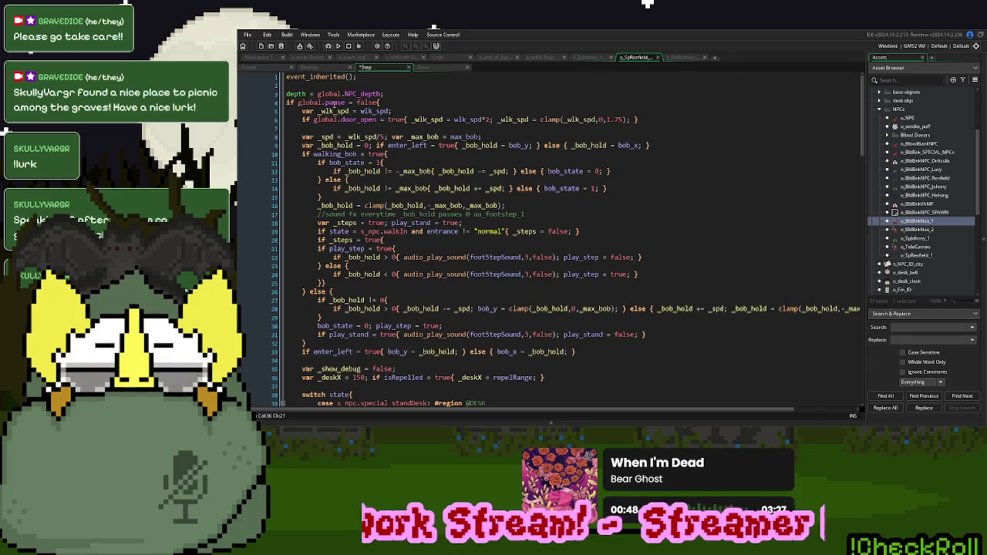
{"action": "left_click", "coordinate": [287, 76]}
{"action": "key", "text": "ctrl+v"}
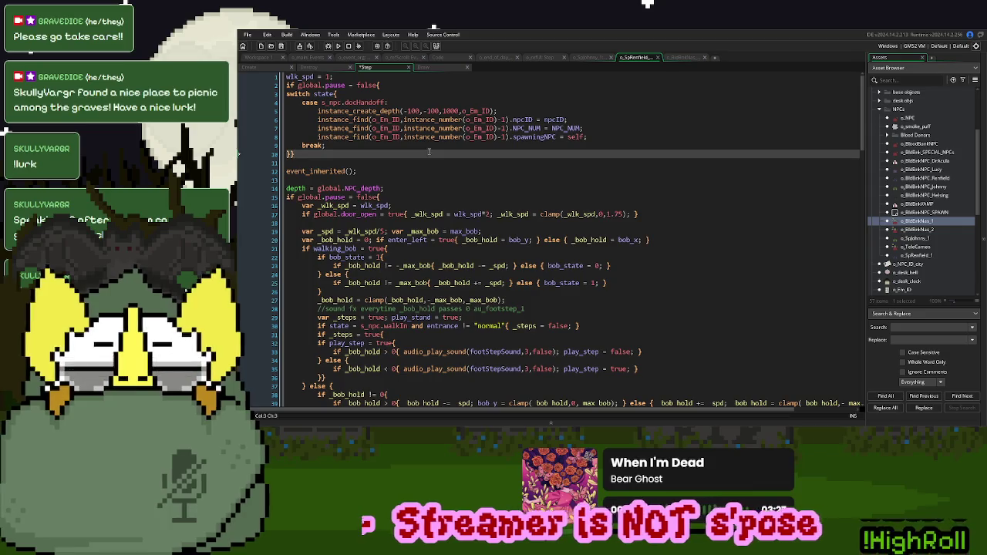
{"action": "scroll", "coordinate": [537, 162], "scroll_direction": "down", "scroll_amount": 15}
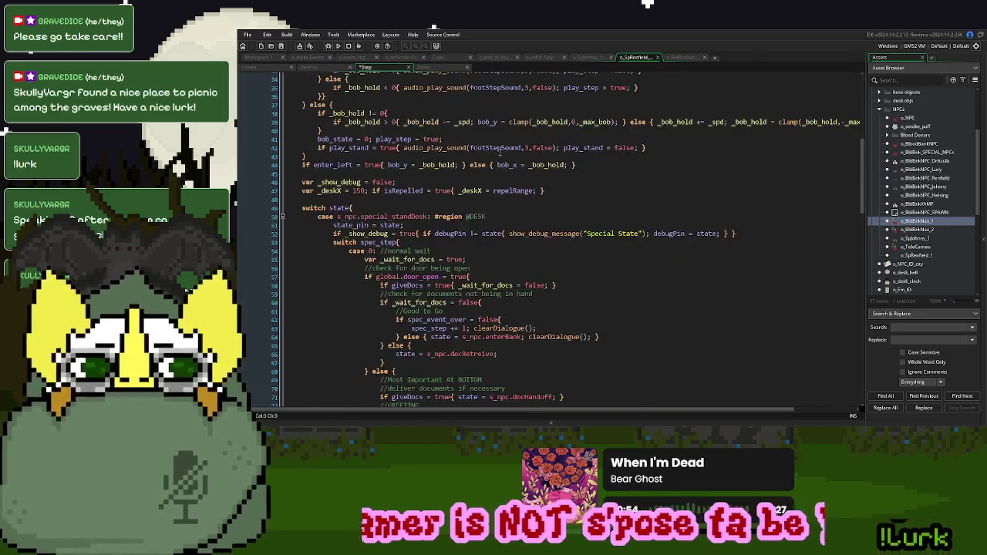
{"action": "scroll", "coordinate": [500, 151], "scroll_direction": "down", "scroll_amount": 15}
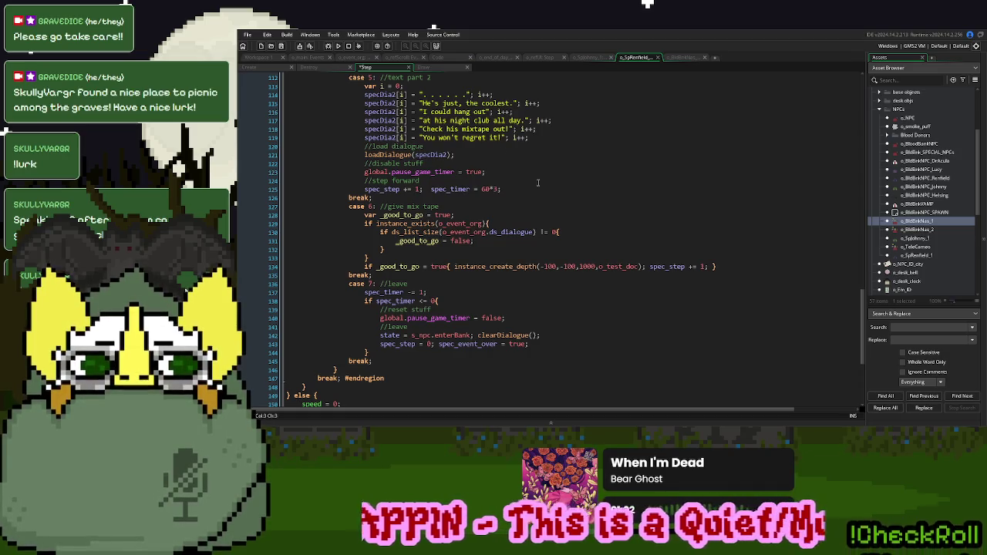
{"action": "middle_click", "coordinate": [606, 266]}
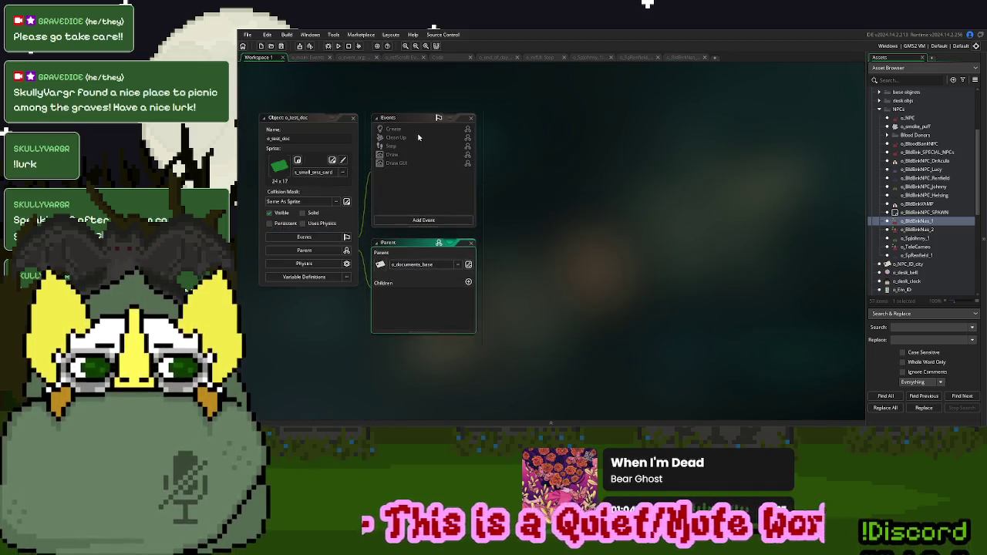
Check the inherited Draw GUI code, then rebuild after stopping the running game and return to the spawning script
{"action": "double_click", "coordinate": [406, 165]}
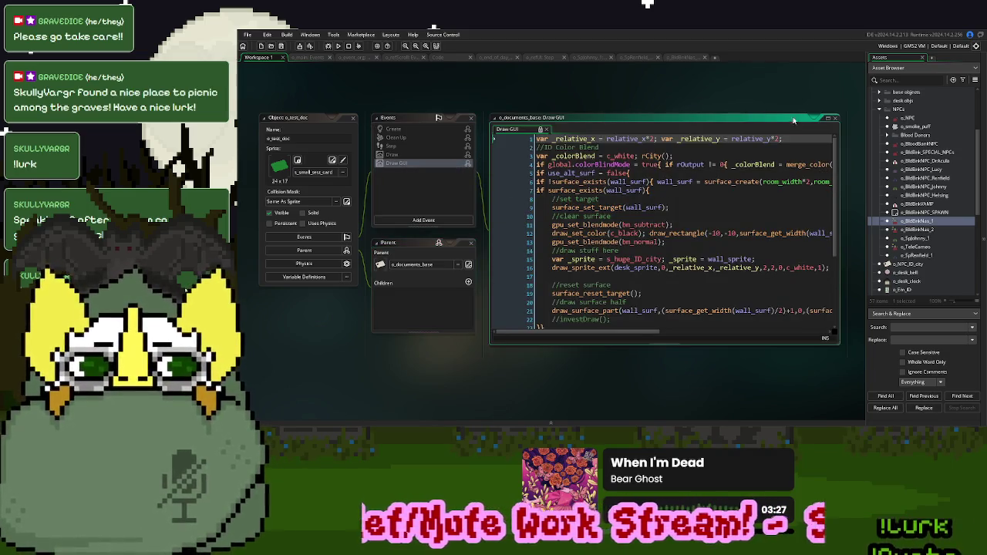
{"action": "left_click", "coordinate": [834, 118]}
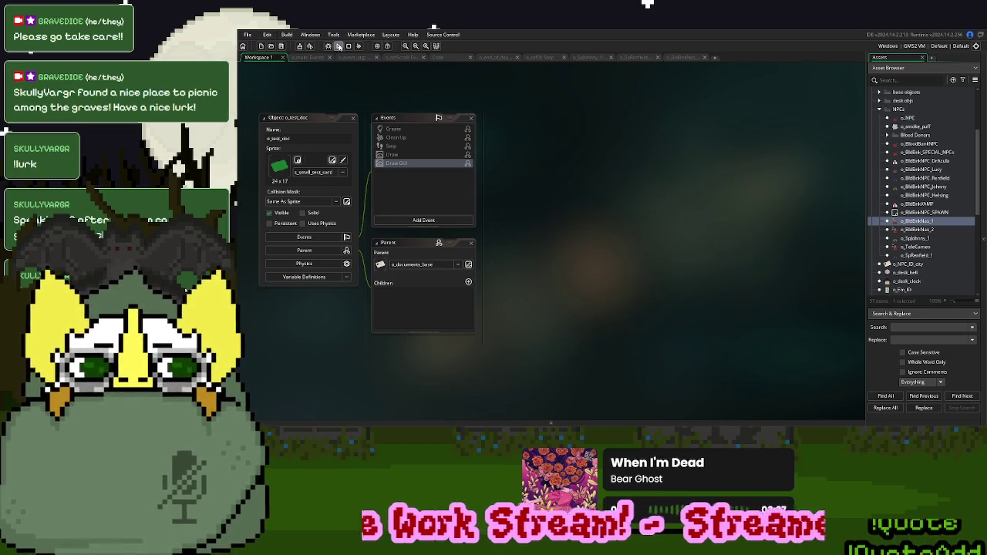
{"action": "left_click", "coordinate": [339, 46]}
{"action": "left_click", "coordinate": [339, 46]}
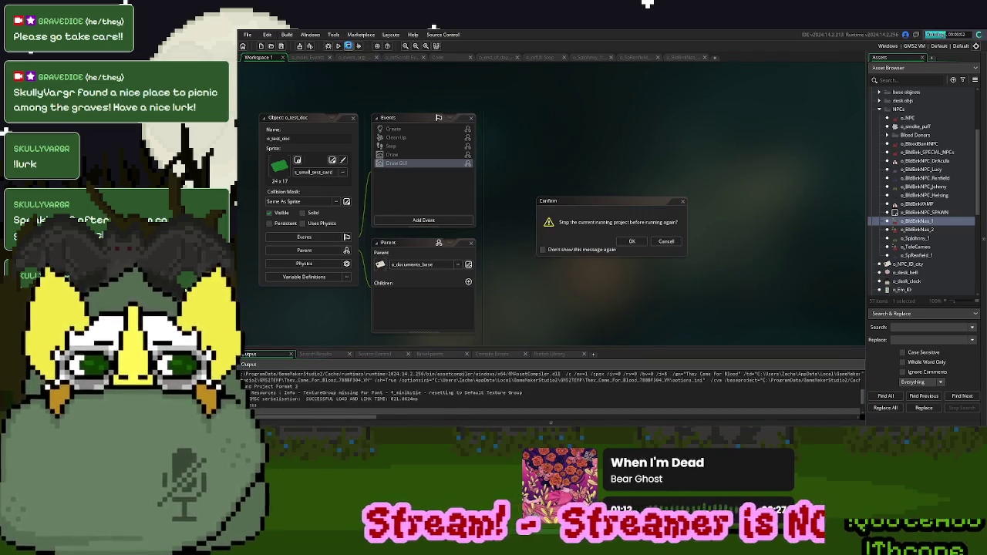
{"action": "key", "text": "Return"}
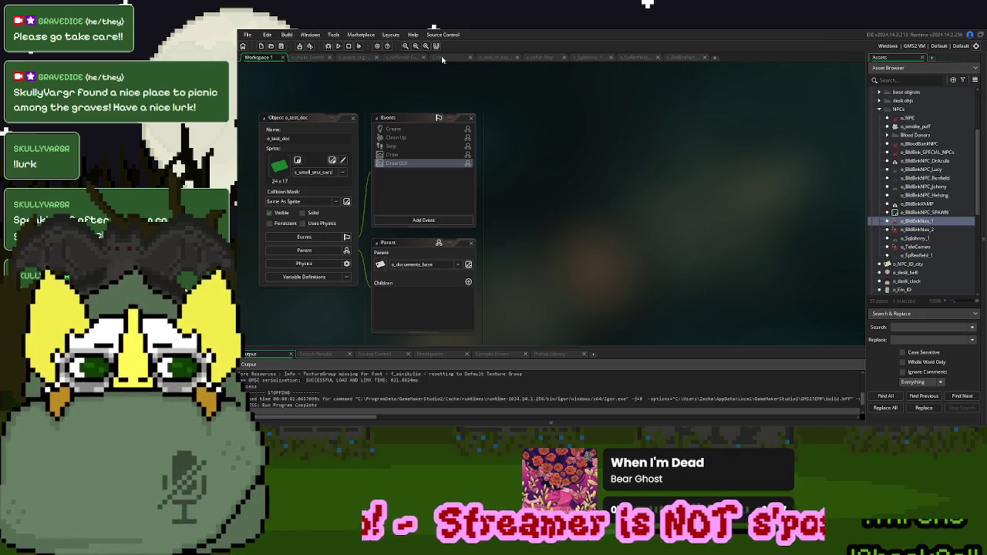
{"action": "left_click", "coordinate": [438, 58]}
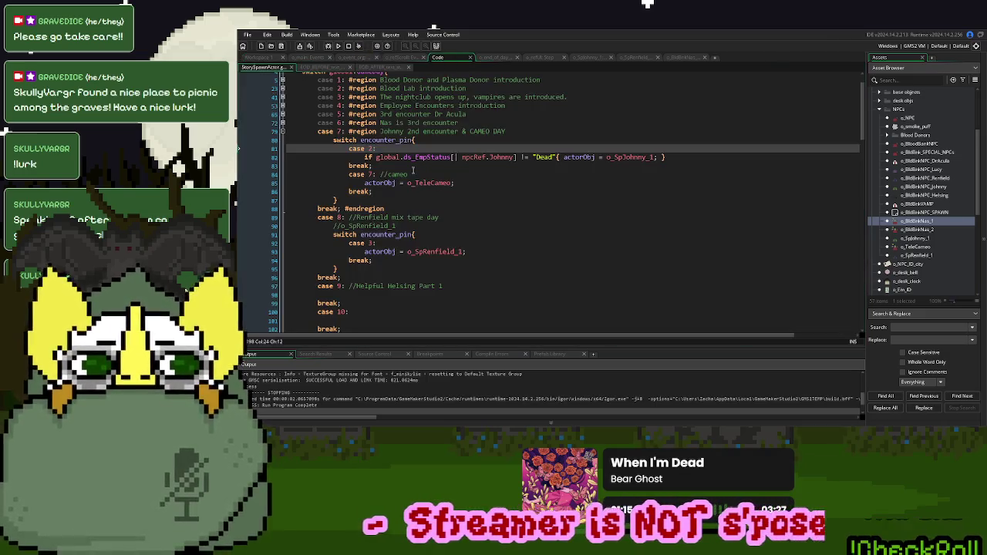
Change day 8's Renfield case from encounter 3 to 1, commenting out the 3, and run the game
{"action": "double_click", "coordinate": [370, 243]}
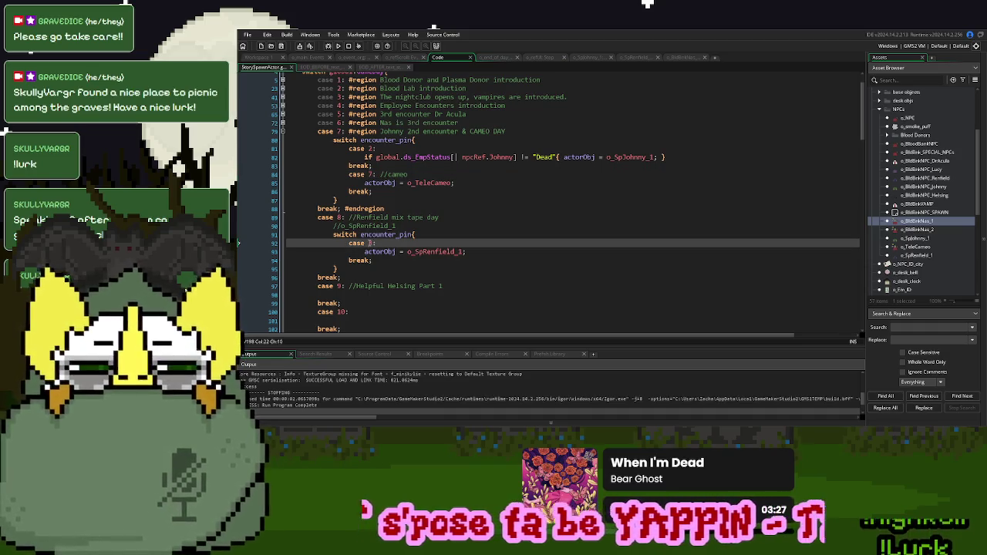
{"action": "type", "text": "1:/"}
{"action": "left_click", "coordinate": [341, 47]}
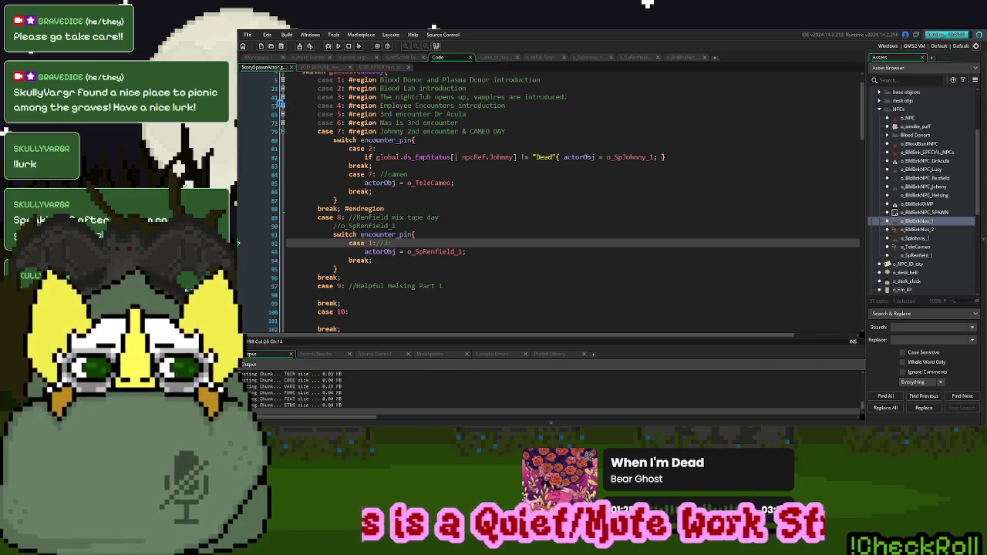
{"action": "left_click", "coordinate": [282, 106]}
{"action": "left_click", "coordinate": [282, 105]}
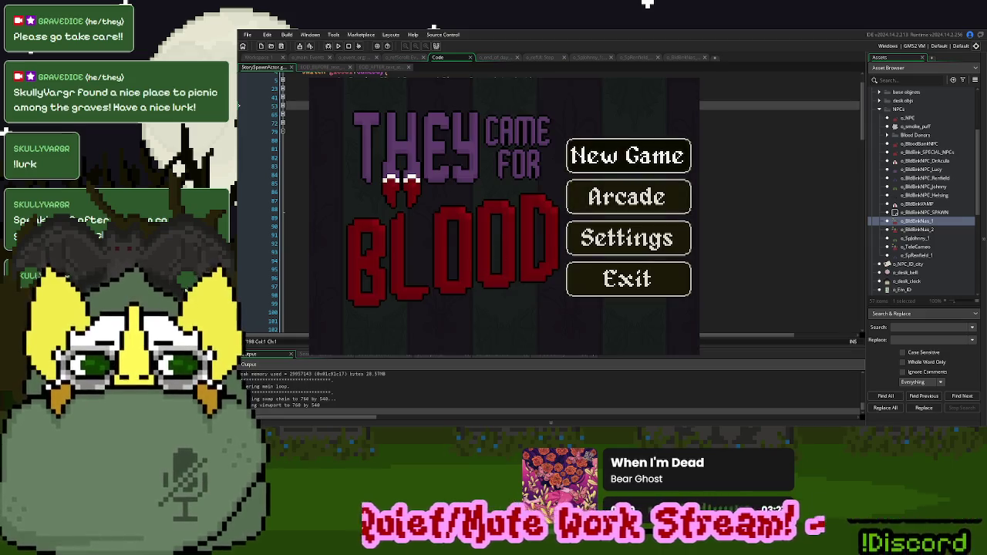
Start a new game, handle the customer's ID card, then review the o_SpRenfield_1 code
{"action": "key", "text": "Return"}
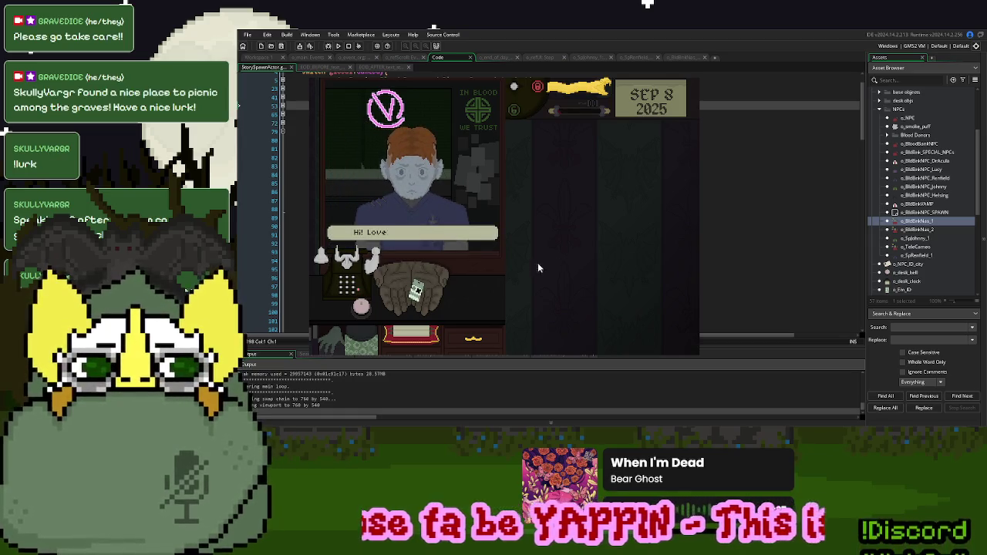
{"action": "left_click", "coordinate": [571, 87]}
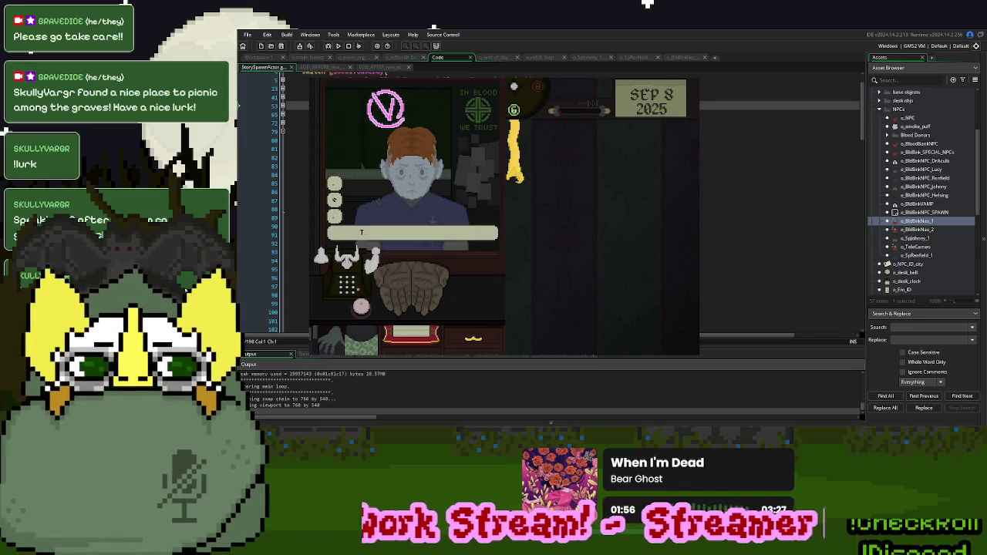
{"action": "left_click", "coordinate": [640, 57]}
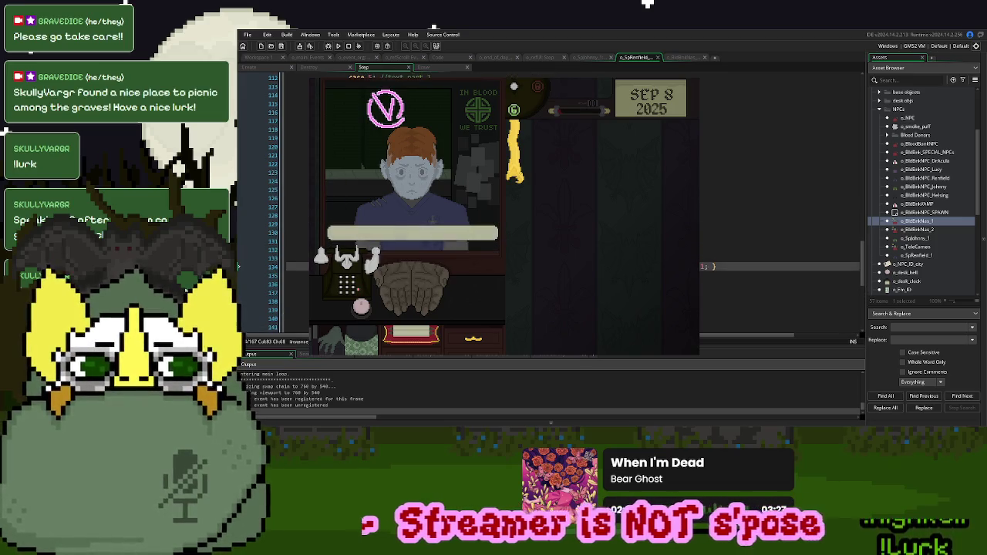
{"action": "scroll", "coordinate": [779, 301], "scroll_direction": "up", "scroll_amount": 2}
{"action": "scroll", "coordinate": [778, 254], "scroll_direction": "down", "scroll_amount": 3}
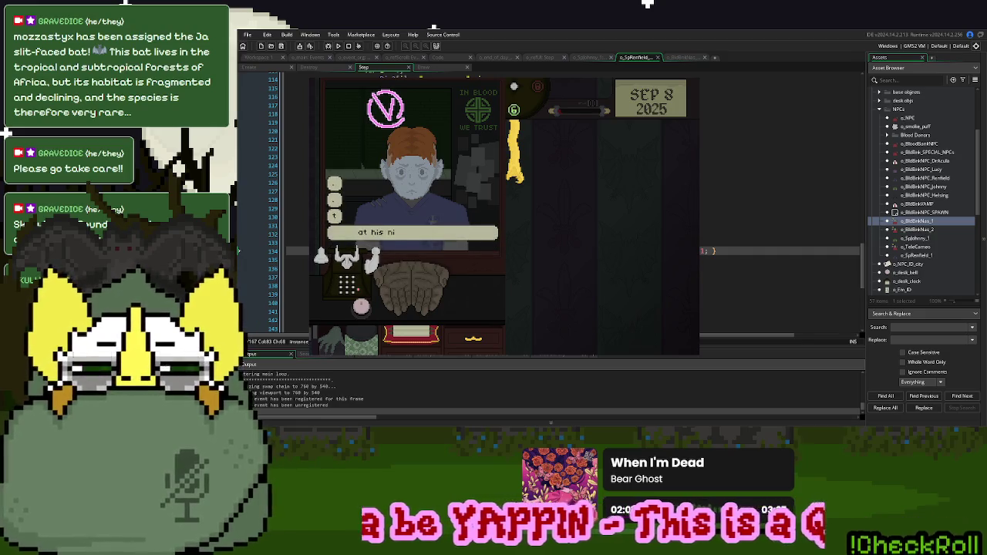
{"action": "scroll", "coordinate": [779, 232], "scroll_direction": "down", "scroll_amount": 1}
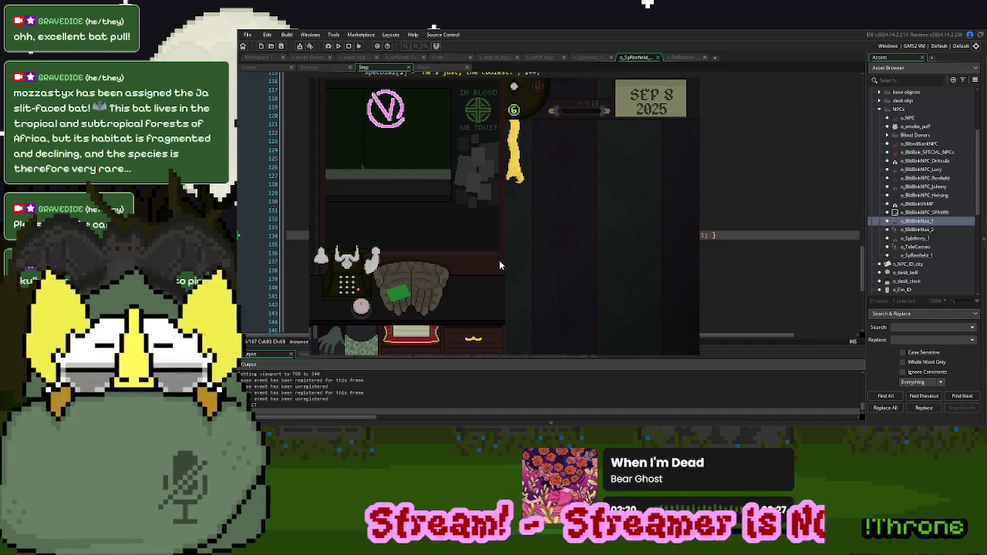
Restart the game, play Renfield's dialogue through to the mix tape handover, then close the game
{"action": "key", "text": "Return"}
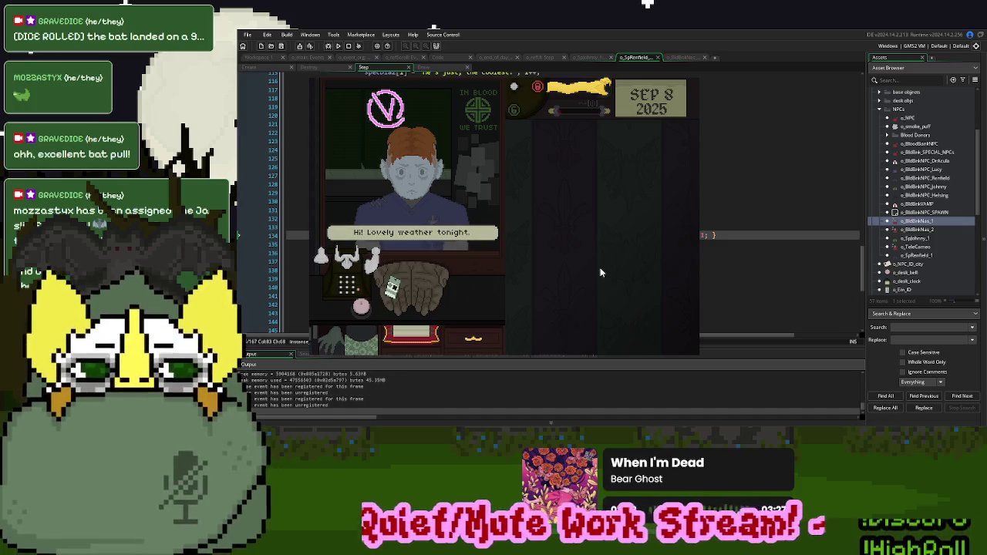
{"action": "left_click", "coordinate": [339, 232]}
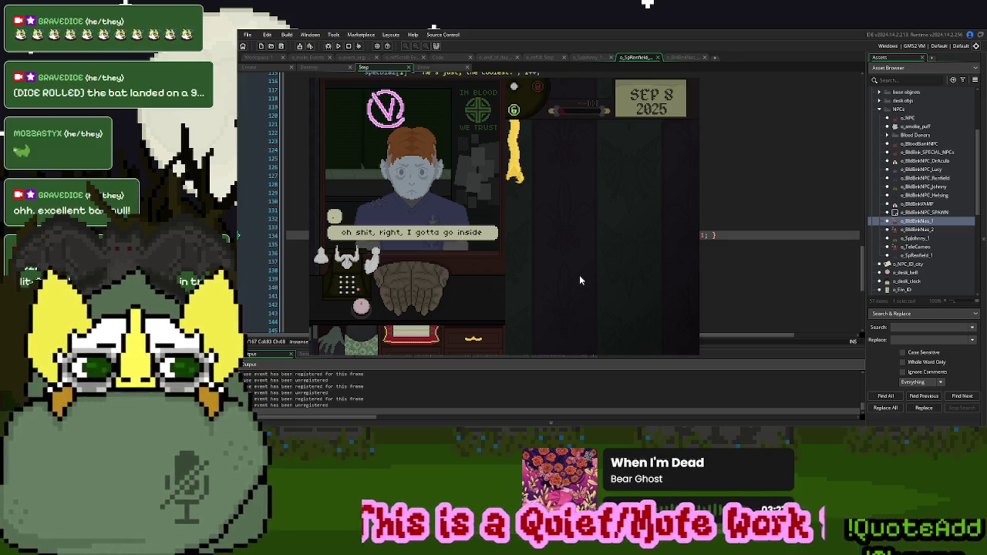
{"action": "key", "text": "Escape"}
{"action": "key", "text": "Escape"}
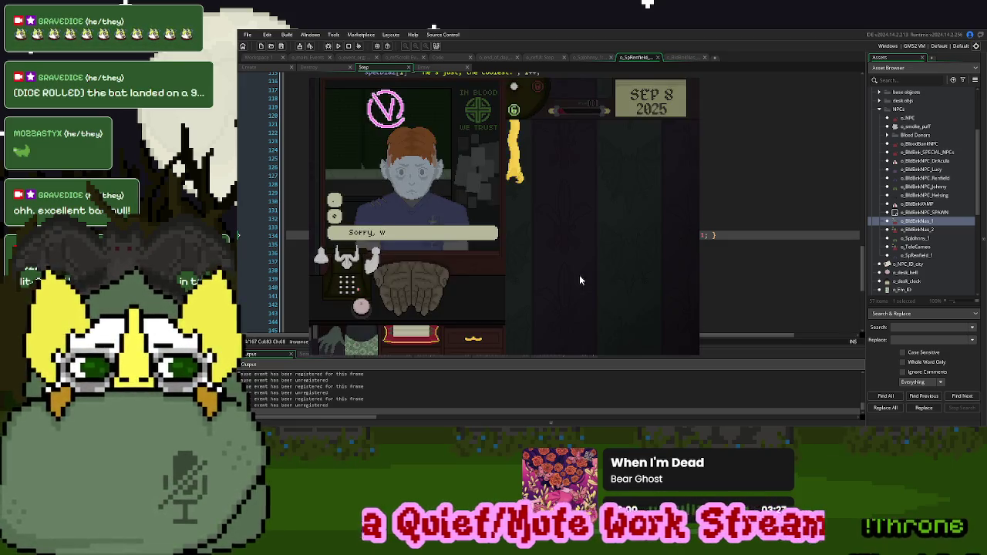
{"action": "left_click", "coordinate": [580, 278]}
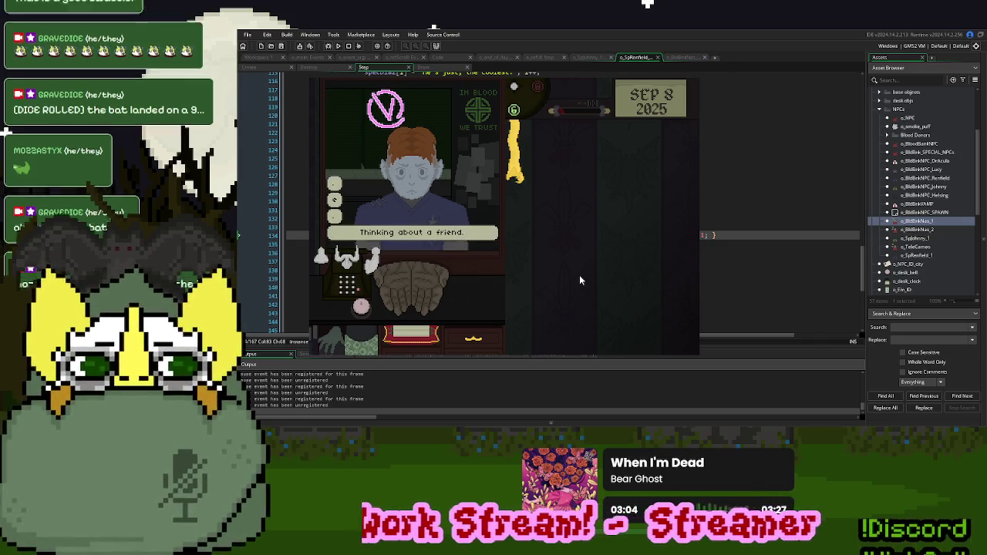
{"action": "left_click", "coordinate": [579, 279]}
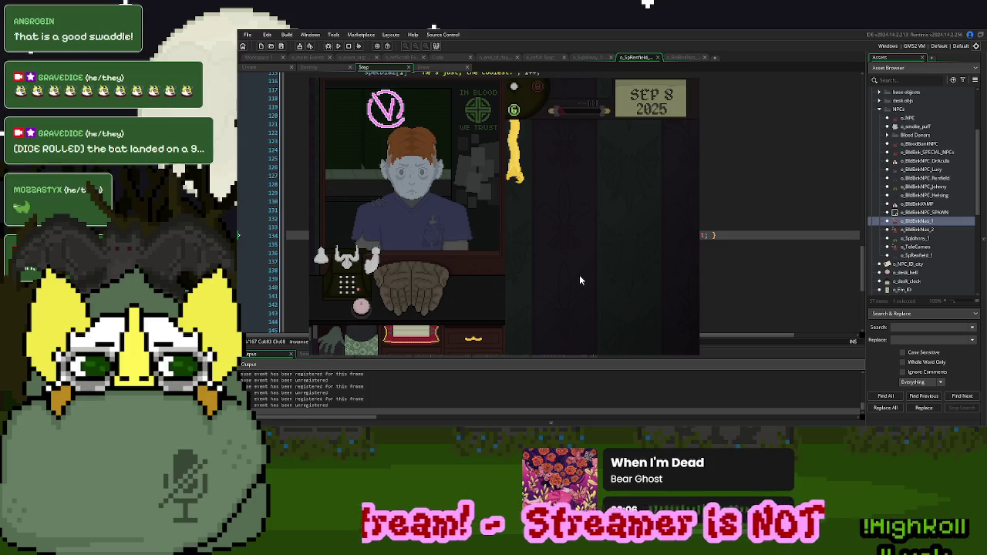
{"action": "left_click", "coordinate": [579, 280]}
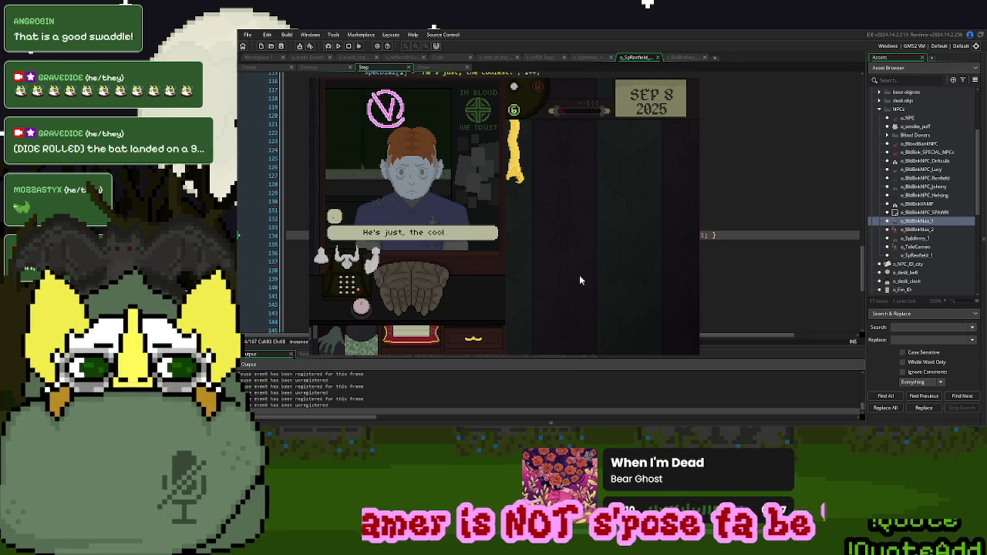
{"action": "left_click", "coordinate": [580, 276]}
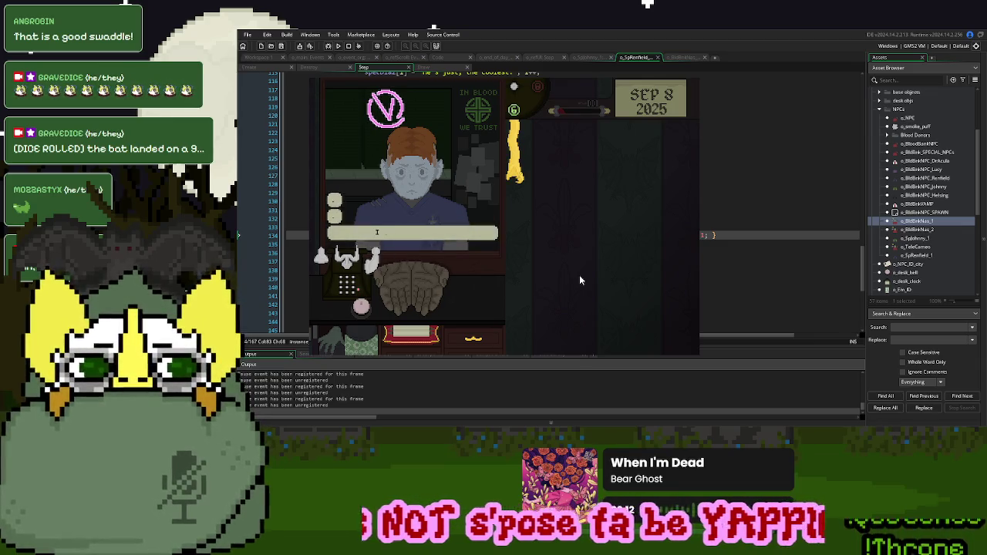
{"action": "left_click", "coordinate": [580, 280]}
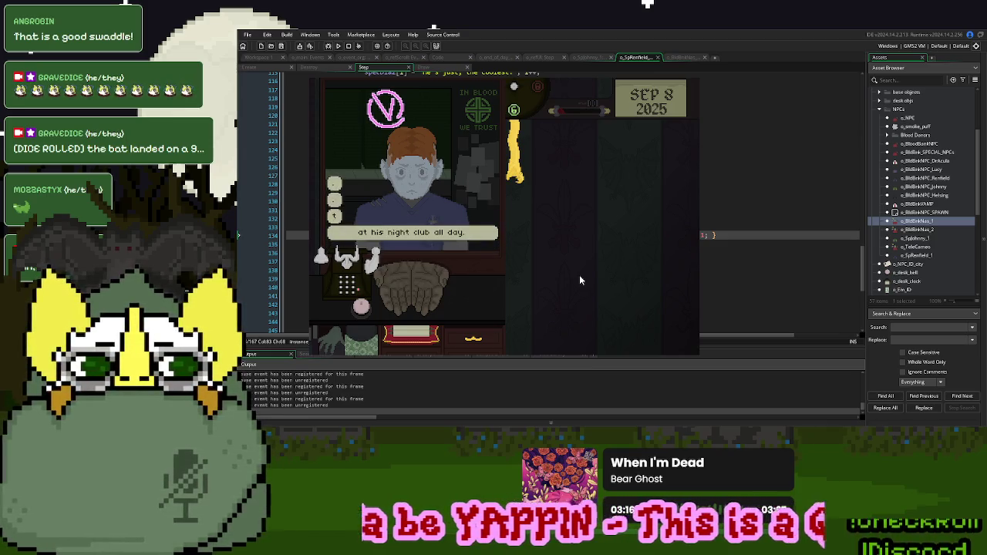
{"action": "left_click", "coordinate": [580, 280]}
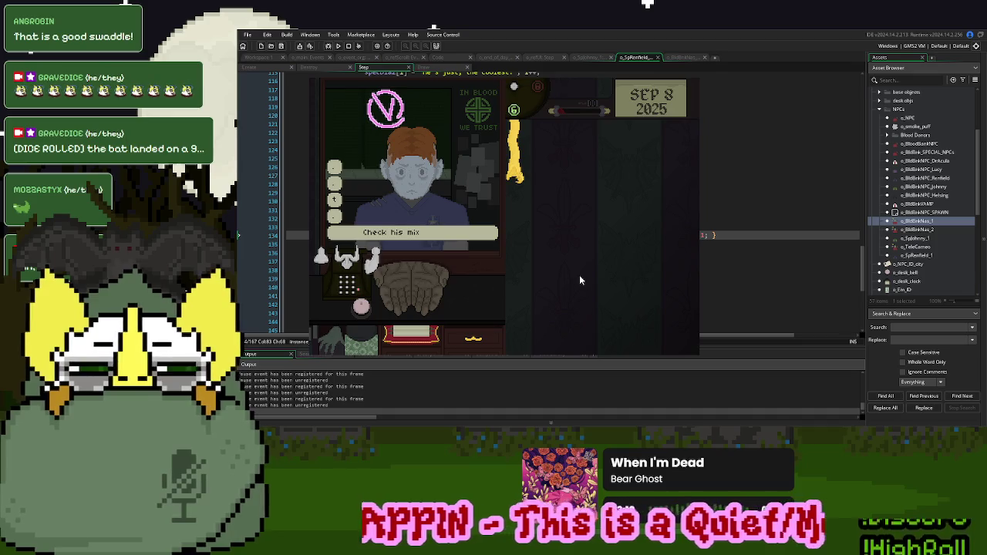
{"action": "left_click", "coordinate": [580, 280]}
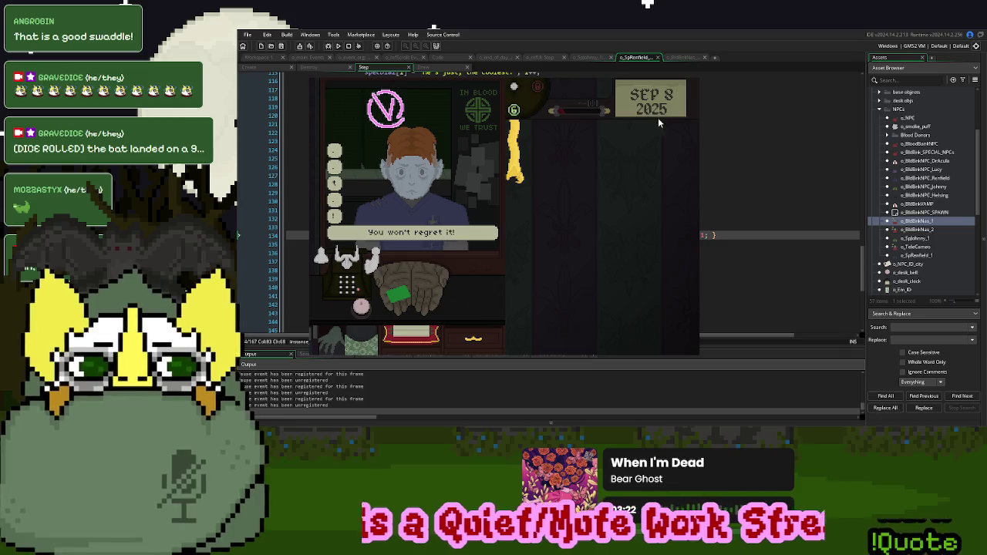
{"action": "left_click", "coordinate": [545, 182]}
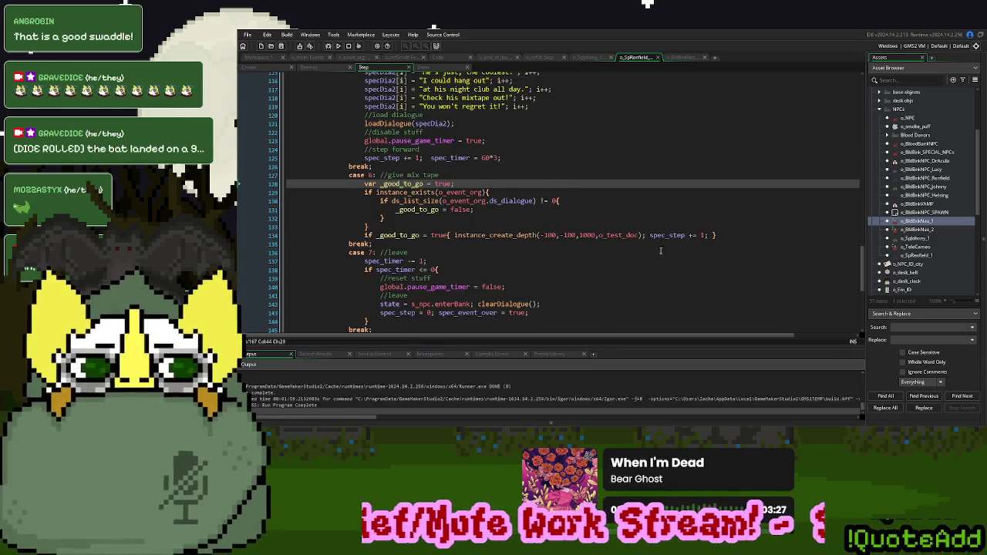
Inspect o_test_doc's parent Draw GUI event code
{"action": "middle_click", "coordinate": [606, 236]}
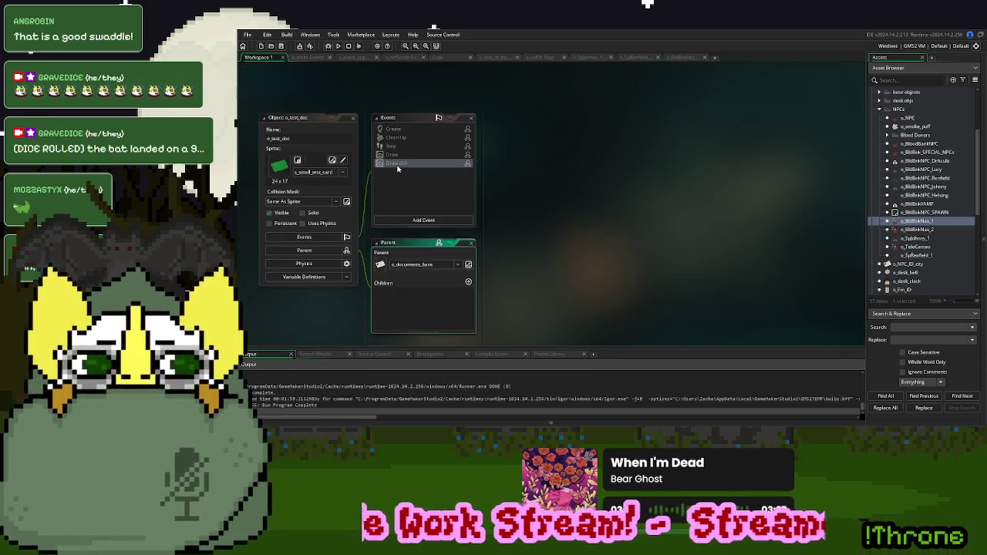
{"action": "double_click", "coordinate": [397, 164]}
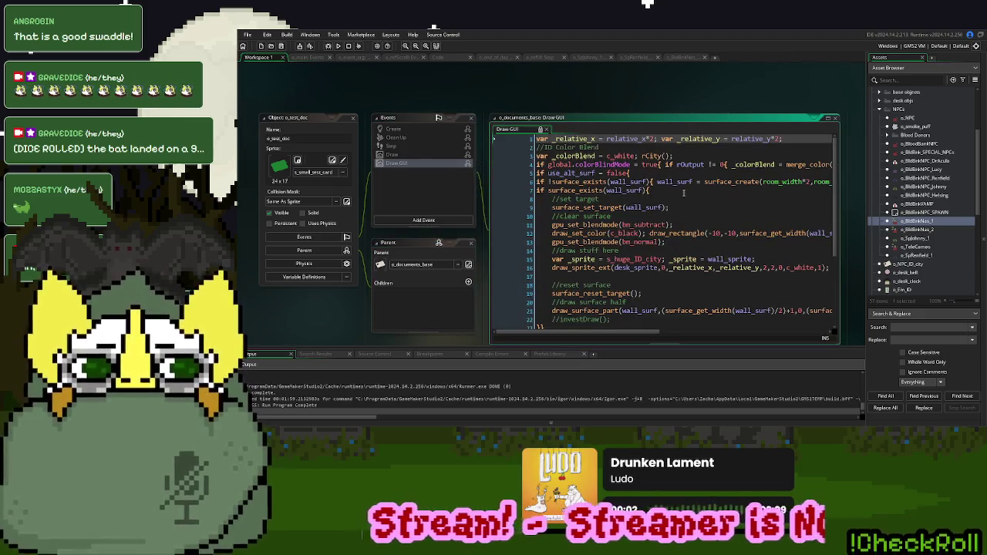
{"action": "right_click", "coordinate": [430, 164]}
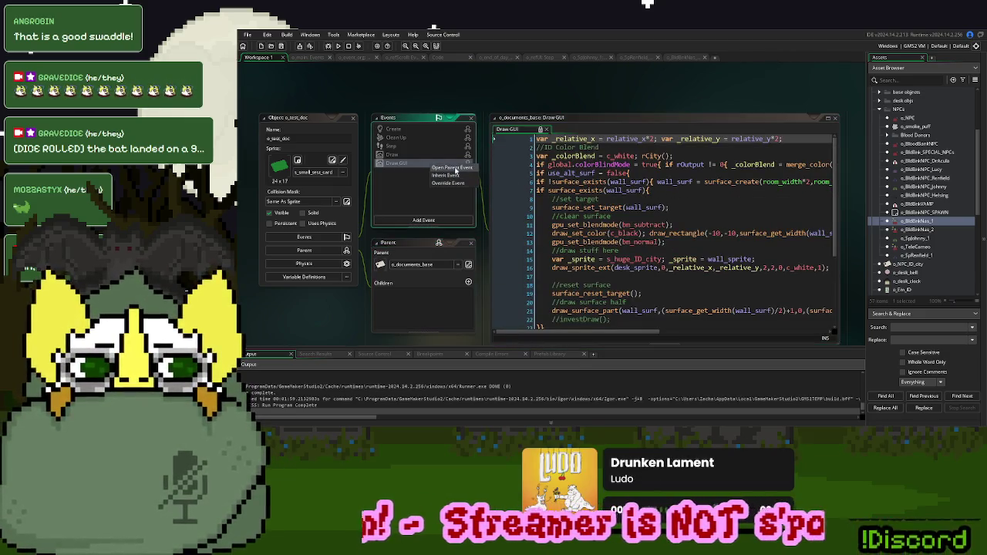
{"action": "left_click", "coordinate": [455, 168]}
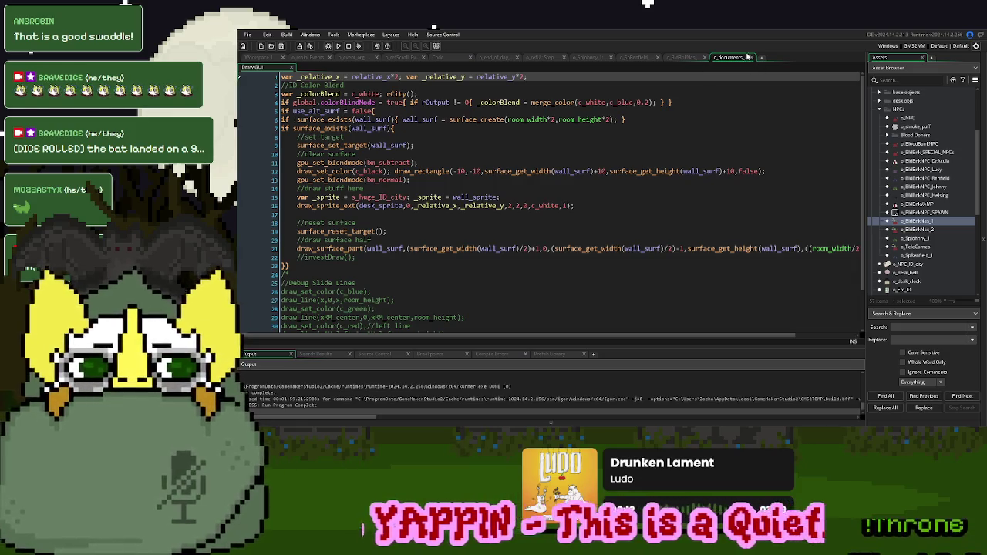
{"action": "left_click", "coordinate": [748, 57]}
Review o_documents_base's Draw code around _draw_half and the desk sprite line, then collapse the NPCs folder
{"action": "double_click", "coordinate": [395, 125]}
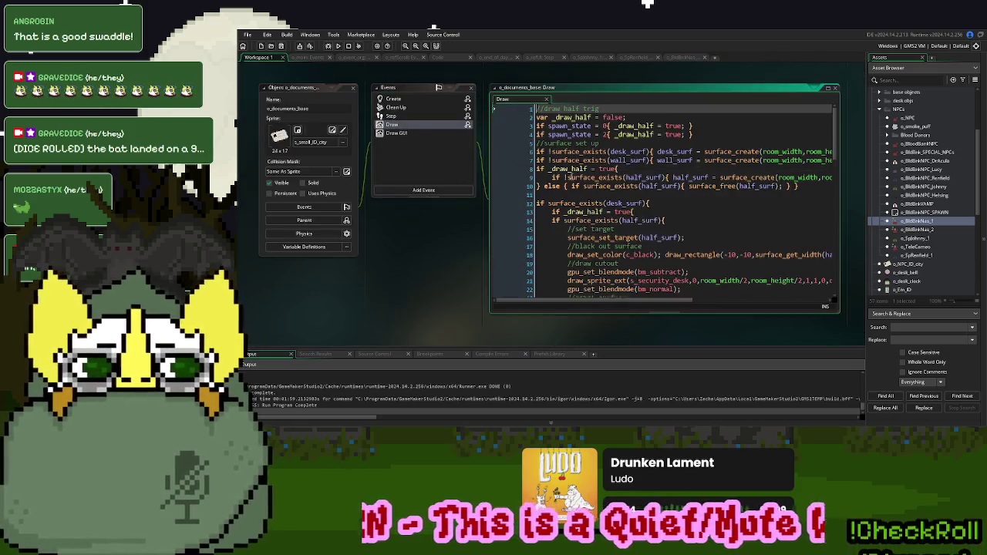
{"action": "left_click", "coordinate": [828, 89]}
{"action": "double_click", "coordinate": [309, 84]}
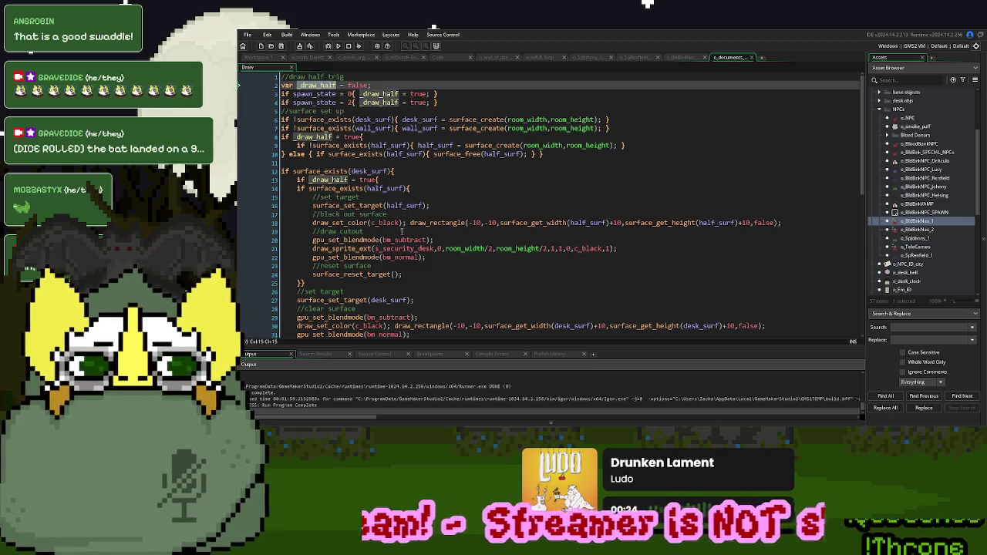
{"action": "scroll", "coordinate": [401, 232], "scroll_direction": "down", "scroll_amount": 1}
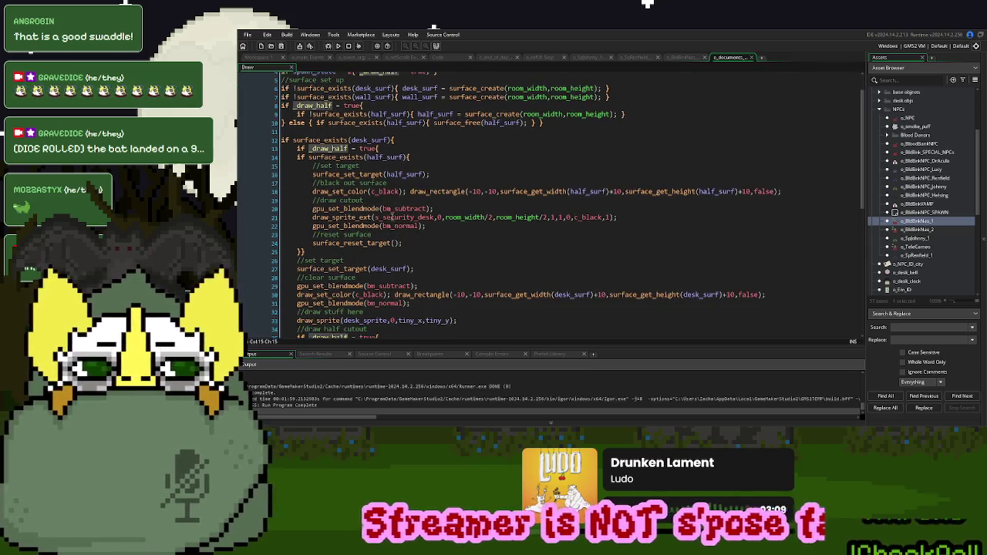
{"action": "scroll", "coordinate": [391, 219], "scroll_direction": "down", "scroll_amount": 2}
{"action": "scroll", "coordinate": [392, 220], "scroll_direction": "down", "scroll_amount": 1}
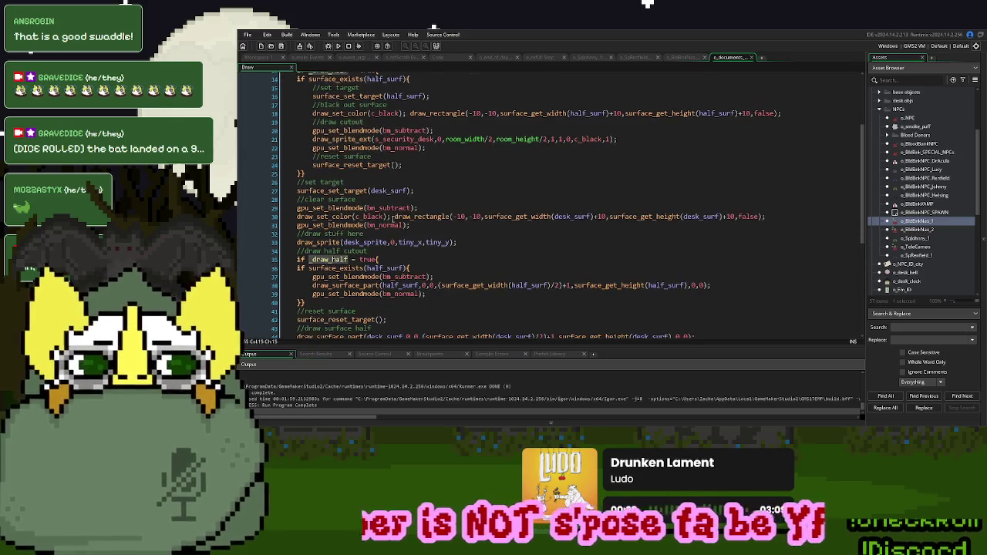
{"action": "scroll", "coordinate": [393, 220], "scroll_direction": "down", "scroll_amount": 1}
{"action": "scroll", "coordinate": [362, 239], "scroll_direction": "up", "scroll_amount": 3}
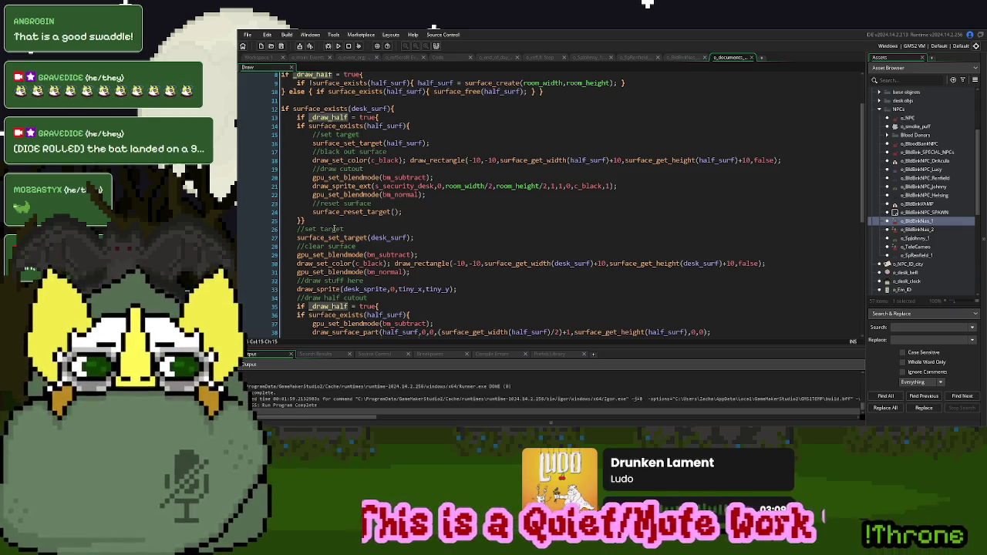
{"action": "scroll", "coordinate": [333, 229], "scroll_direction": "down", "scroll_amount": 1}
{"action": "left_click", "coordinate": [419, 258]}
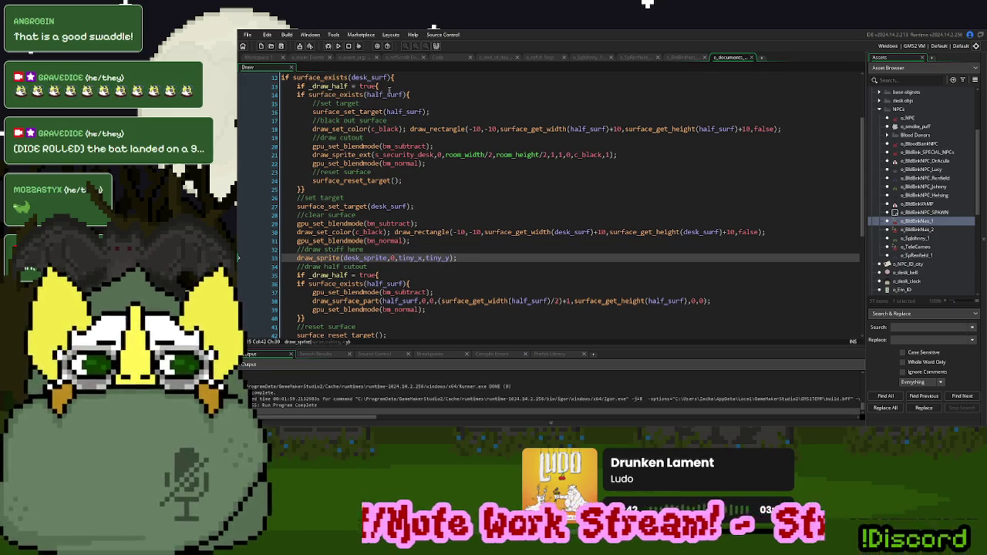
{"action": "left_click", "coordinate": [885, 213]}
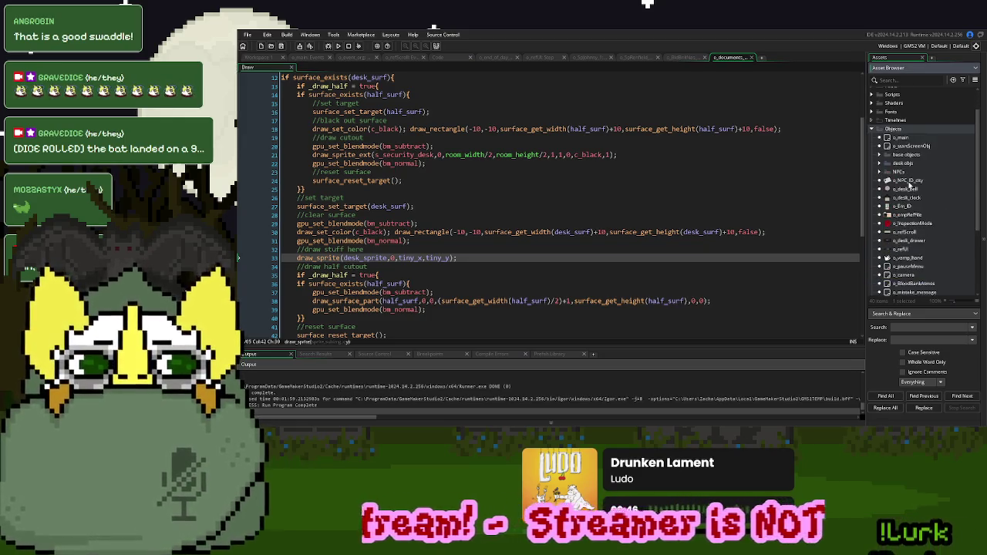
Select the draw_sprite_ext lines in o_NPC_ID_city's Draw event for copying
{"action": "double_click", "coordinate": [909, 180]}
{"action": "left_click", "coordinate": [391, 130]}
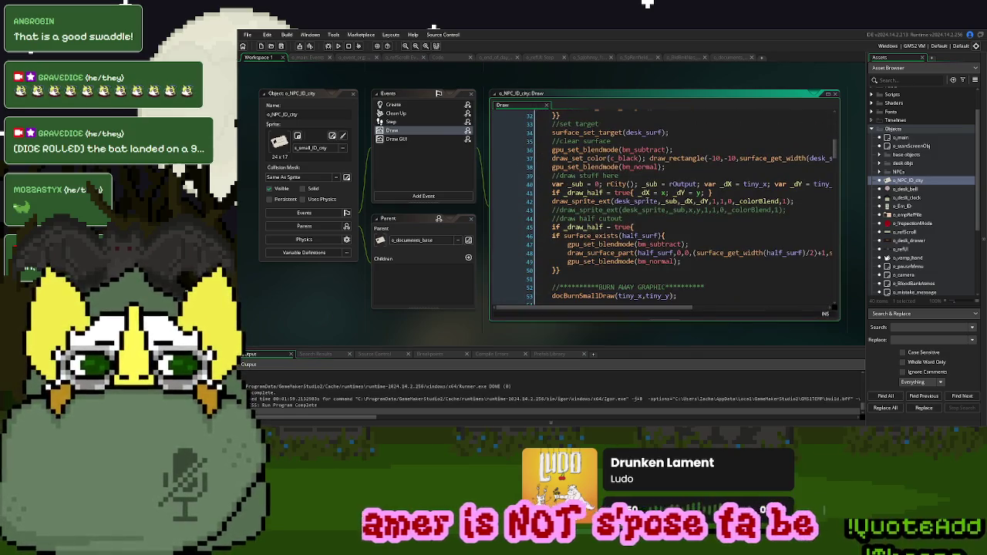
{"action": "mouse_move", "coordinate": [806, 199]}
{"action": "left_mouse_down"}
{"action": "mouse_move", "coordinate": [558, 199]}
{"action": "mouse_move", "coordinate": [553, 185]}
{"action": "left_mouse_up"}
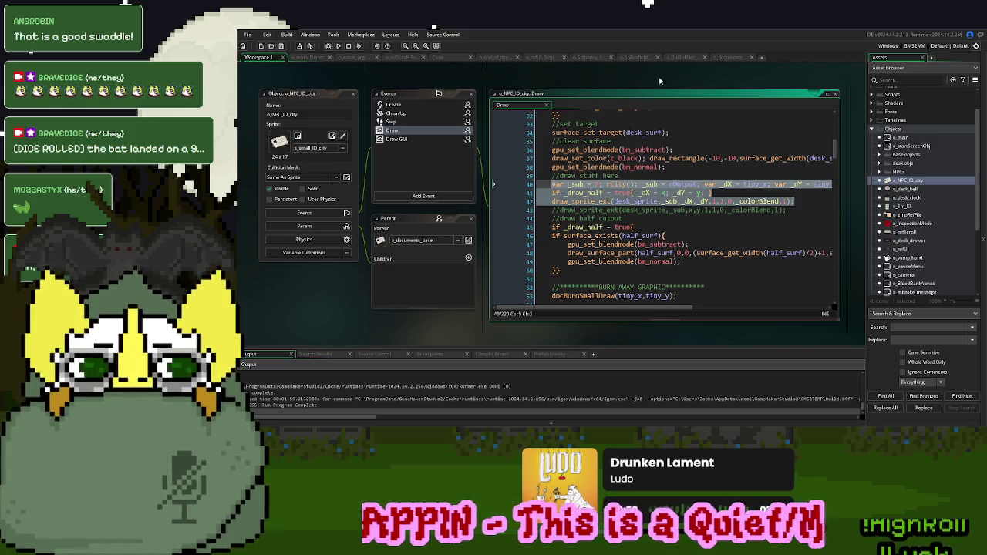
Paste them into the document's Draw code, replacing the old draw_sprite line, with c_white as colour
{"action": "left_click", "coordinate": [720, 58]}
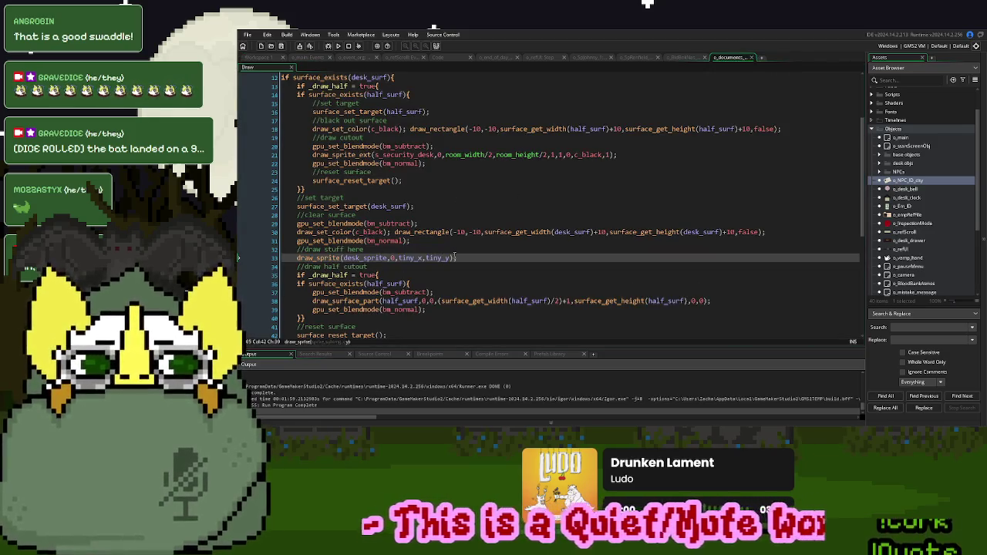
{"action": "left_click", "coordinate": [451, 247]}
{"action": "key", "text": "Return"}
{"action": "key", "text": "ctrl+v"}
{"action": "left_click_drag", "start_coordinate": [458, 282], "coordinate": [546, 277]}
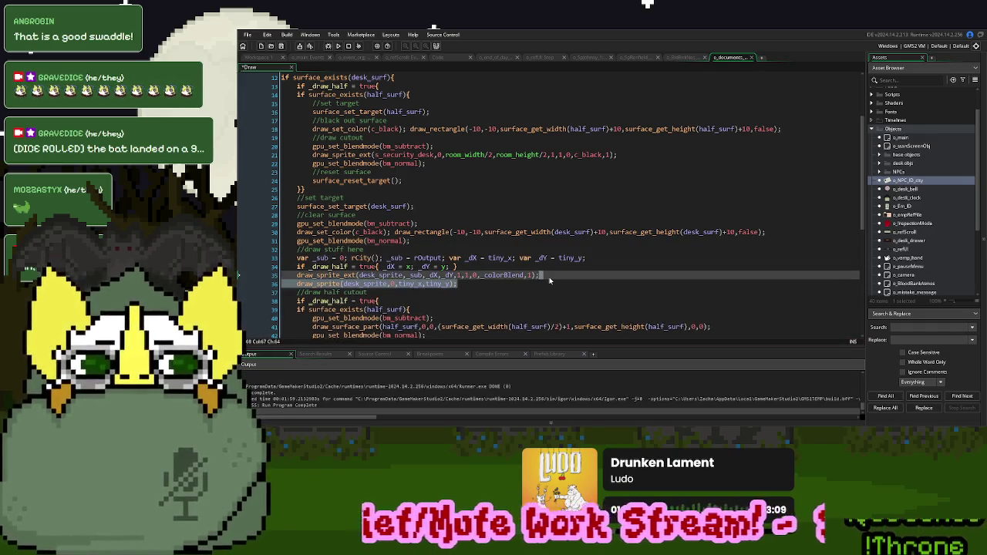
{"action": "key", "text": "BackSpace"}
{"action": "key", "text": "Left"}
{"action": "key", "text": "Left"}
{"action": "key", "text": "Left"}
{"action": "key", "text": "ctrl+shift+Left"}
{"action": "type", "text": "c_wh"}
{"action": "key", "text": "Return"}
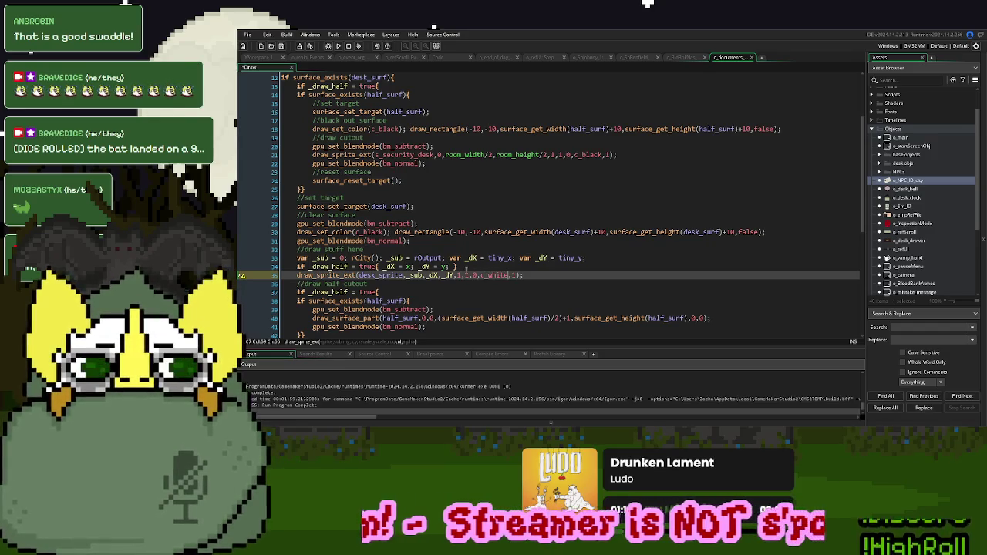
Remove the random sub-image setup, use sub-image 0, and run the game with F5
{"action": "left_click_drag", "start_coordinate": [437, 259], "coordinate": [354, 264]}
{"action": "left_click_drag", "start_coordinate": [450, 260], "coordinate": [291, 256]}
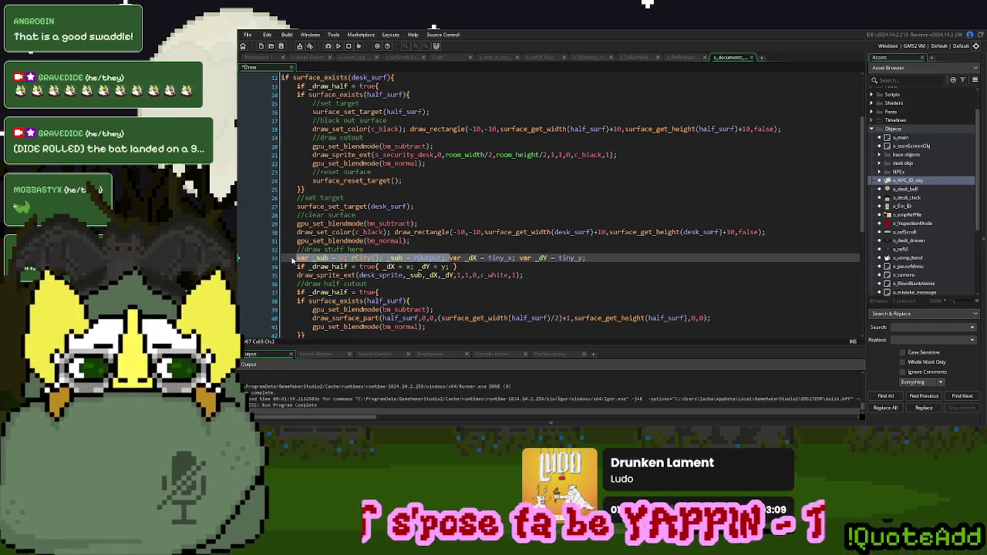
{"action": "key", "text": "Delete"}
{"action": "left_click", "coordinate": [415, 274]}
{"action": "double_click", "coordinate": [415, 274]}
{"action": "type", "text": "0"}
{"action": "key", "text": "Up"}
{"action": "key", "text": "F5"}
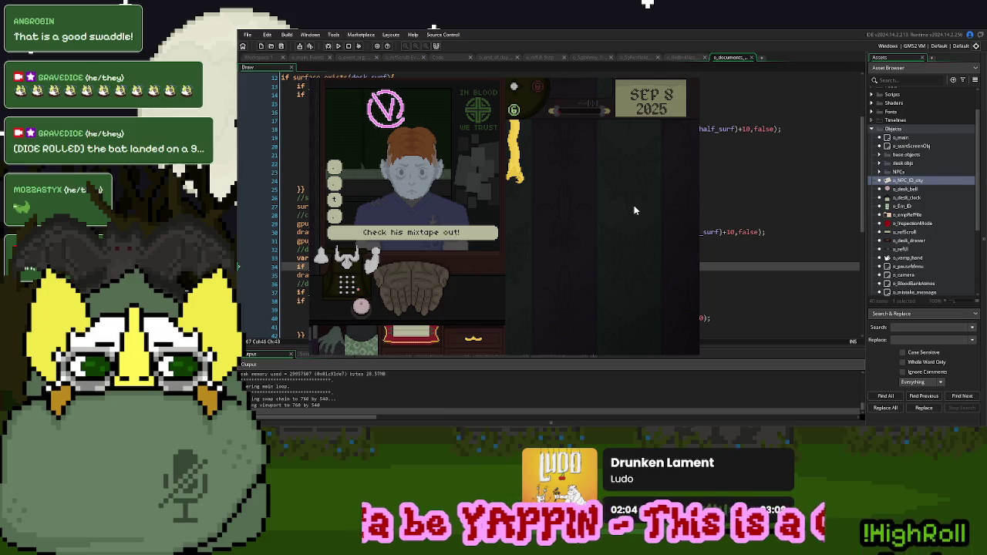
{"action": "mouse_move", "coordinate": [417, 291]}
{"action": "left_mouse_down"}
{"action": "mouse_move", "coordinate": [603, 206]}
{"action": "mouse_move", "coordinate": [419, 288]}
{"action": "left_mouse_up"}
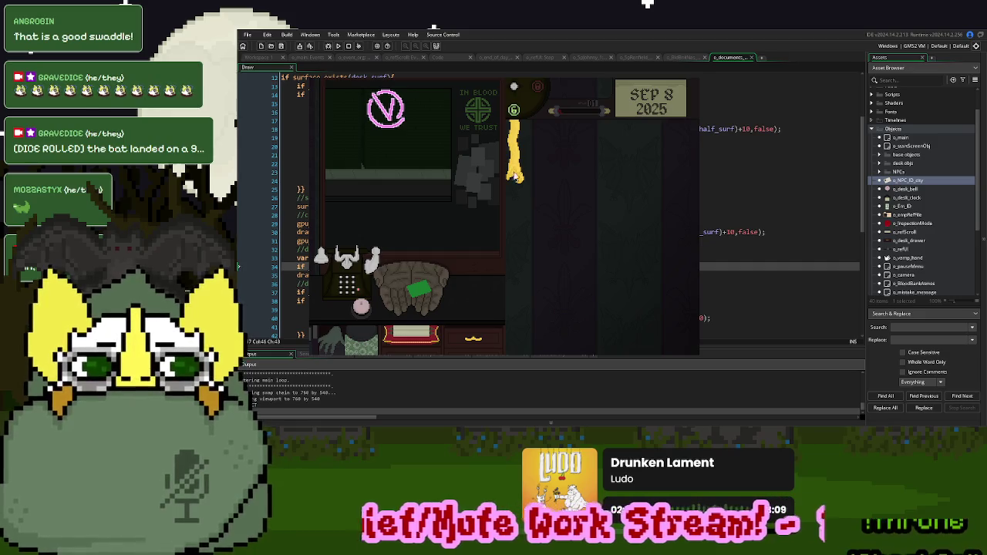
{"action": "key", "text": "Escape"}
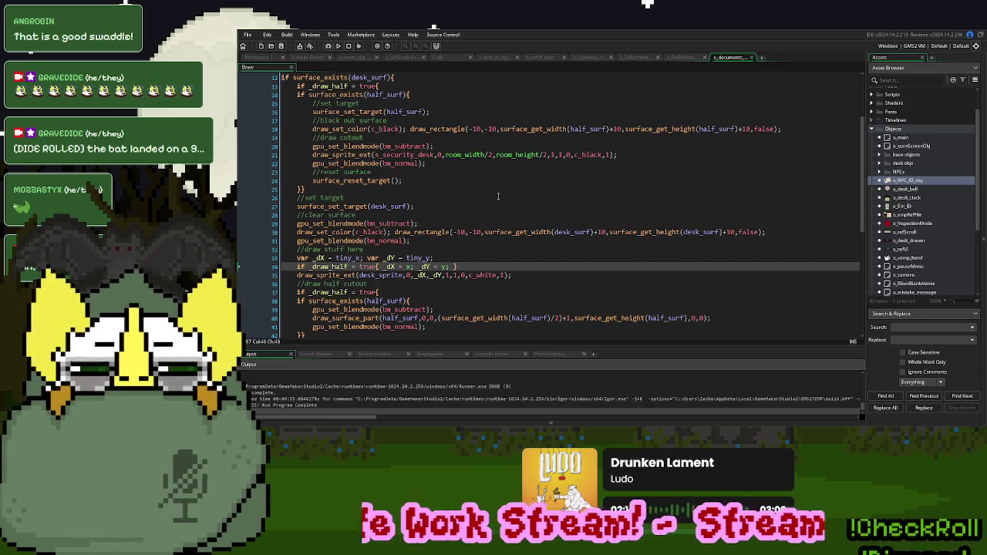
{"action": "scroll", "coordinate": [471, 278], "scroll_direction": "up", "scroll_amount": 4}
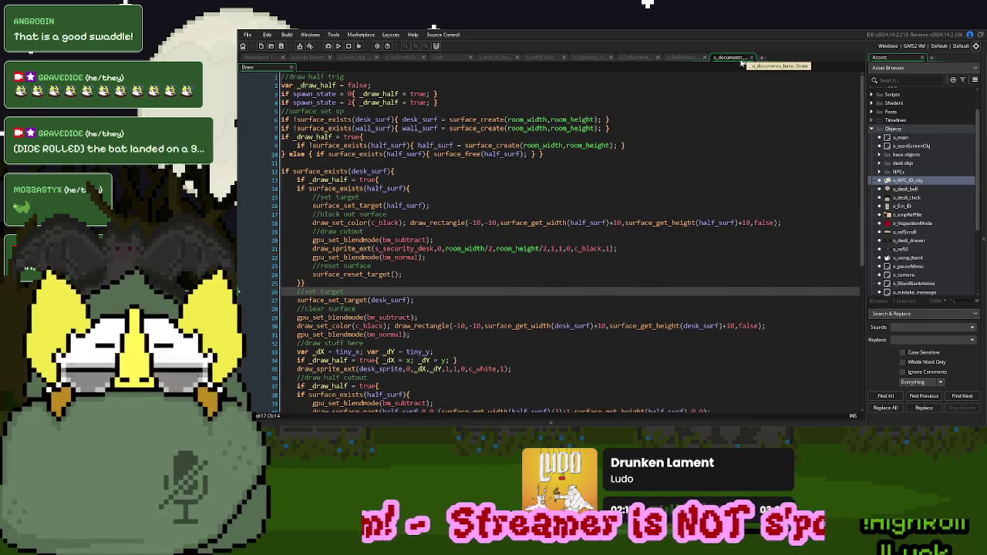
Look over the Nas and Renfield Step code, then retype the encounter label in day 8's Renfield case
{"action": "left_click", "coordinate": [683, 57]}
{"action": "scroll", "coordinate": [581, 245], "scroll_direction": "up", "scroll_amount": 10}
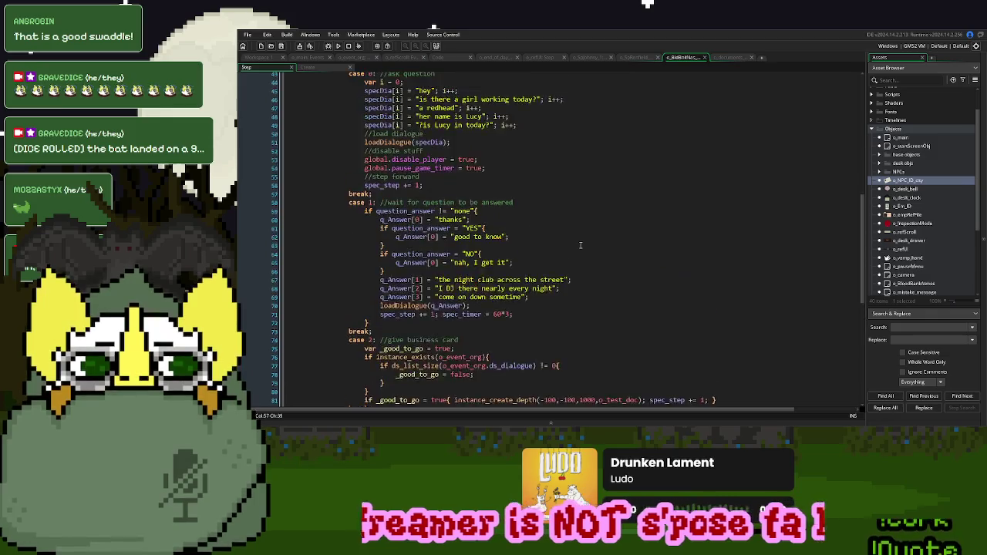
{"action": "left_click", "coordinate": [739, 57]}
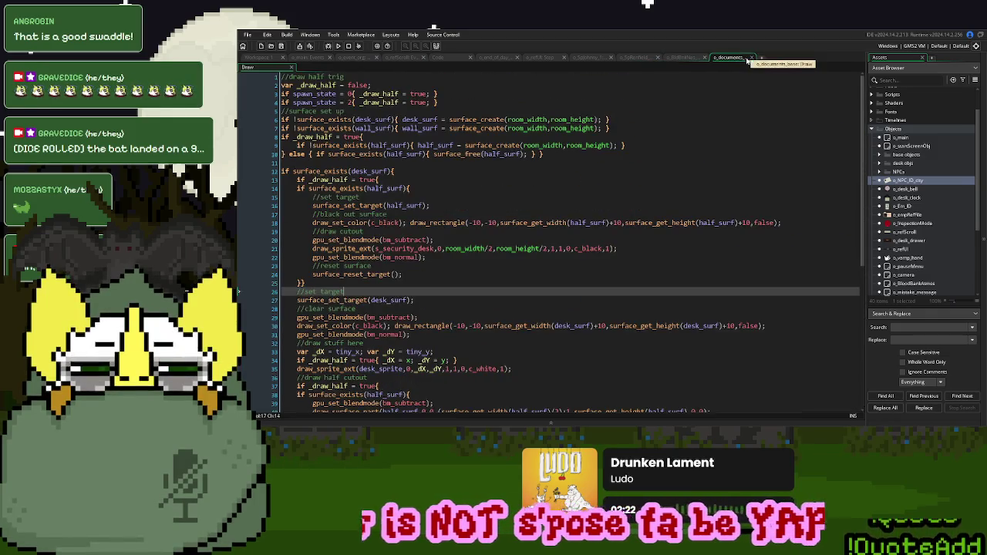
{"action": "left_click", "coordinate": [689, 58]}
{"action": "left_click", "coordinate": [629, 60]}
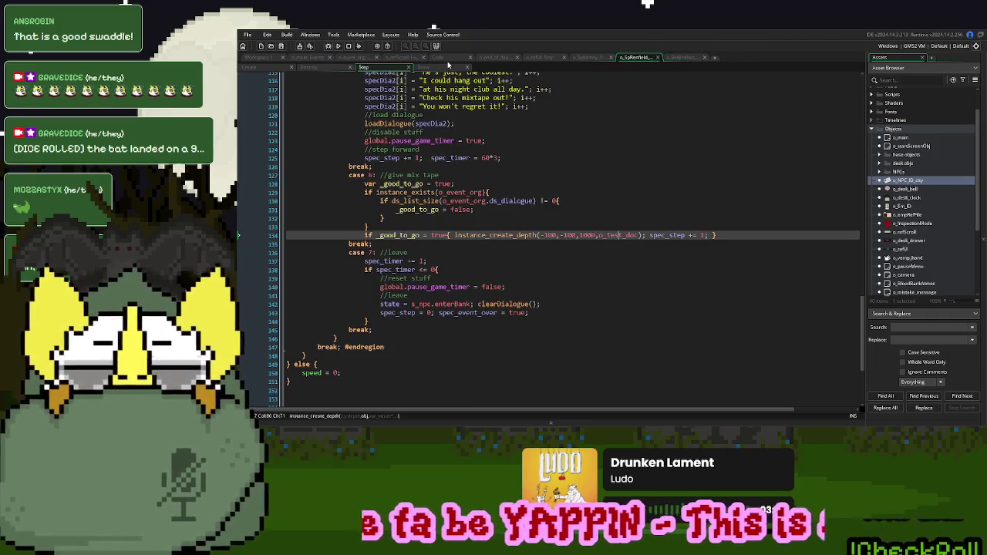
{"action": "left_click", "coordinate": [447, 59]}
{"action": "left_click", "coordinate": [391, 250]}
{"action": "left_click_drag", "start_coordinate": [391, 243], "coordinate": [370, 245]}
{"action": "type", "text": "1:"}
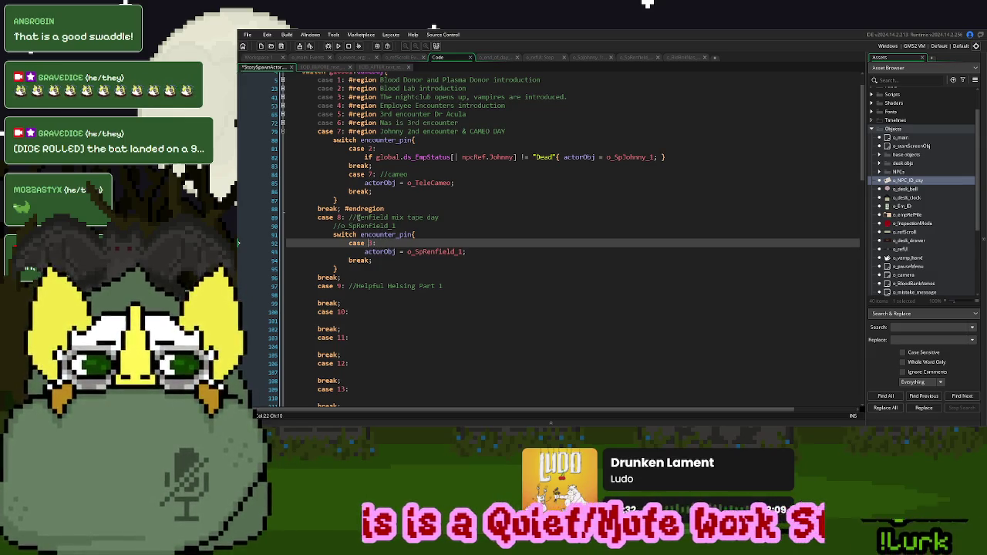
Delete the //o_SpRenfield_1 line and wrap the case 8 mix tape block in #region…#endregion
{"action": "left_click", "coordinate": [333, 234]}
{"action": "key", "text": "shift+Up"}
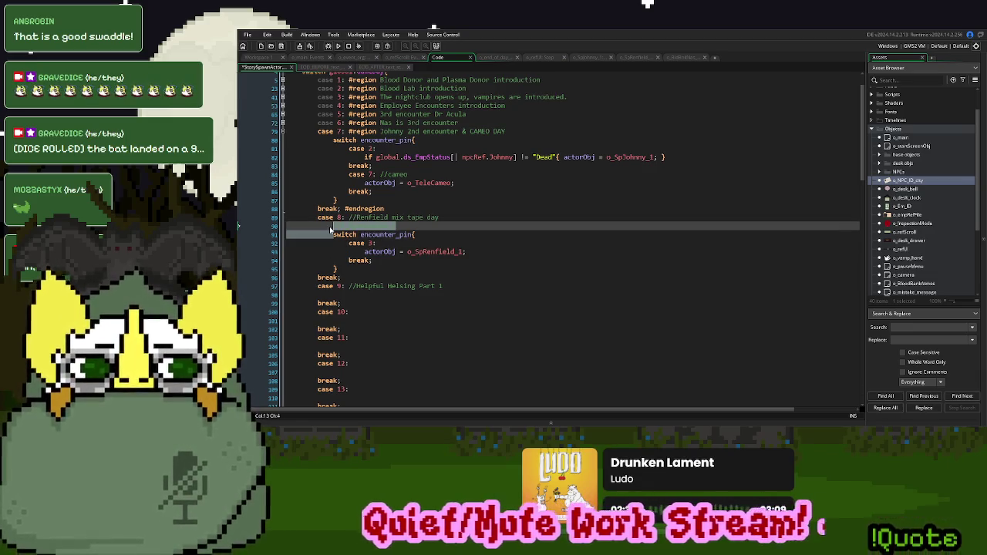
{"action": "key", "text": "Delete"}
{"action": "left_click", "coordinate": [357, 218]}
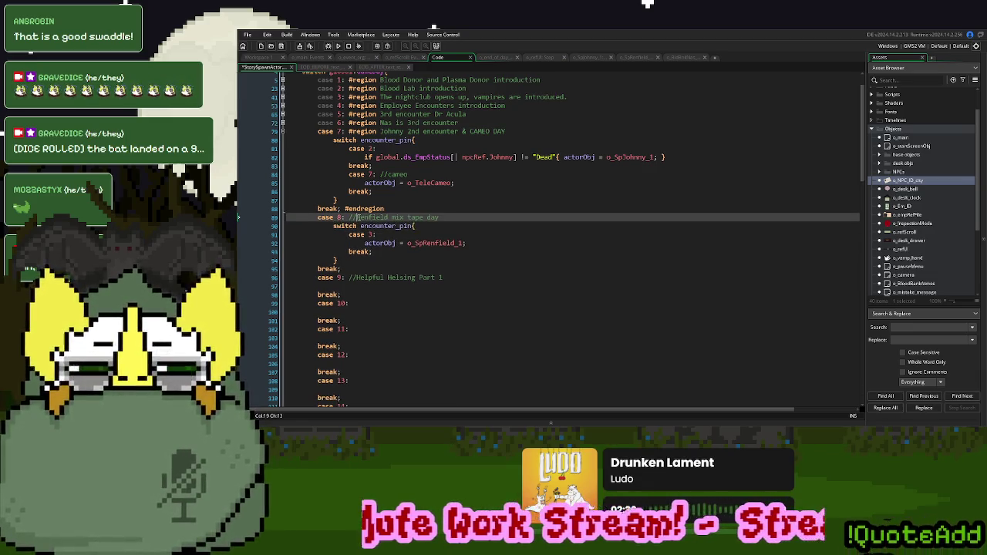
{"action": "key", "text": "BackSpace"}
{"action": "key", "text": "BackSpace"}
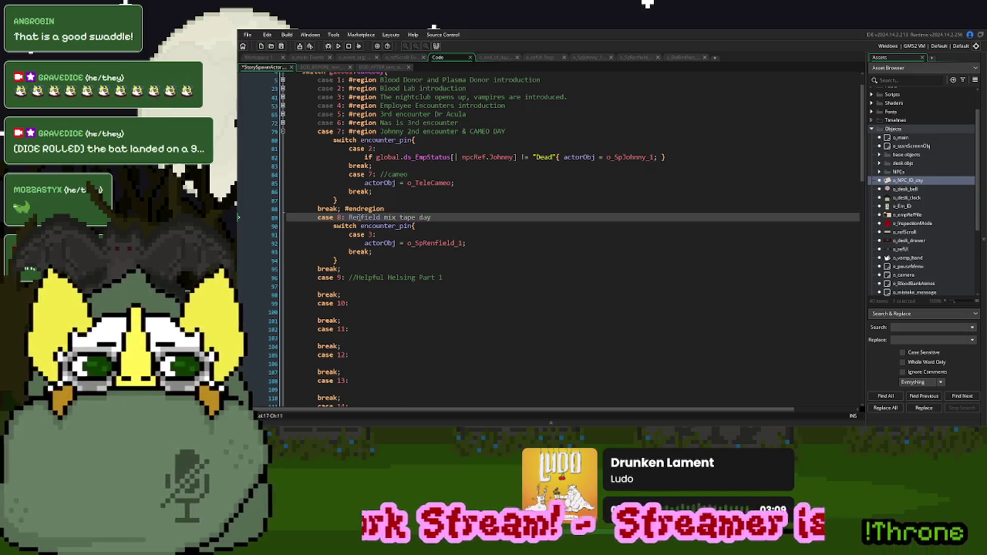
{"action": "type", "text": "#region"}
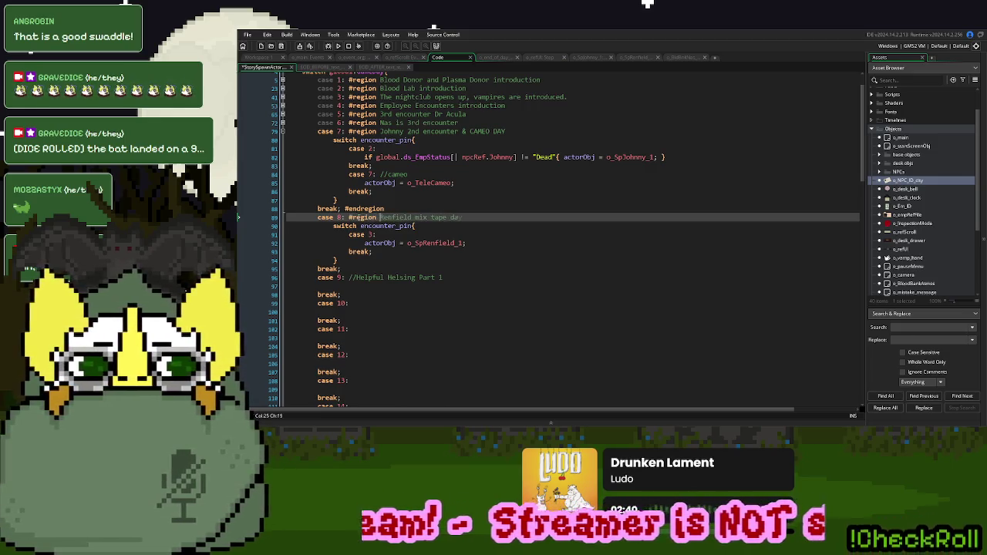
{"action": "left_click", "coordinate": [357, 269]}
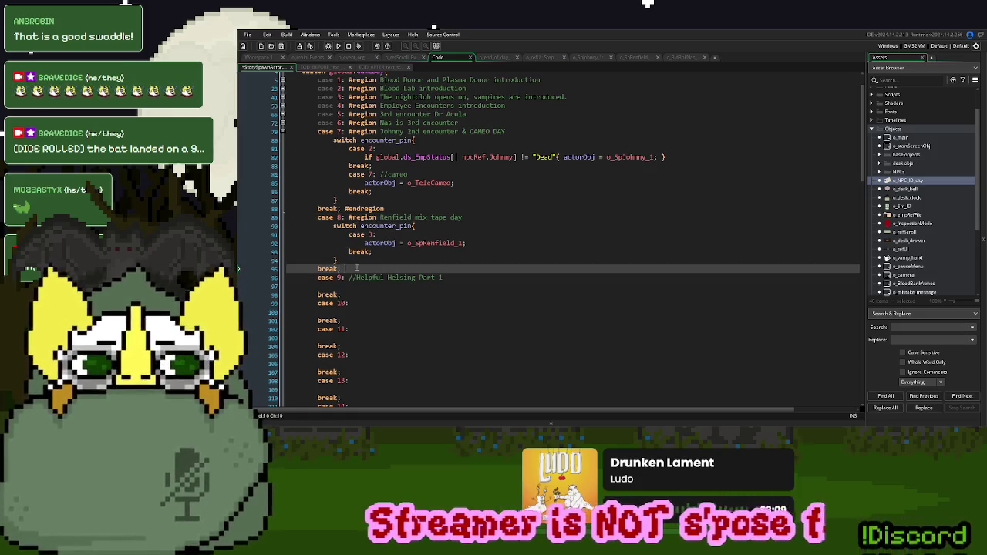
{"action": "type", "text": "#endregion"}
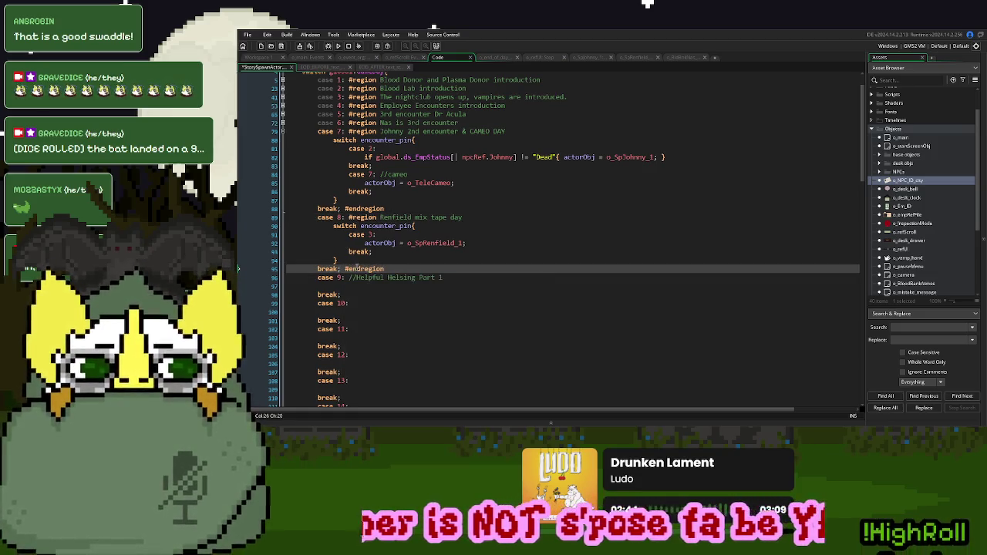
Fold the case 7 and case 8 regions and move to the empty case 9 body
{"action": "left_click", "coordinate": [390, 254]}
{"action": "left_click", "coordinate": [378, 217]}
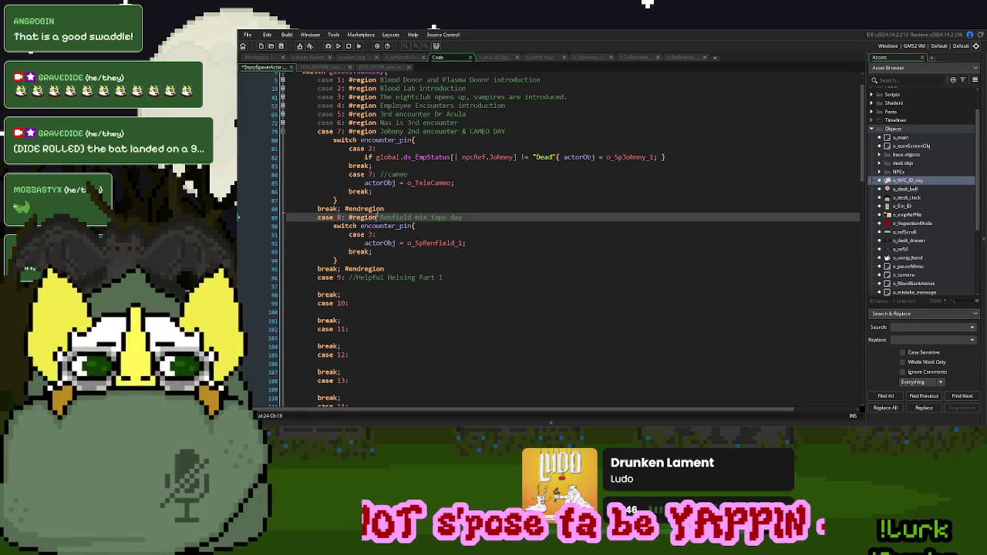
{"action": "left_click", "coordinate": [283, 132]}
{"action": "left_click", "coordinate": [282, 140]}
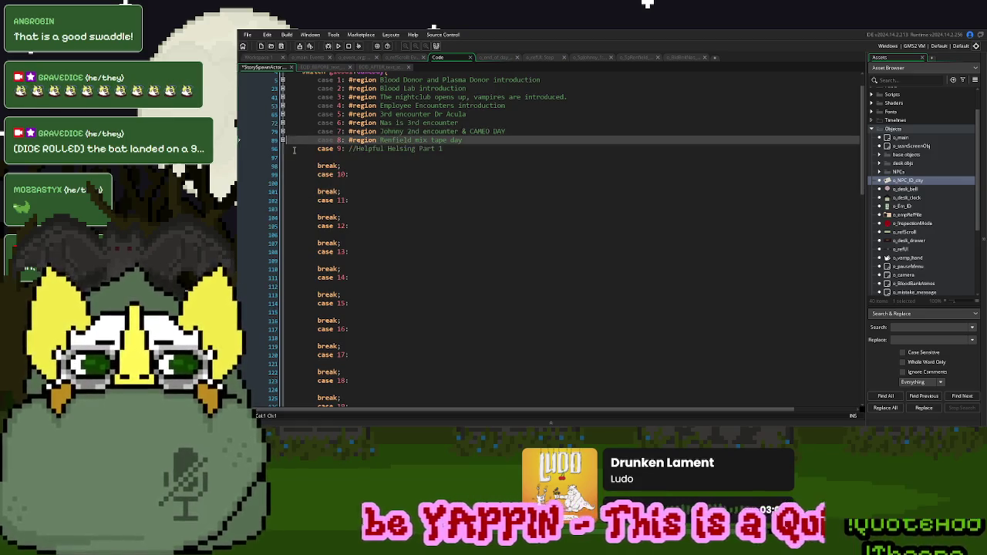
{"action": "left_click", "coordinate": [379, 155]}
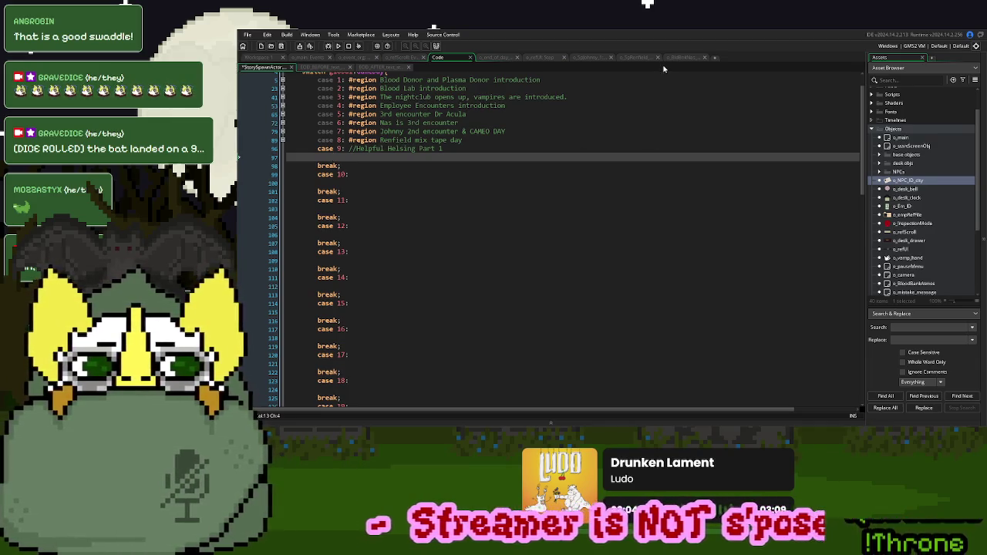
Duplicate Renfield's "You won't regret it!" line and reword it to "That music is life changing!"
{"action": "left_click", "coordinate": [632, 60]}
{"action": "scroll", "coordinate": [617, 236], "scroll_direction": "up", "scroll_amount": 5}
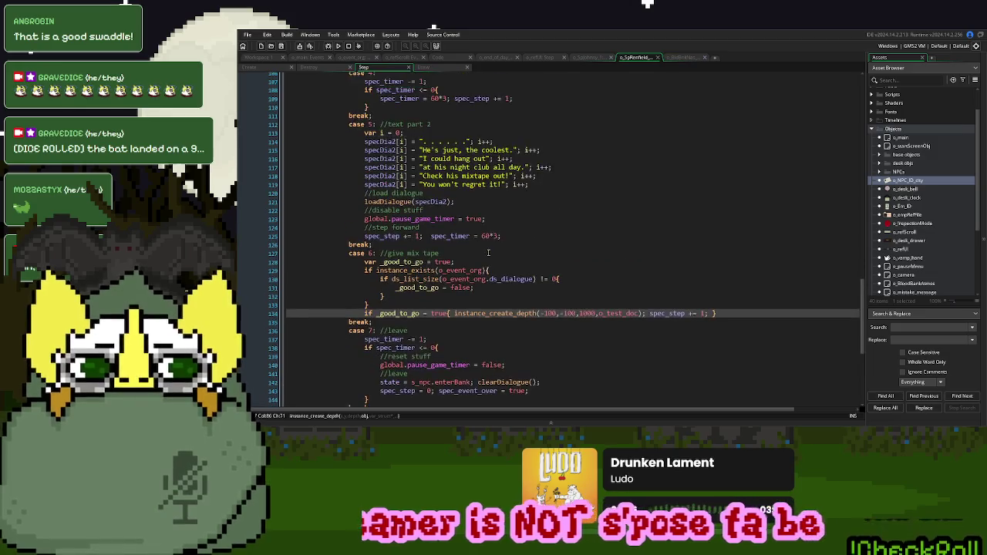
{"action": "left_click_drag", "start_coordinate": [528, 231], "coordinate": [547, 227]}
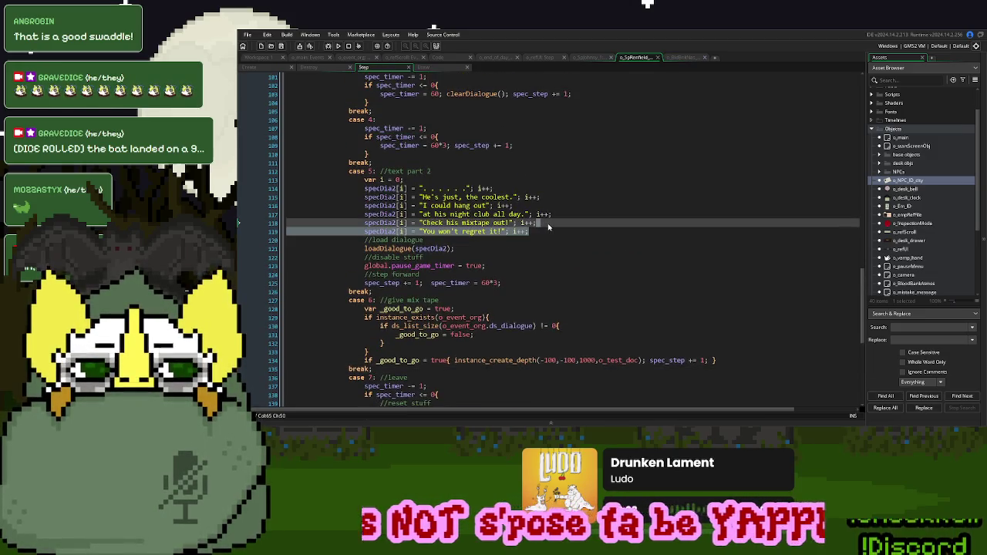
{"action": "key", "text": "ctrl+d"}
{"action": "left_click_drag", "start_coordinate": [501, 240], "coordinate": [424, 243]}
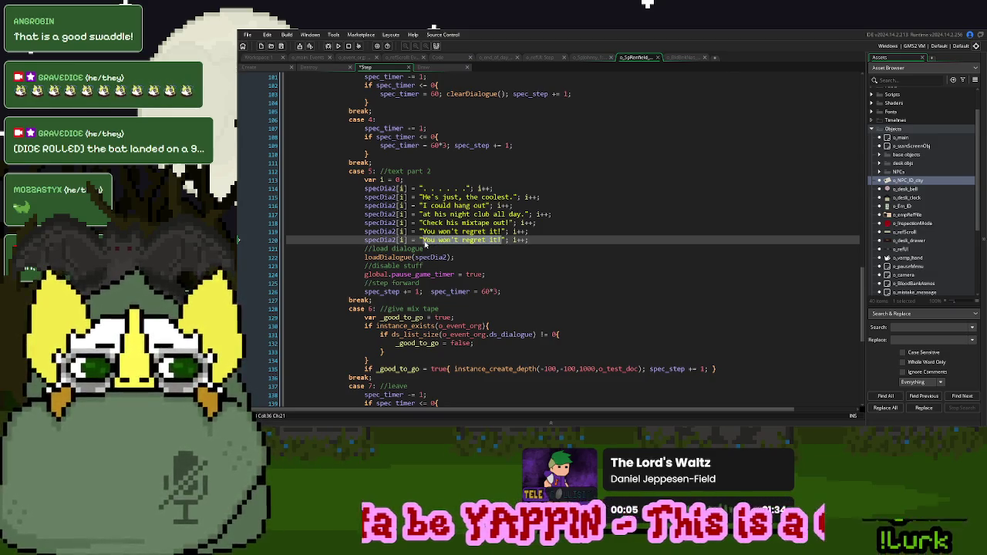
{"action": "type", "text": "That music is "}
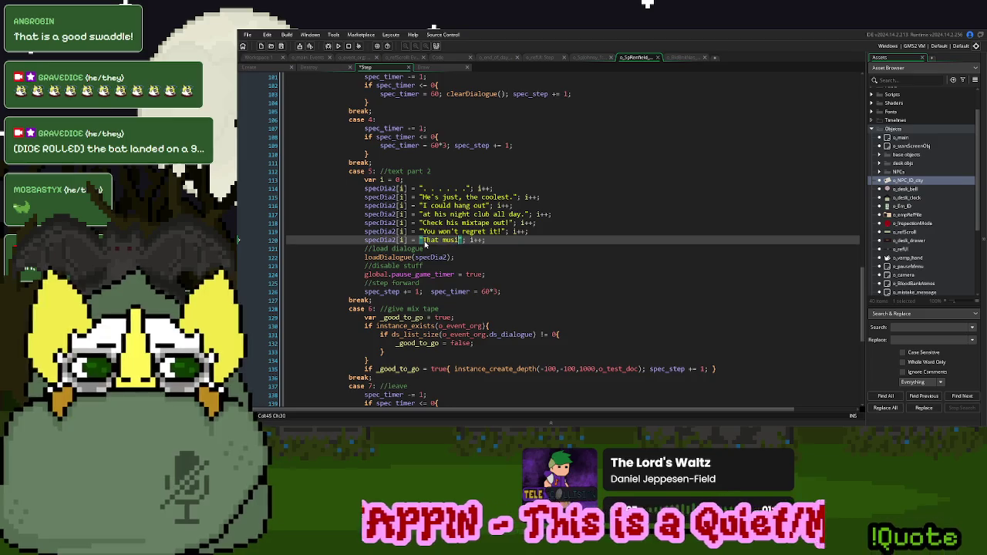
{"action": "type", "text": "life changing."}
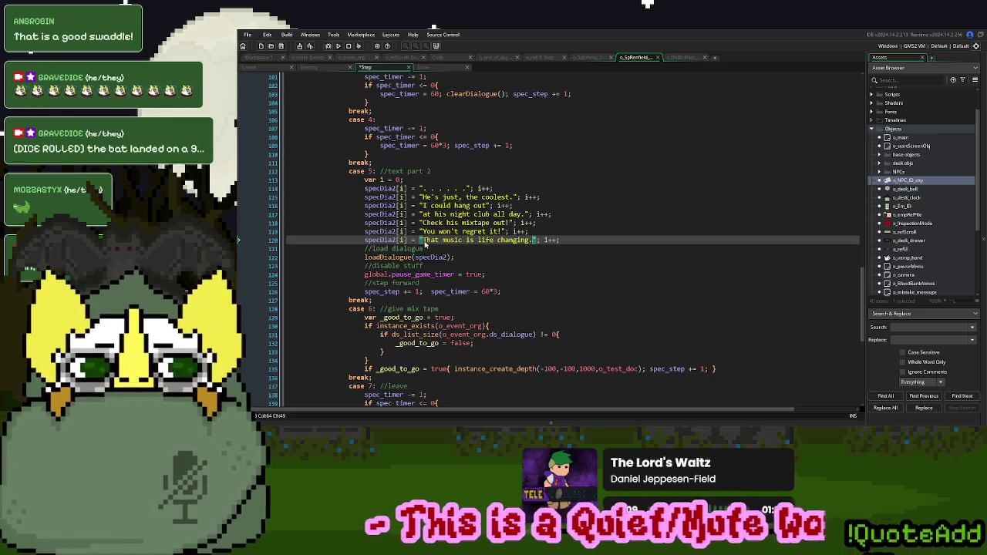
{"action": "key", "text": "BackSpace"}
{"action": "type", "text": "!"}
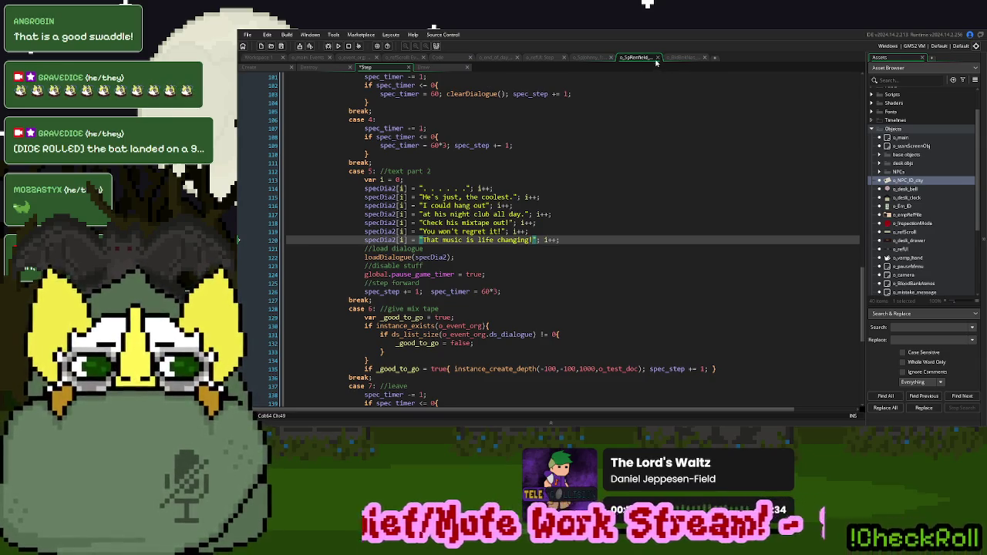
Close the leftover object code tabs and return to the story spawn script under case 9
{"action": "left_click", "coordinate": [656, 62]}
{"action": "left_click", "coordinate": [655, 62]}
{"action": "left_click", "coordinate": [611, 58]}
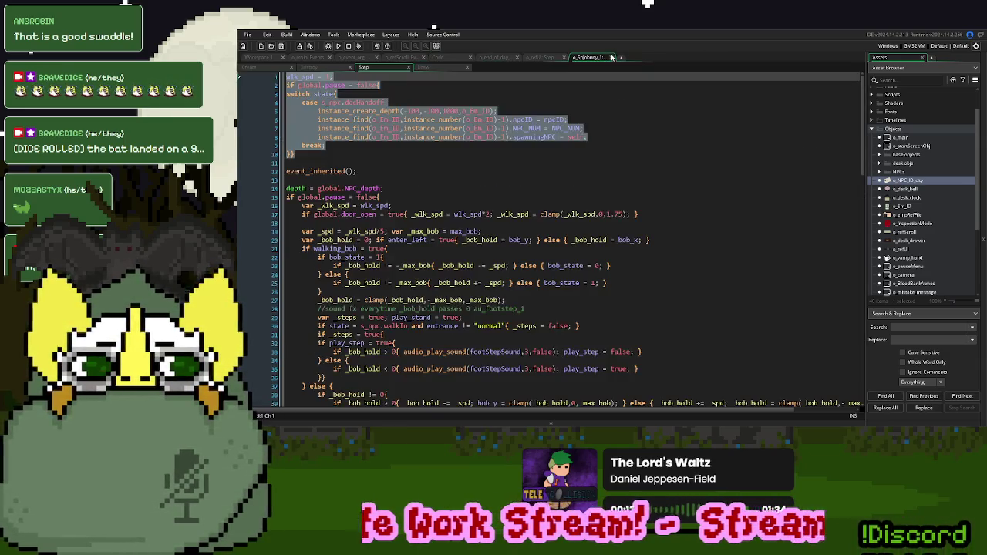
{"action": "left_click", "coordinate": [614, 60]}
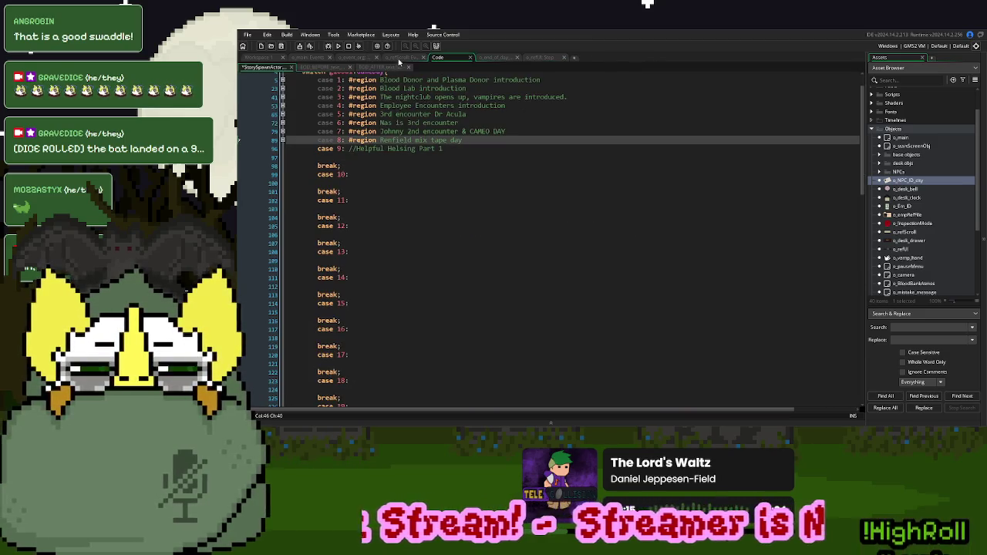
{"action": "left_click", "coordinate": [399, 61]}
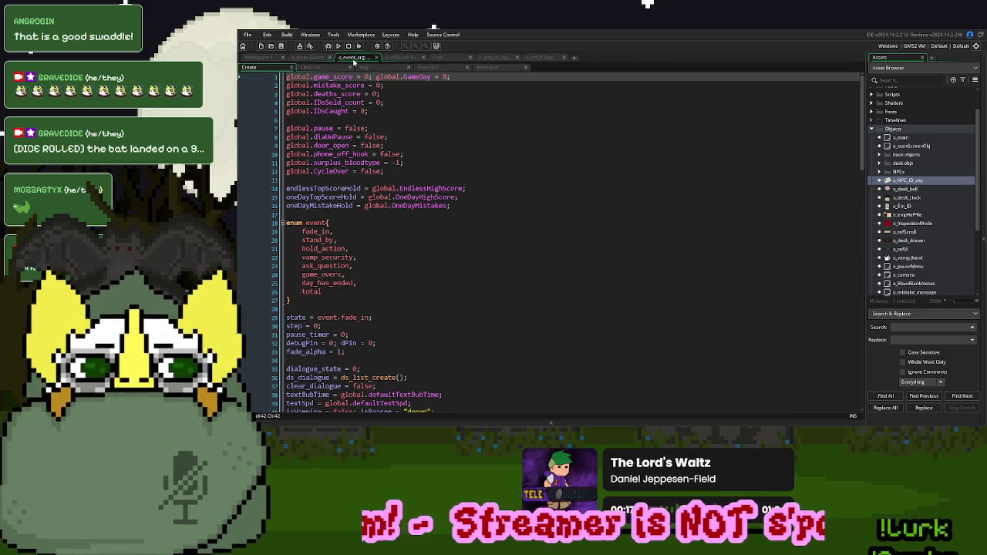
{"action": "left_click", "coordinate": [446, 60]}
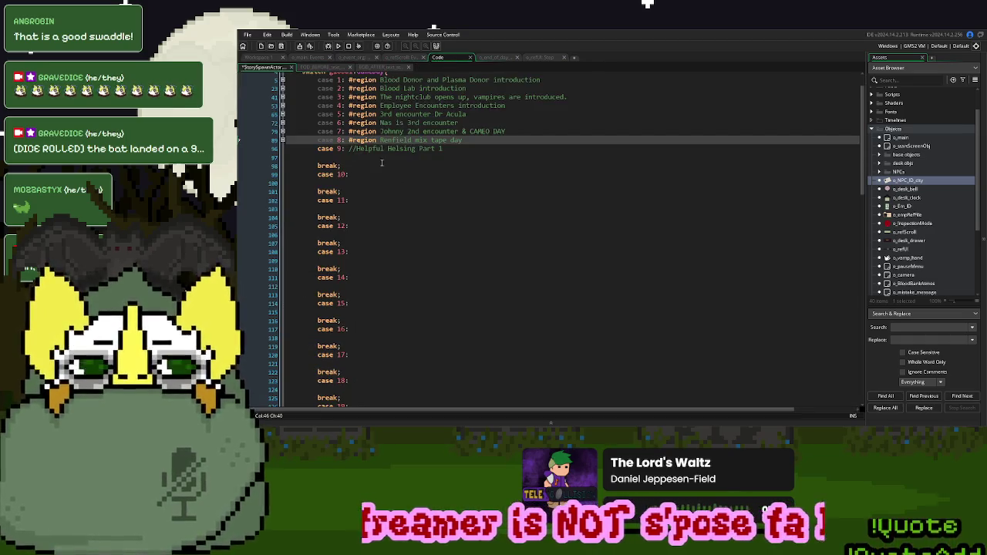
{"action": "left_click", "coordinate": [381, 158]}
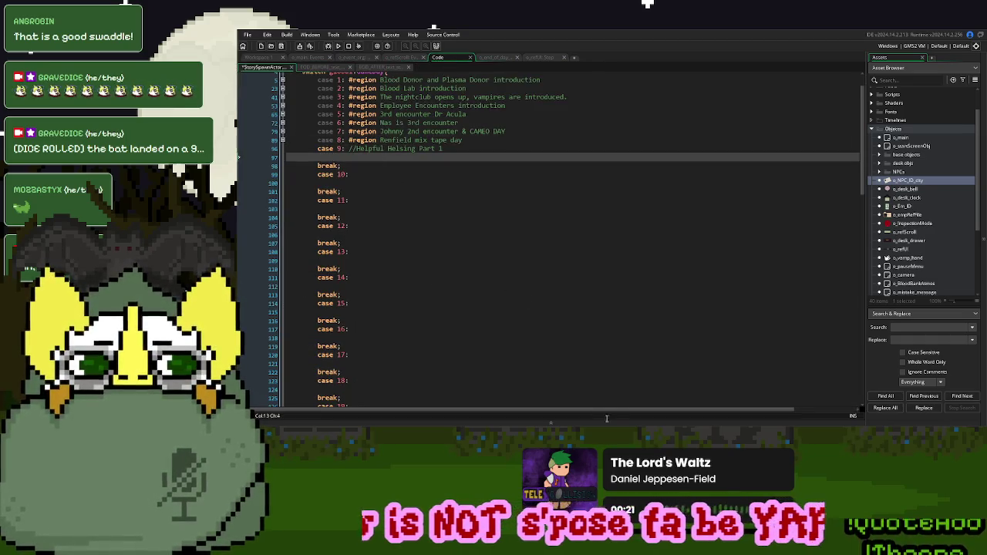
{"action": "scroll", "coordinate": [300, 139], "scroll_direction": "up", "scroll_amount": 2}
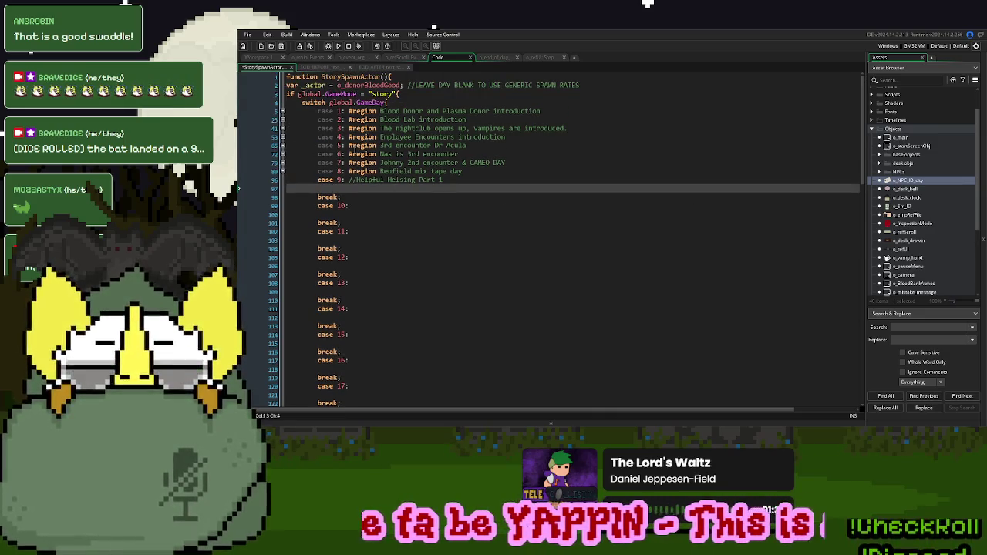
Copy case 4's actor spawn block into case 9 and delete the leftover case 4 branch
{"action": "left_click", "coordinate": [282, 137]}
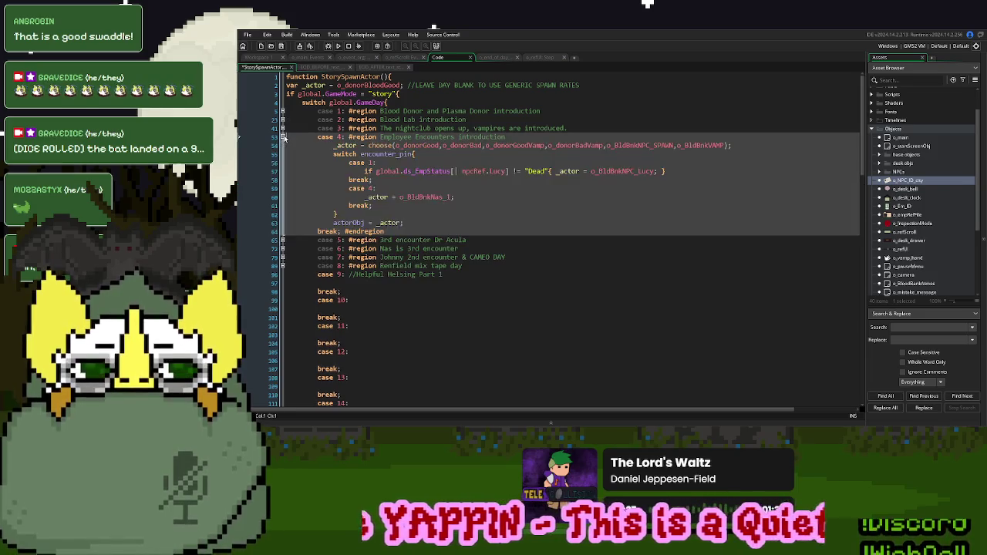
{"action": "left_click_drag", "start_coordinate": [413, 222], "coordinate": [330, 145]}
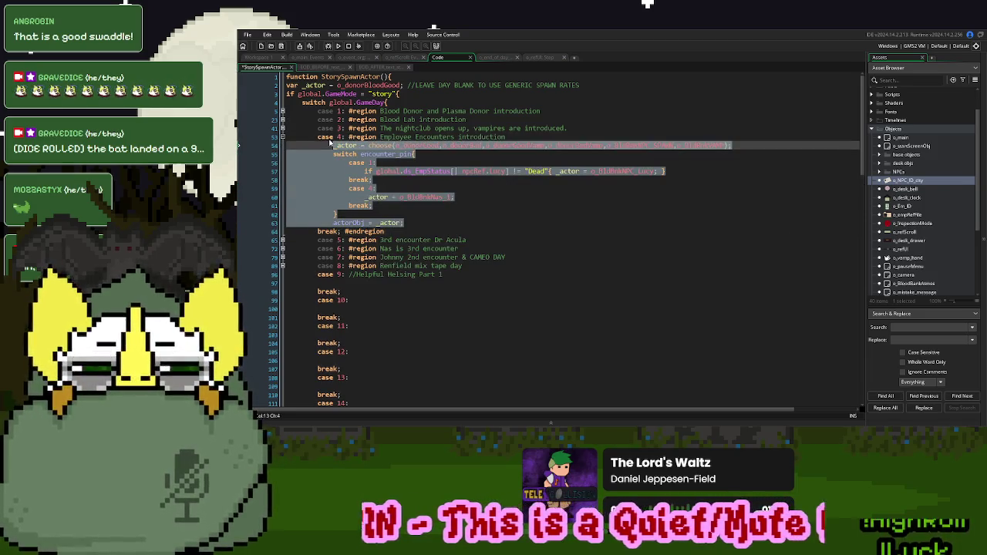
{"action": "key", "text": "ctrl+c"}
{"action": "left_click", "coordinate": [282, 136]}
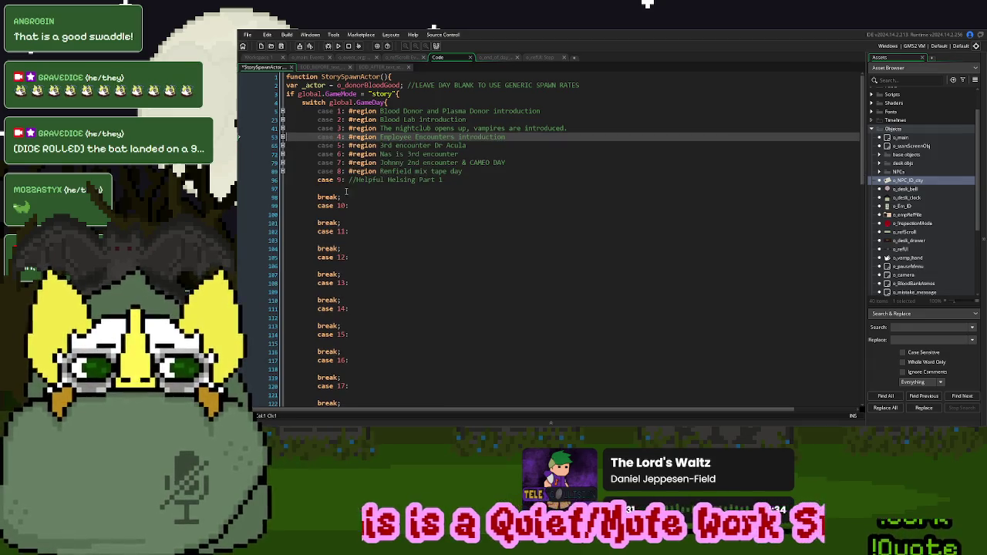
{"action": "left_click", "coordinate": [354, 190]}
{"action": "key", "text": "ctrl+v"}
{"action": "left_click_drag", "start_coordinate": [385, 248], "coordinate": [383, 225]}
{"action": "key", "text": "BackSpace"}
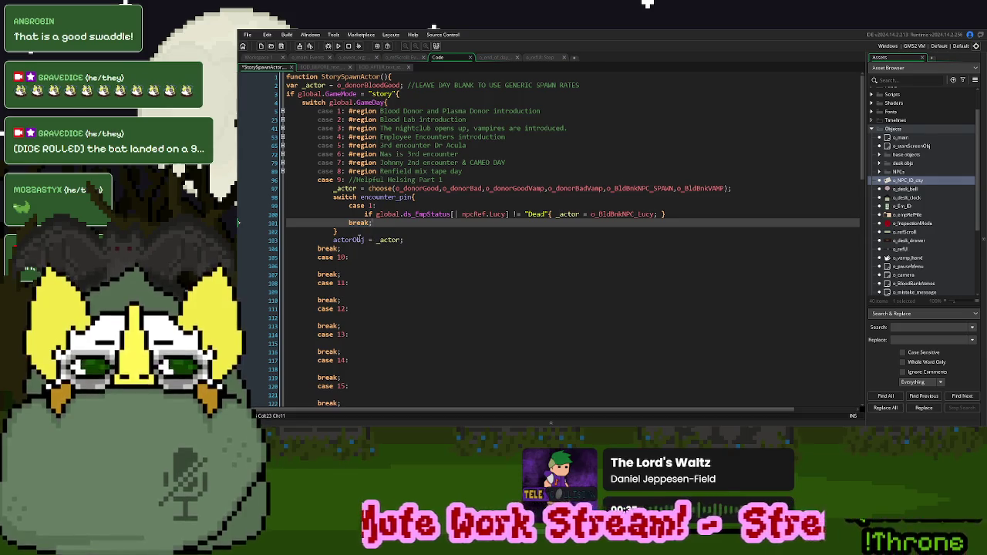
Trim case 9 so its Lucy branch assigns actorObj, dropping the trailing assignment and random choose line
{"action": "left_click", "coordinate": [356, 240]}
{"action": "key", "text": "ctrl+c"}
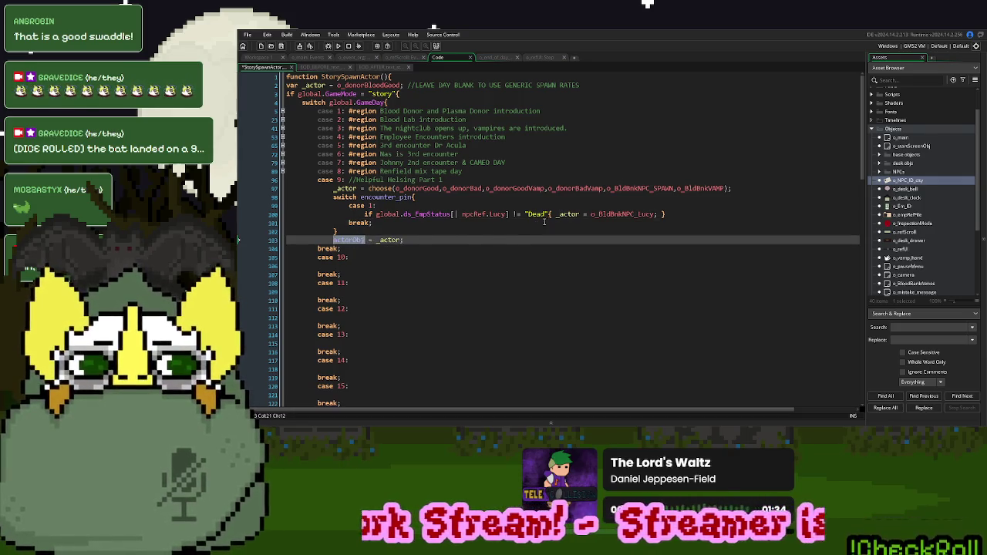
{"action": "double_click", "coordinate": [560, 214]}
{"action": "key", "text": "ctrl+v"}
{"action": "left_click", "coordinate": [417, 239]}
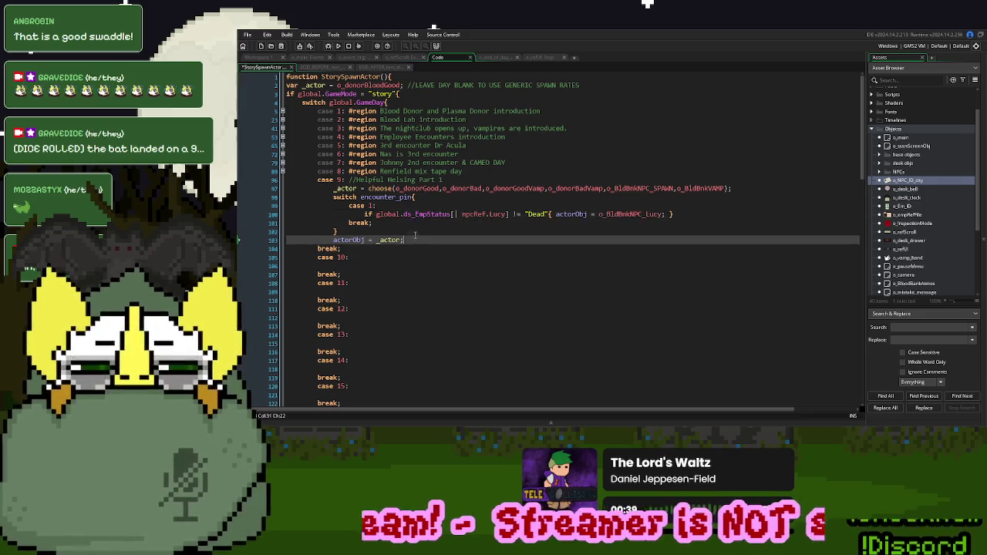
{"action": "left_click_drag", "start_coordinate": [416, 240], "coordinate": [413, 233]}
{"action": "key", "text": "BackSpace"}
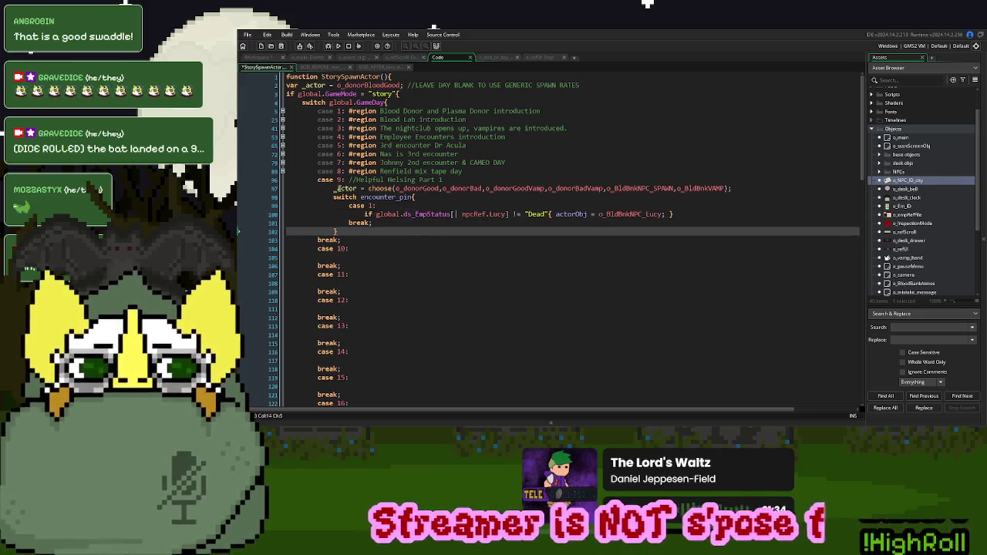
{"action": "left_click_drag", "start_coordinate": [336, 189], "coordinate": [334, 197]}
{"action": "key", "text": "BackSpace"}
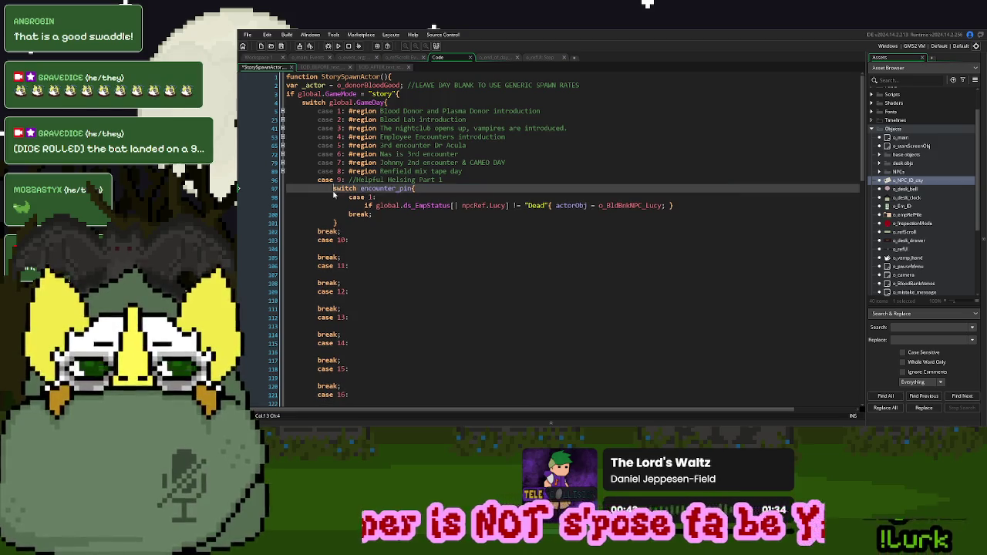
Gate case 8's Renfield mix tape spawn on an alive check using npcRef.Renfield
{"action": "left_click_drag", "start_coordinate": [510, 205], "coordinate": [364, 205]}
{"action": "left_click", "coordinate": [283, 171]}
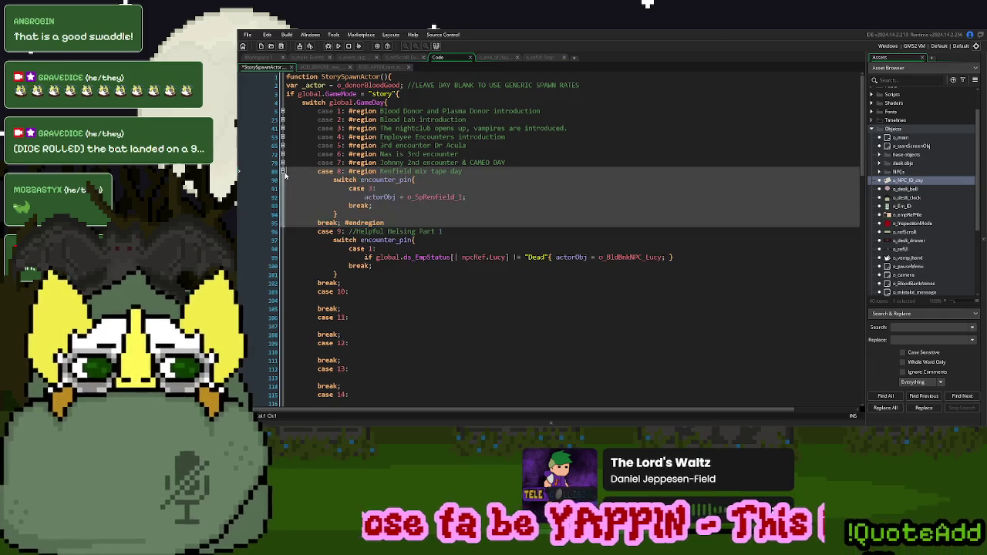
{"action": "left_click", "coordinate": [402, 197]}
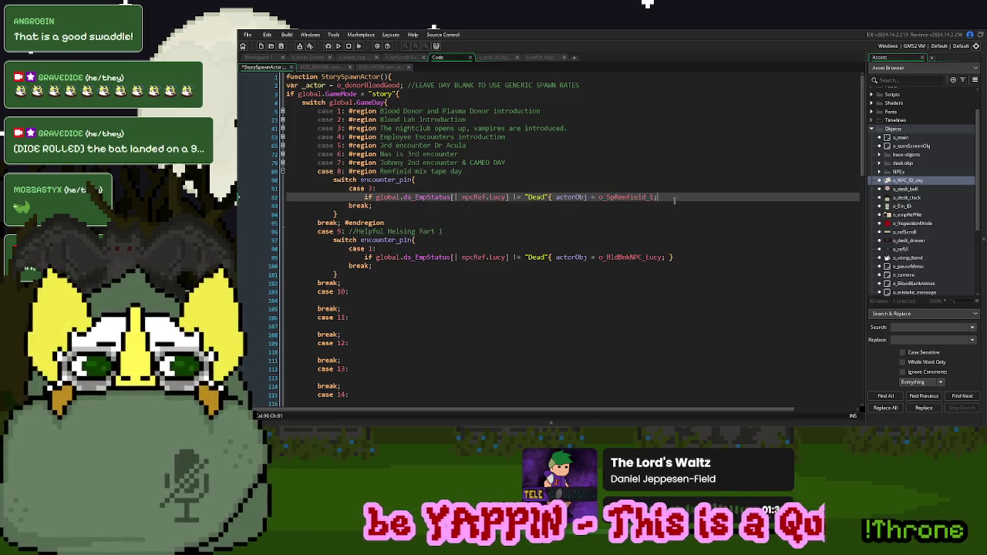
{"action": "double_click", "coordinate": [497, 197]}
{"action": "type", "text": "renf"}
{"action": "key", "text": "Return"}
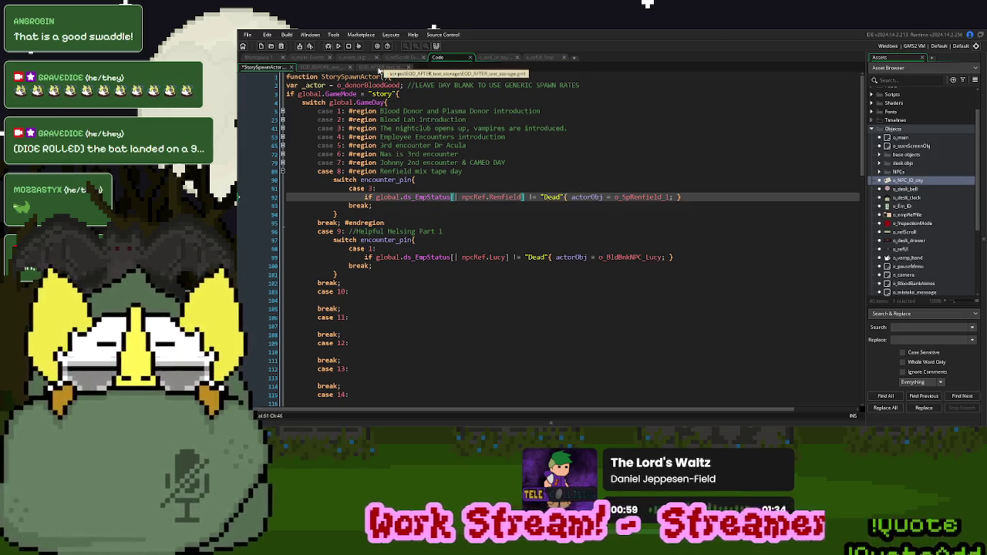
Open the BldBnk_Emp_StorySetup script from the Scripts folder in the Asset Browser
{"action": "scroll", "coordinate": [949, 199], "scroll_direction": "up", "scroll_amount": 2}
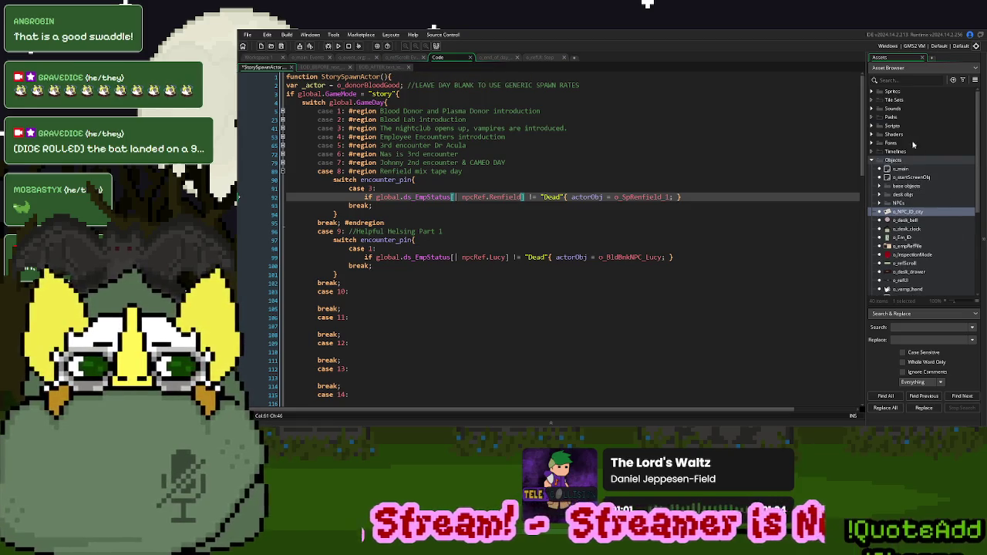
{"action": "left_click", "coordinate": [872, 126]}
{"action": "scroll", "coordinate": [897, 216], "scroll_direction": "down", "scroll_amount": 5}
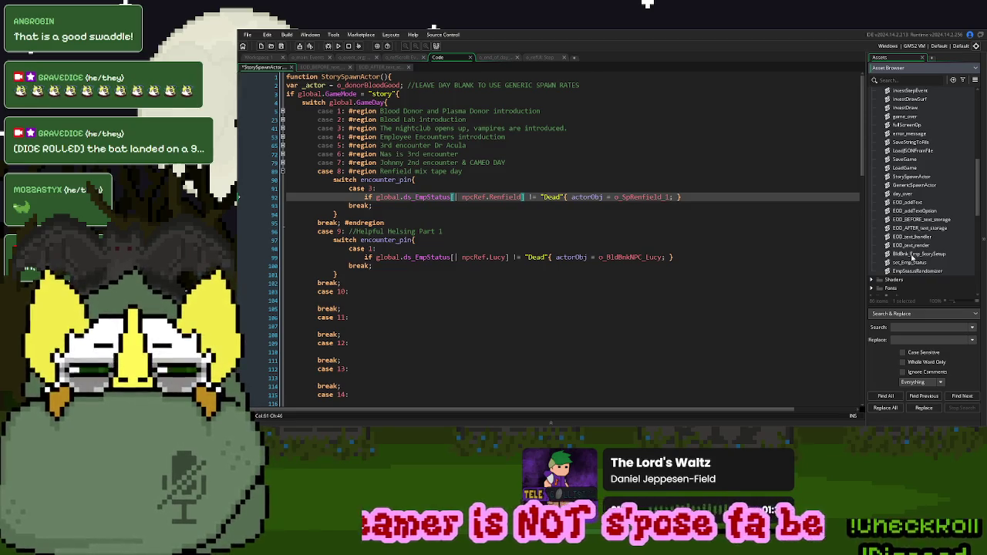
{"action": "double_click", "coordinate": [915, 254]}
{"action": "scroll", "coordinate": [440, 247], "scroll_direction": "down", "scroll_amount": 3}
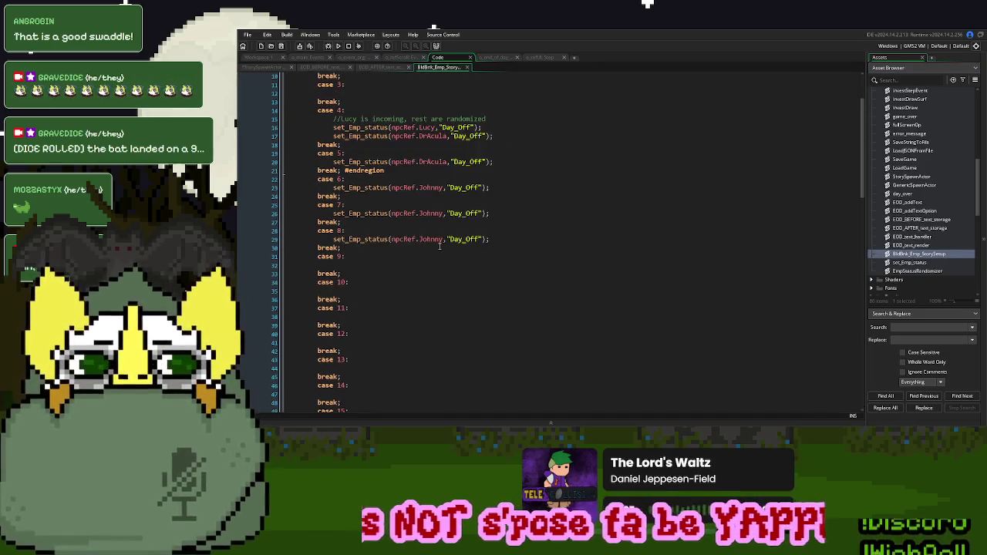
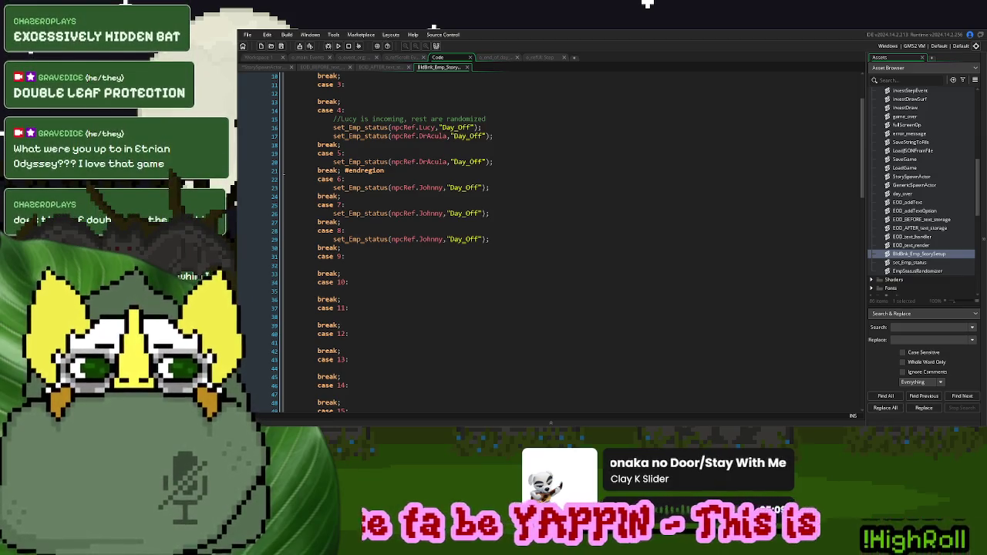
In StorySpawnActor, change the day 9 spawn check on line 99 from npcRef.Lucy to npcRef.Helsing
{"action": "left_click", "coordinate": [345, 256]}
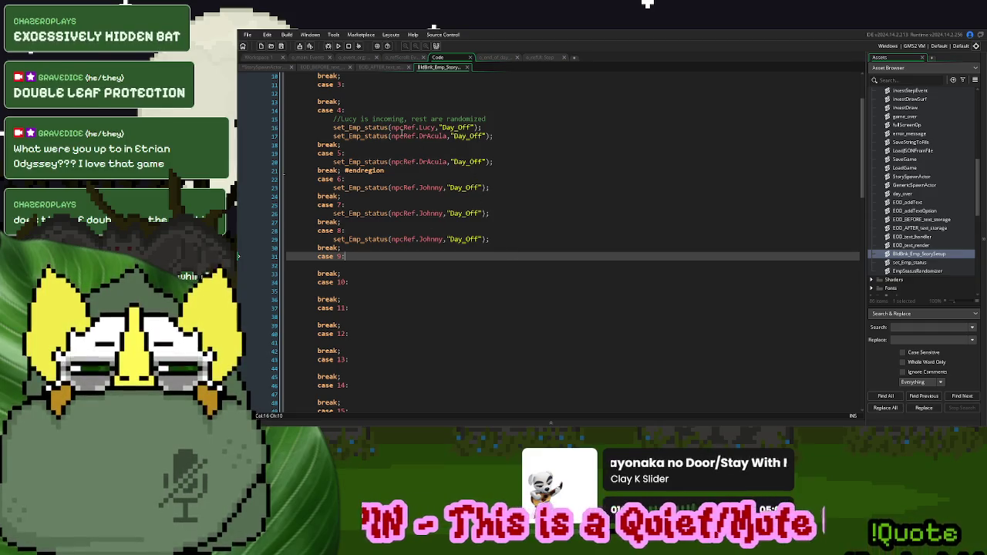
{"action": "left_click", "coordinate": [266, 67]}
{"action": "key", "text": "Down"}
{"action": "key", "text": "Down"}
{"action": "key", "text": "Down"}
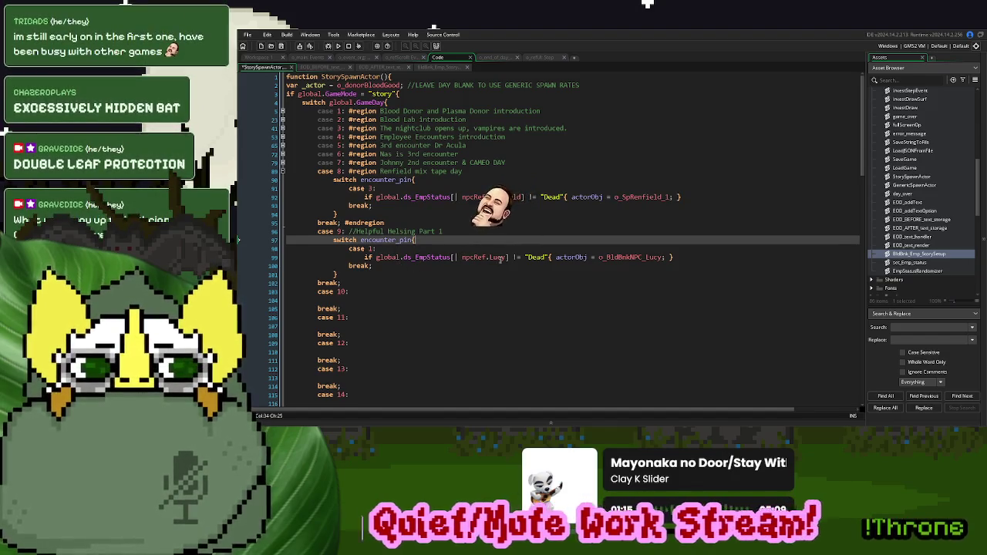
{"action": "left_click", "coordinate": [496, 258]}
{"action": "double_click", "coordinate": [496, 257]}
{"action": "type", "text": "Hel"}
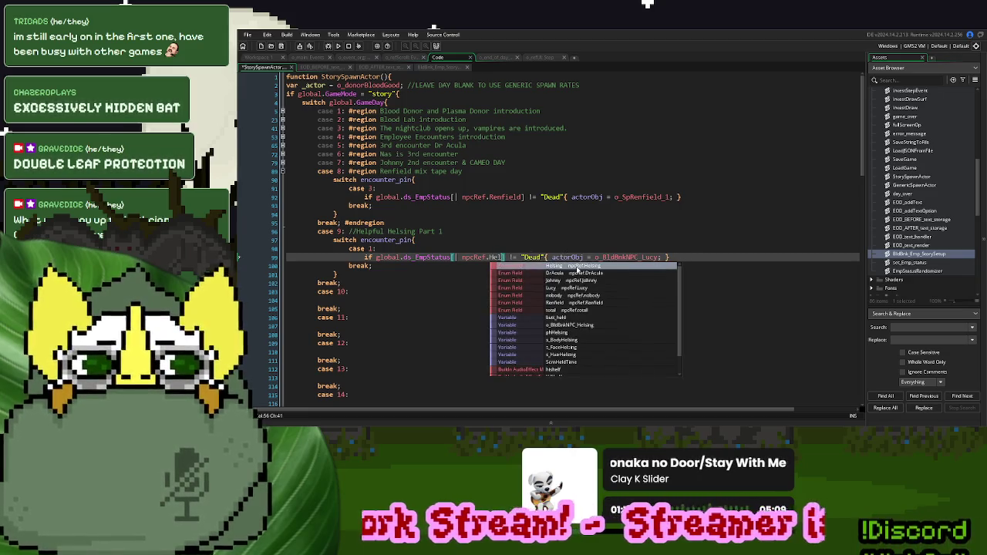
{"action": "key", "text": "Return"}
Add set_Emp_status(npcRef.Helsing,"Day_Off") under case 9 in BldBnk_Emp_StorySetup
{"action": "left_click", "coordinate": [436, 67]}
{"action": "left_click_drag", "start_coordinate": [494, 239], "coordinate": [333, 239]}
{"action": "key", "text": "ctrl+c"}
{"action": "left_click", "coordinate": [339, 260]}
{"action": "key", "text": "Return"}
{"action": "key", "text": "ctrl+v"}
{"action": "double_click", "coordinate": [429, 265]}
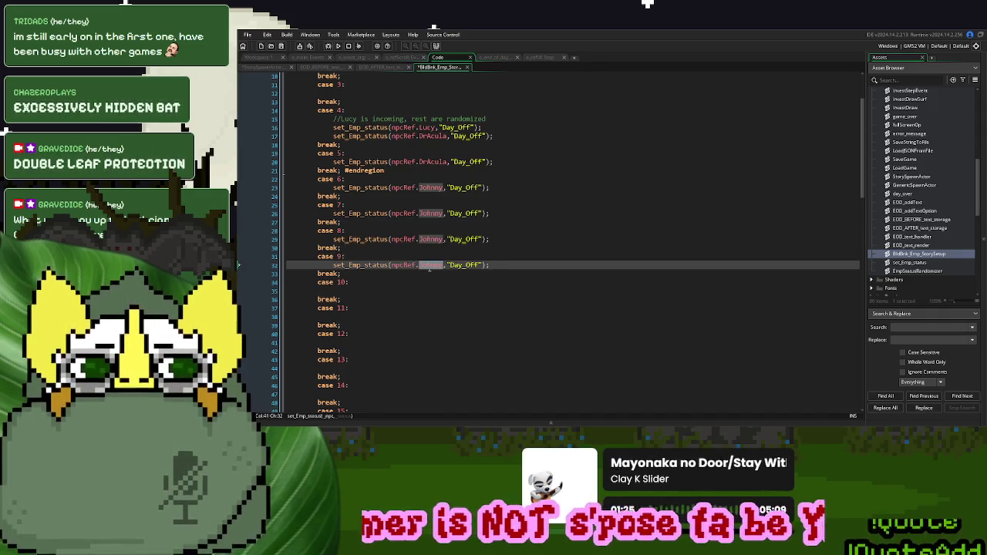
{"action": "type", "text": "Hel"}
{"action": "key", "text": "Return"}
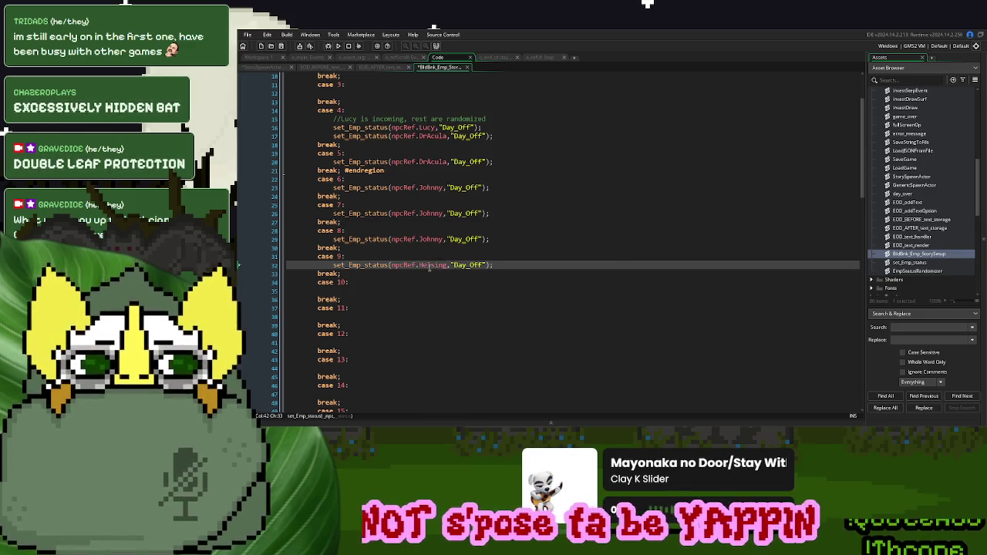
{"action": "left_click", "coordinate": [278, 68]}
{"action": "left_click", "coordinate": [697, 261]}
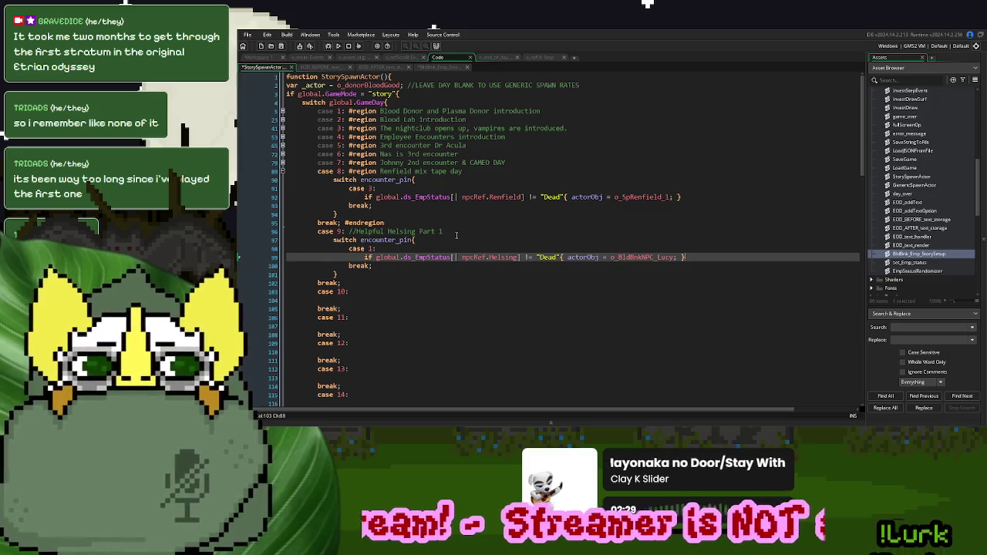
Replace o_BldBnkNPC_Lucy with -1 as the actorObj on line 99
{"action": "scroll", "coordinate": [456, 235], "scroll_direction": "down", "scroll_amount": 1}
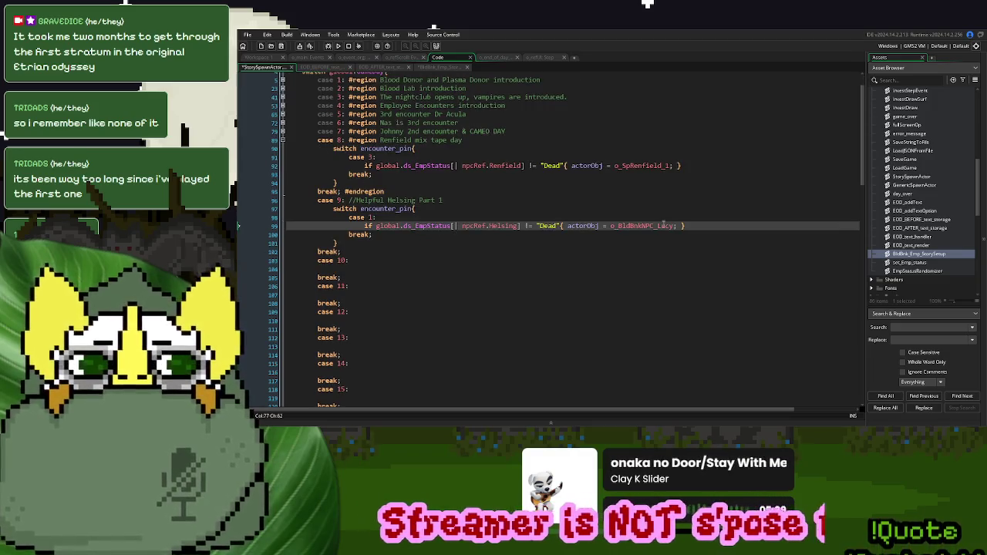
{"action": "double_click", "coordinate": [631, 226]}
{"action": "type", "text": "-1"}
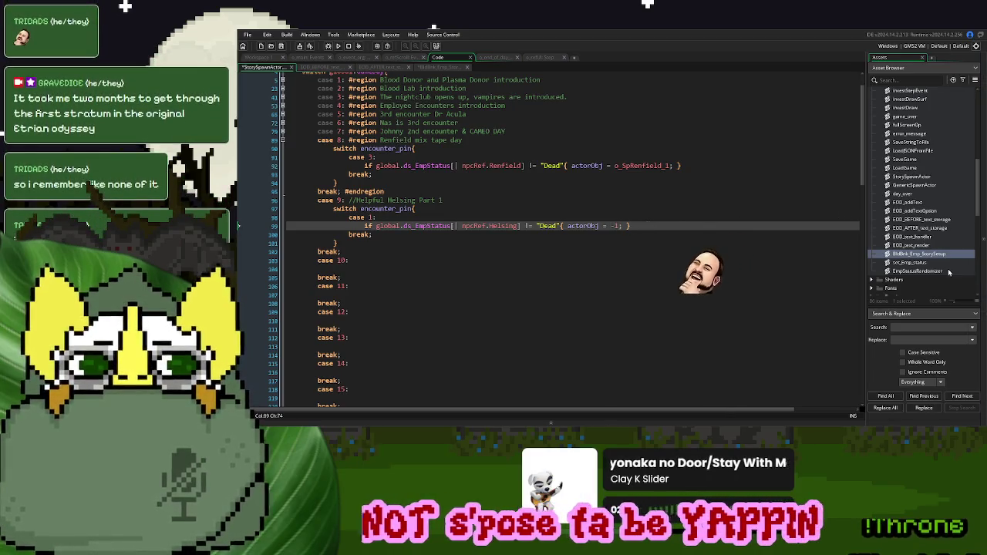
{"action": "scroll", "coordinate": [950, 272], "scroll_direction": "up", "scroll_amount": 10}
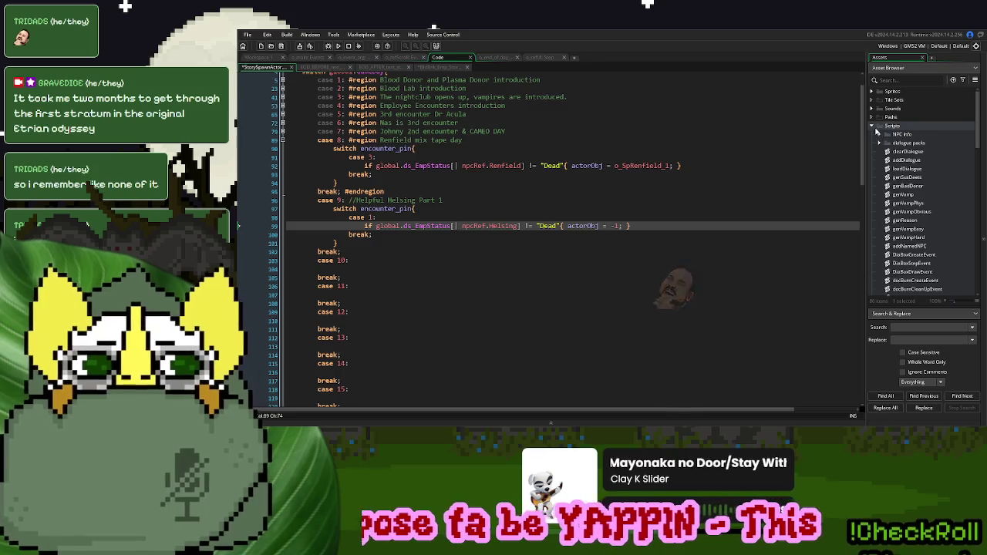
Create a new object in the Objects > NPCs folder of the Asset Browser
{"action": "left_click", "coordinate": [872, 126]}
{"action": "scroll", "coordinate": [909, 220], "scroll_direction": "down", "scroll_amount": 5}
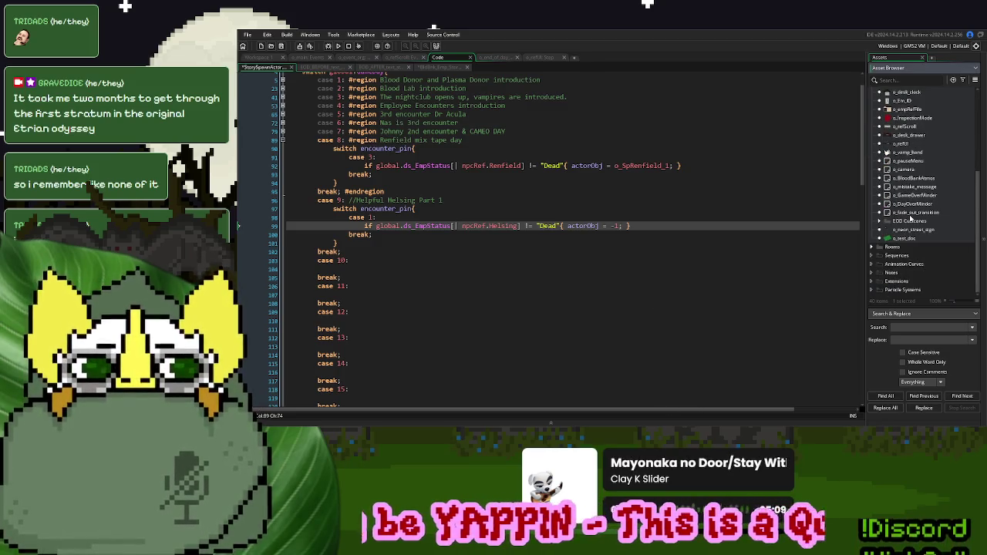
{"action": "scroll", "coordinate": [888, 217], "scroll_direction": "up", "scroll_amount": 2}
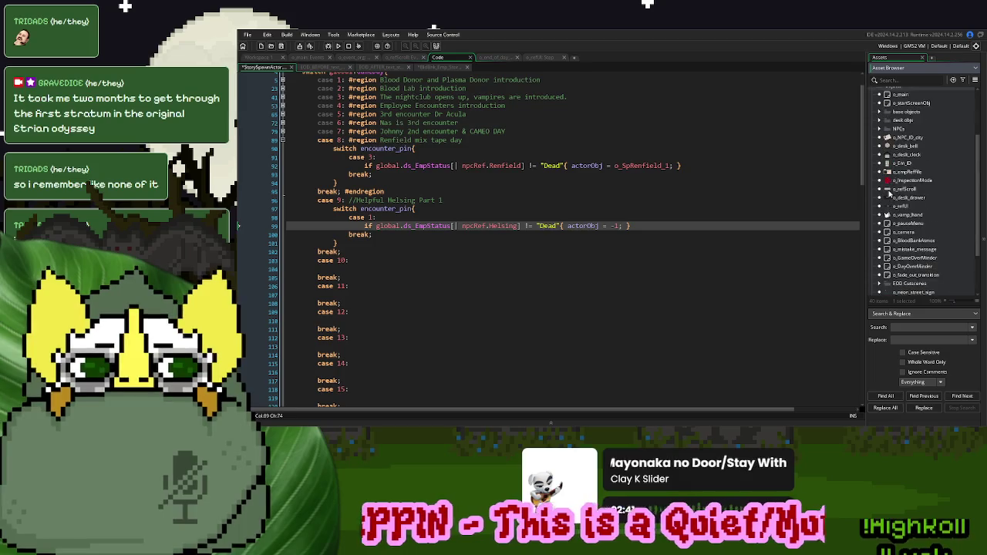
{"action": "left_click", "coordinate": [880, 128]}
{"action": "scroll", "coordinate": [910, 177], "scroll_direction": "down", "scroll_amount": 2}
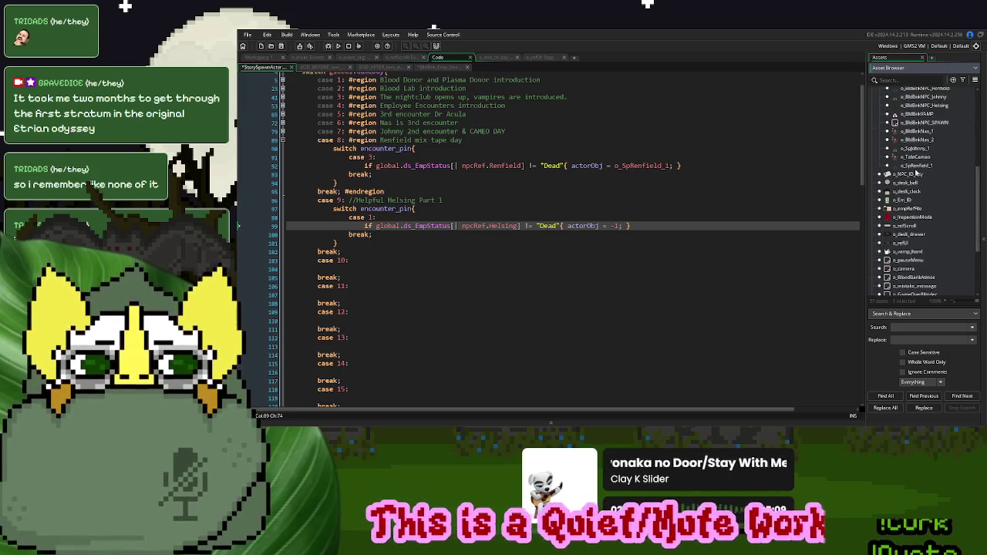
{"action": "right_click", "coordinate": [916, 170]}
{"action": "left_click", "coordinate": [887, 182]}
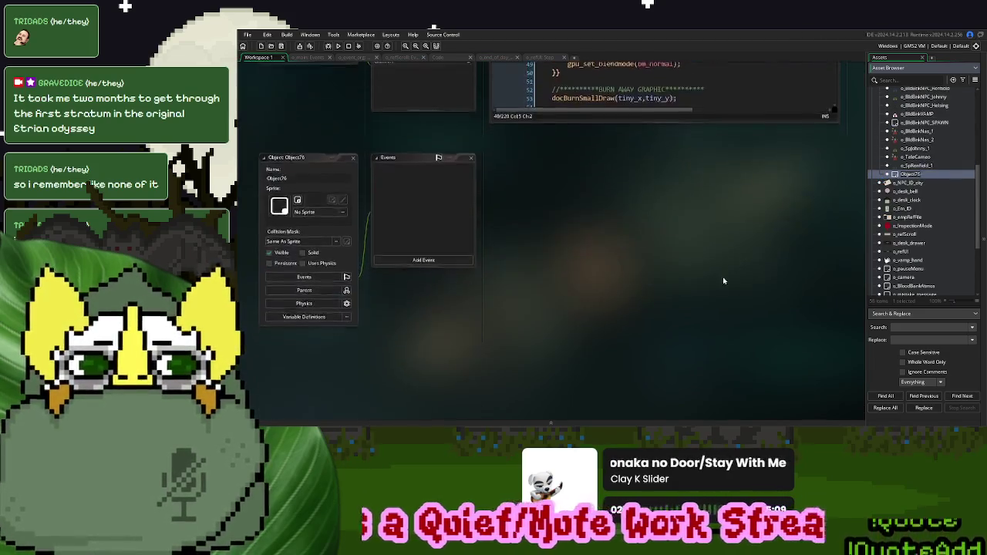
Name the new object o_HelpfulHelsing and parent it to o_BldBnkNPC_Helsing
{"action": "type", "text": "o_"}
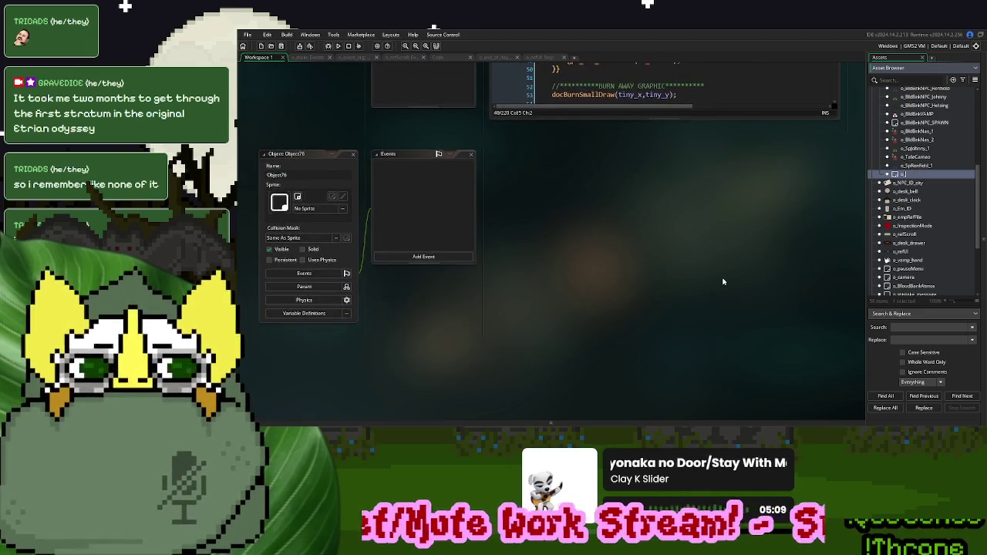
{"action": "type", "text": "Help"}
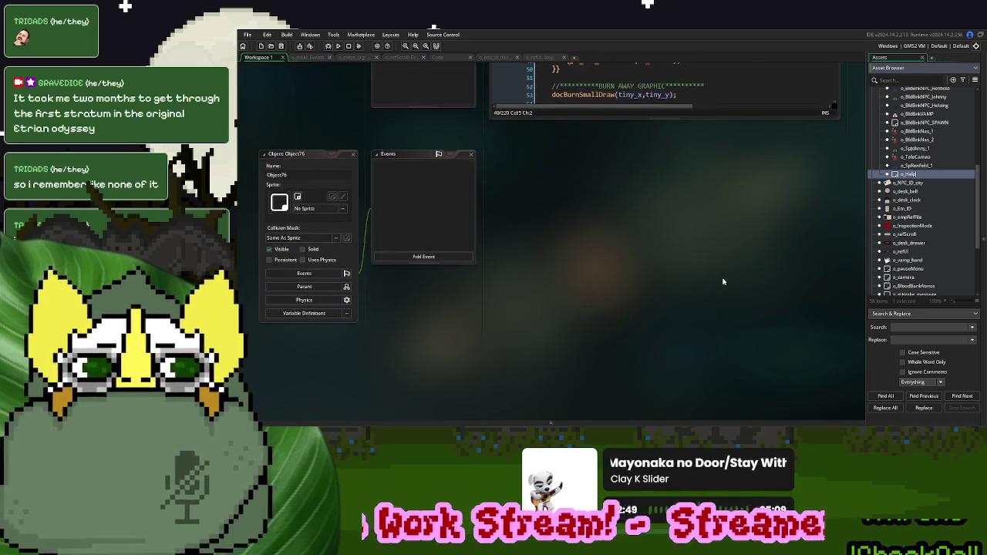
{"action": "type", "text": "fulHelsing"}
{"action": "key", "text": "Return"}
{"action": "left_click", "coordinate": [327, 288]}
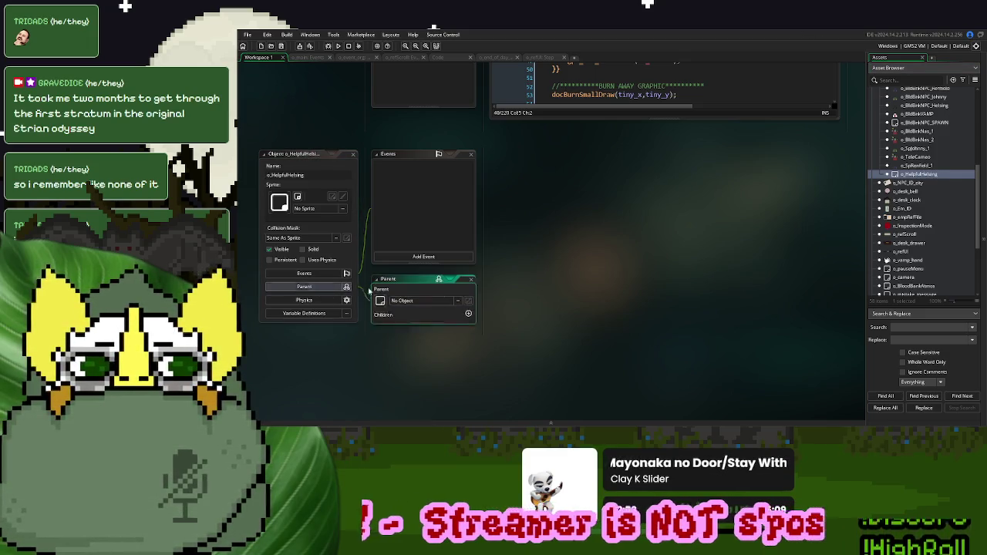
{"action": "scroll", "coordinate": [924, 164], "scroll_direction": "up", "scroll_amount": 2}
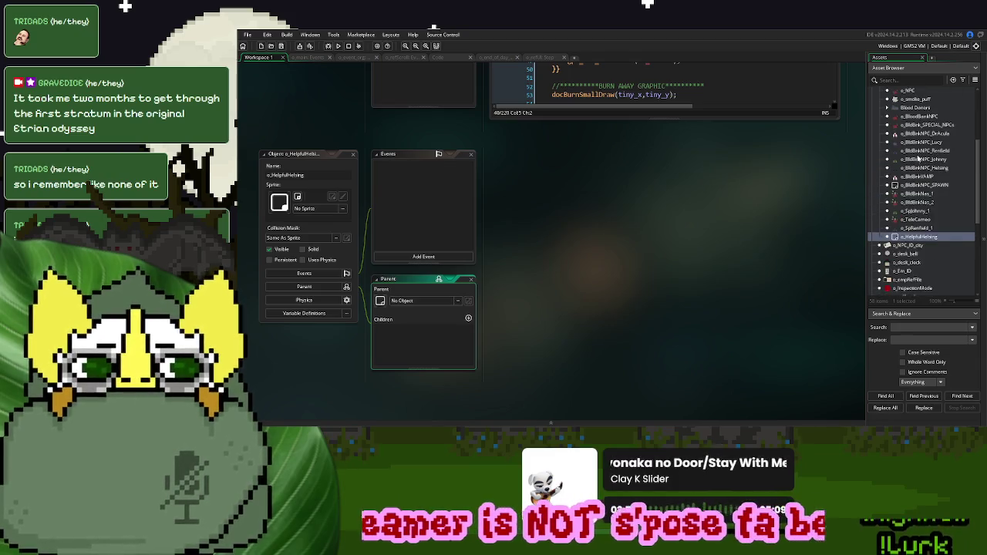
{"action": "left_click", "coordinate": [922, 151]}
{"action": "mouse_move", "coordinate": [927, 167]}
{"action": "left_mouse_down"}
{"action": "mouse_move", "coordinate": [948, 171]}
{"action": "mouse_move", "coordinate": [515, 273]}
{"action": "mouse_move", "coordinate": [439, 301]}
{"action": "left_mouse_up"}
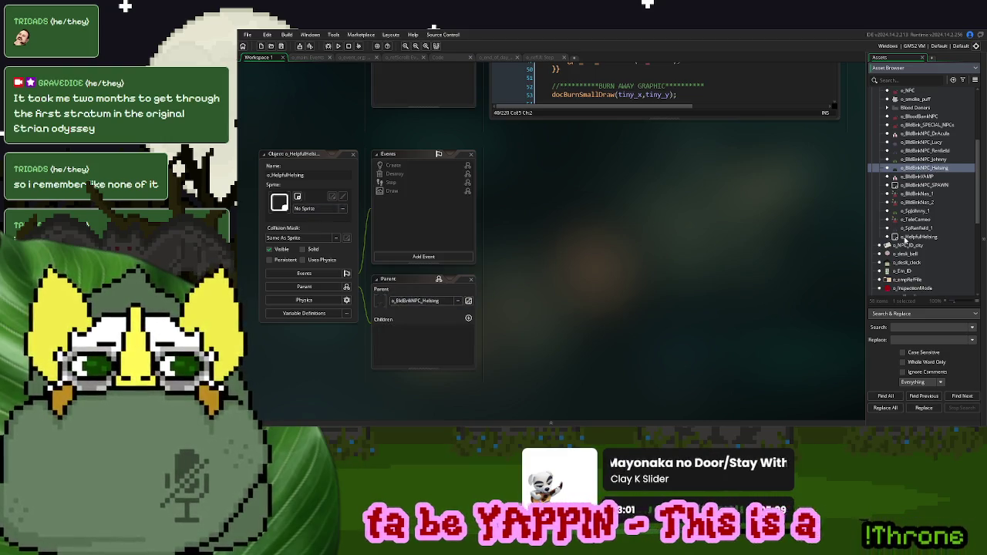
Assign the s_BodyHelsing sprite from the Sprites > NPC > Named NPCs > Helsing folder
{"action": "scroll", "coordinate": [903, 240], "scroll_direction": "up", "scroll_amount": 10}
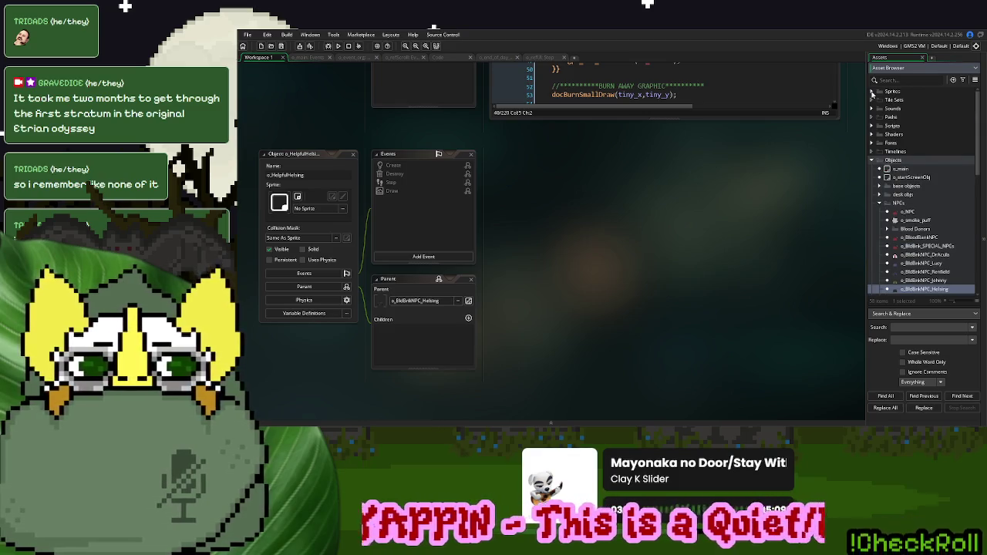
{"action": "left_click", "coordinate": [872, 93]}
{"action": "left_click", "coordinate": [879, 125]}
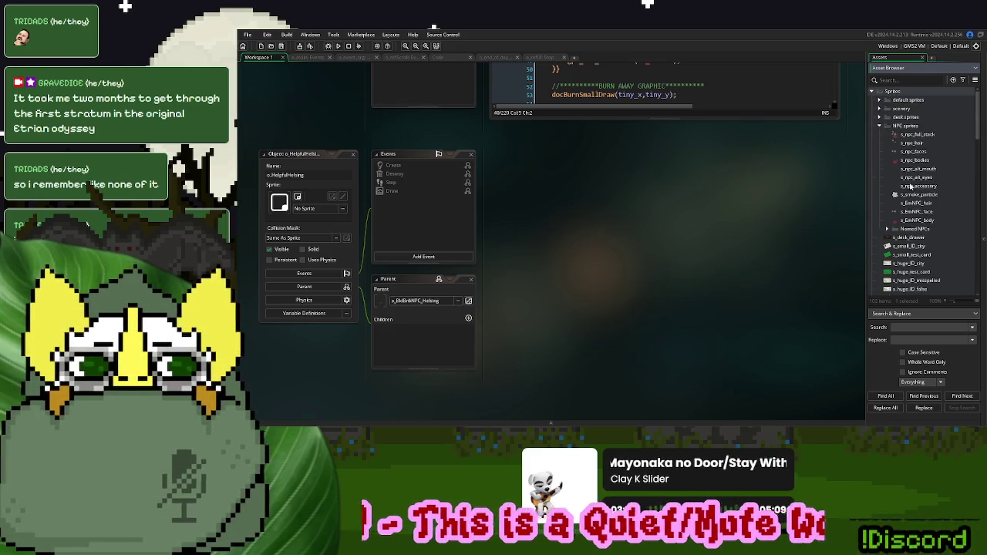
{"action": "scroll", "coordinate": [913, 196], "scroll_direction": "down", "scroll_amount": 3}
{"action": "left_click", "coordinate": [888, 166]}
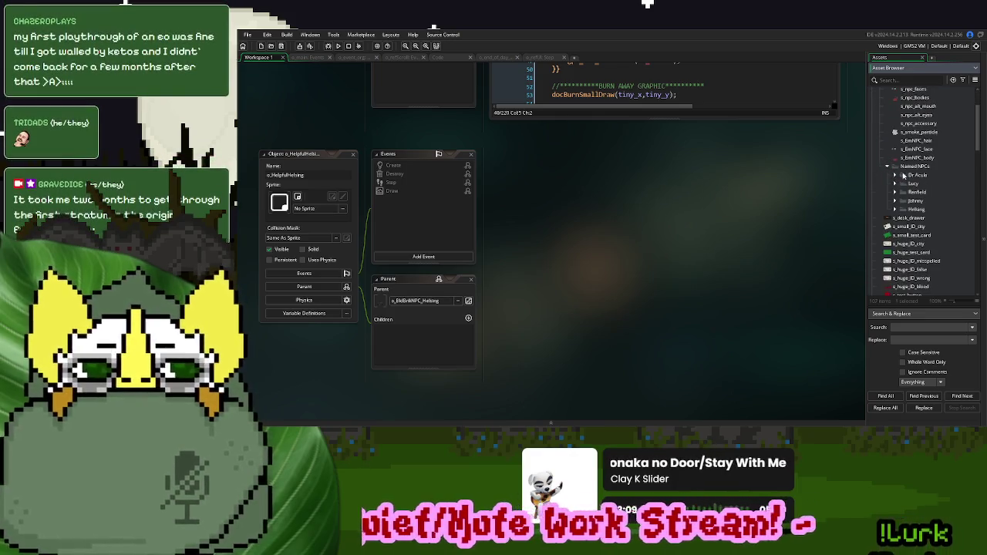
{"action": "left_click", "coordinate": [894, 209]}
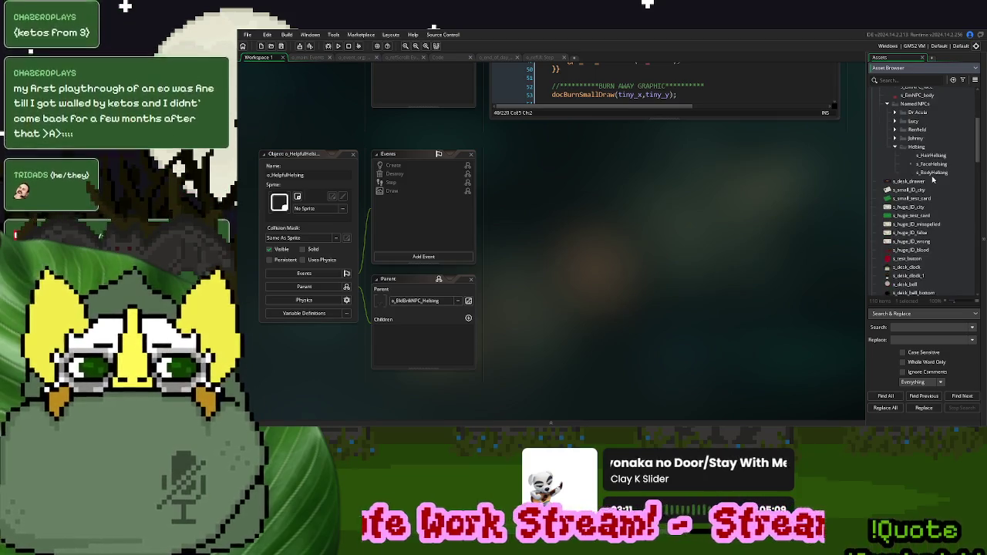
{"action": "scroll", "coordinate": [925, 185], "scroll_direction": "down", "scroll_amount": 3}
{"action": "mouse_move", "coordinate": [933, 173]}
{"action": "left_mouse_down"}
{"action": "mouse_move", "coordinate": [549, 258]}
{"action": "mouse_move", "coordinate": [309, 205]}
{"action": "left_mouse_up"}
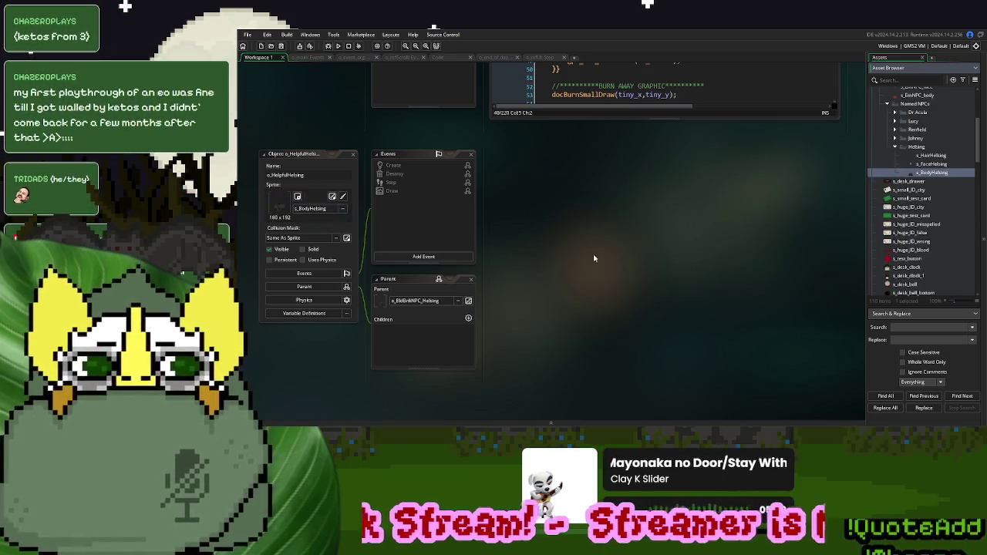
{"action": "scroll", "coordinate": [909, 231], "scroll_direction": "up", "scroll_amount": 5}
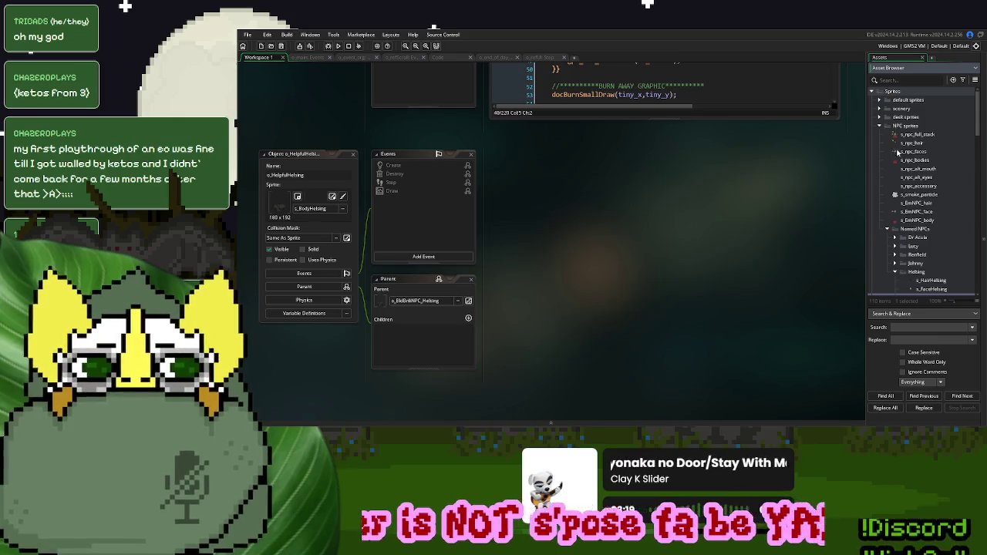
{"action": "left_click", "coordinate": [894, 272]}
{"action": "left_click", "coordinate": [888, 229]}
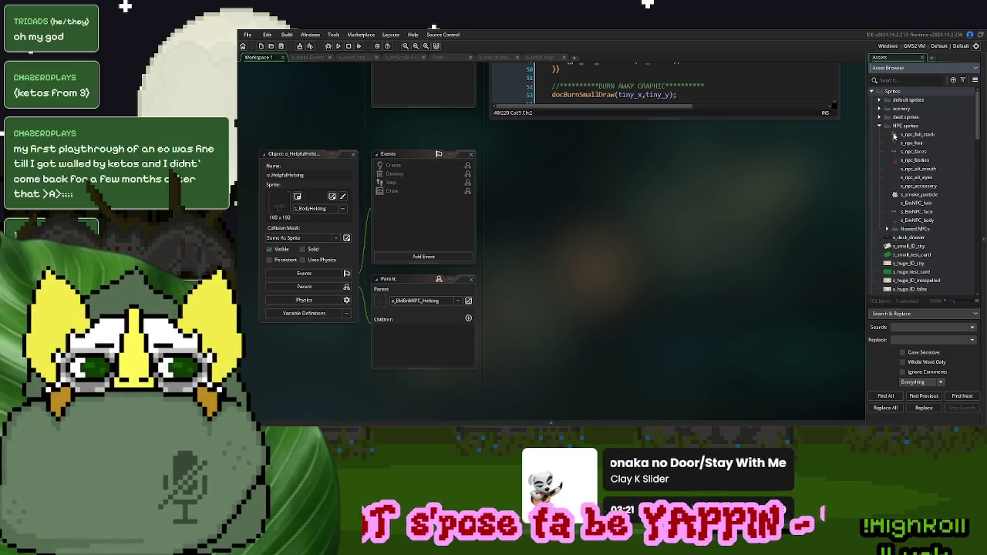
{"action": "left_click", "coordinate": [880, 126]}
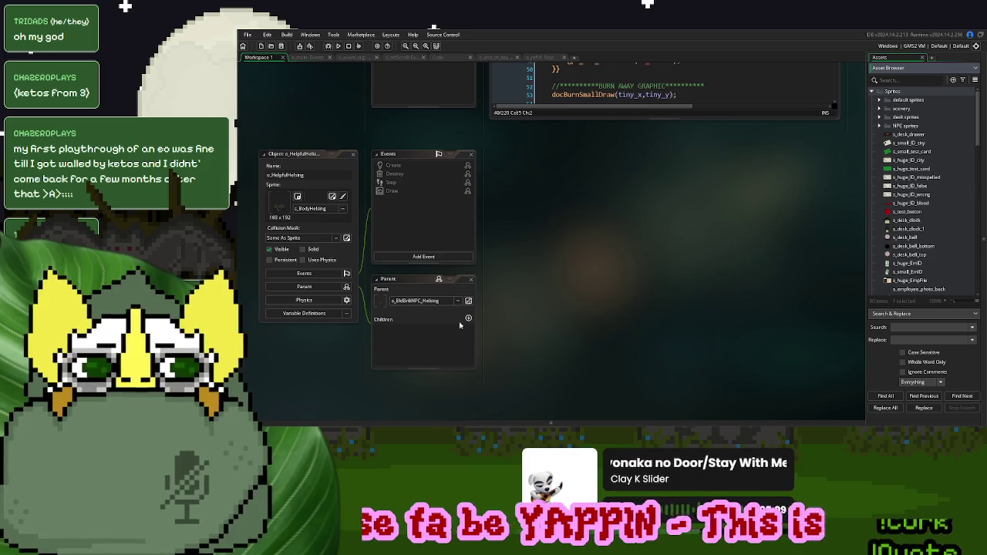
Open the Variable Definitions and select the isReason default value for editing
{"action": "double_click", "coordinate": [404, 181]}
{"action": "left_click", "coordinate": [303, 313]}
{"action": "scroll", "coordinate": [468, 352], "scroll_direction": "up", "scroll_amount": 1}
{"action": "left_click", "coordinate": [471, 344]}
{"action": "key", "text": "ctrl+a"}
Set isReason to "Special" and paste o_SplJohnny_1's Destroy code into o_HelpfulHelsing's Destroy event
{"action": "type", "text": "\"Special\""}
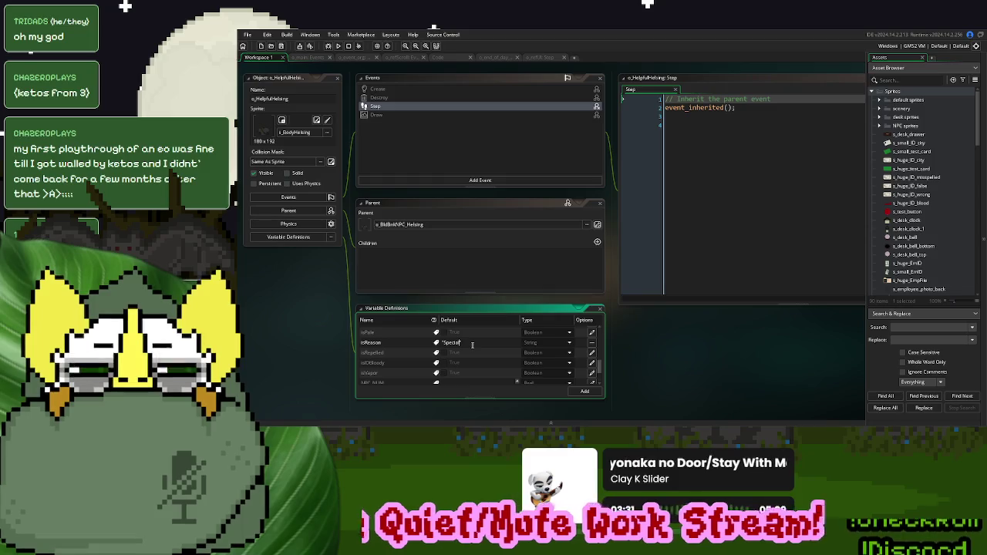
{"action": "left_click", "coordinate": [643, 344]}
{"action": "left_click", "coordinate": [384, 99]}
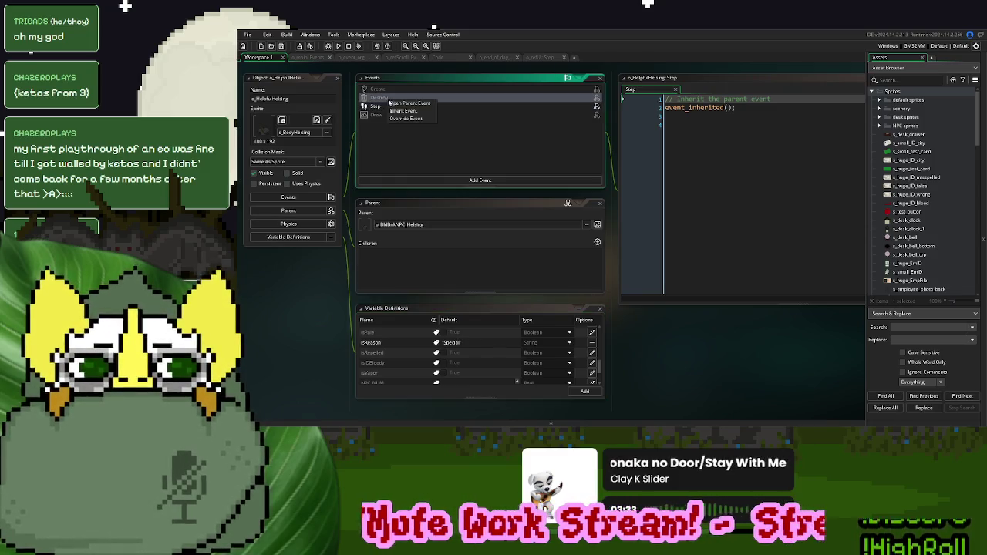
{"action": "scroll", "coordinate": [893, 216], "scroll_direction": "down", "scroll_amount": 10}
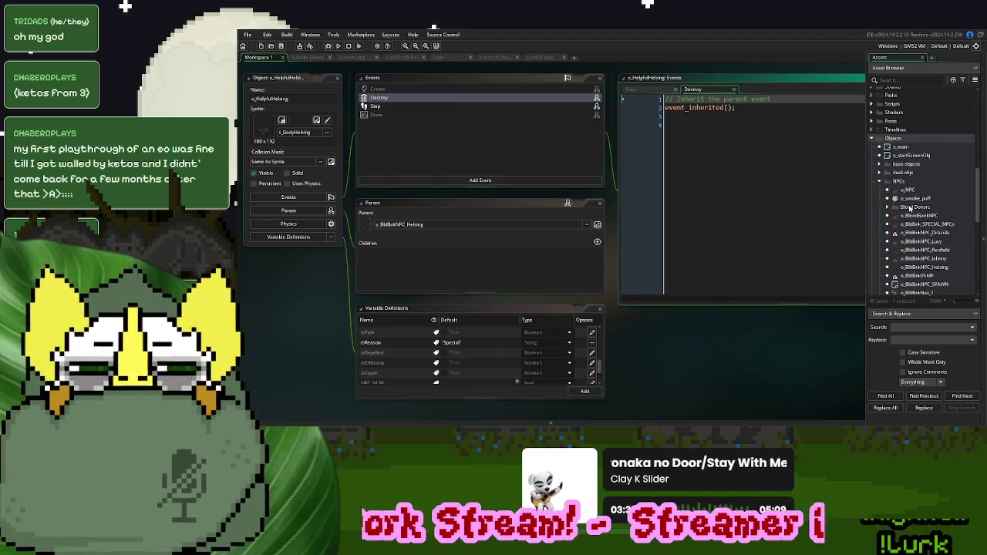
{"action": "double_click", "coordinate": [918, 216]}
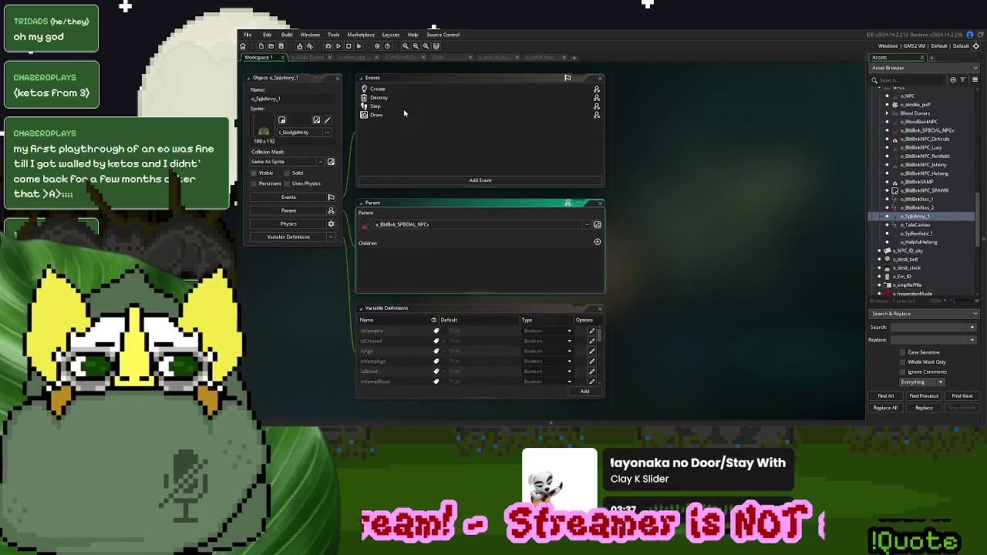
{"action": "key", "text": "ctrl+a"}
{"action": "key", "text": "ctrl+c"}
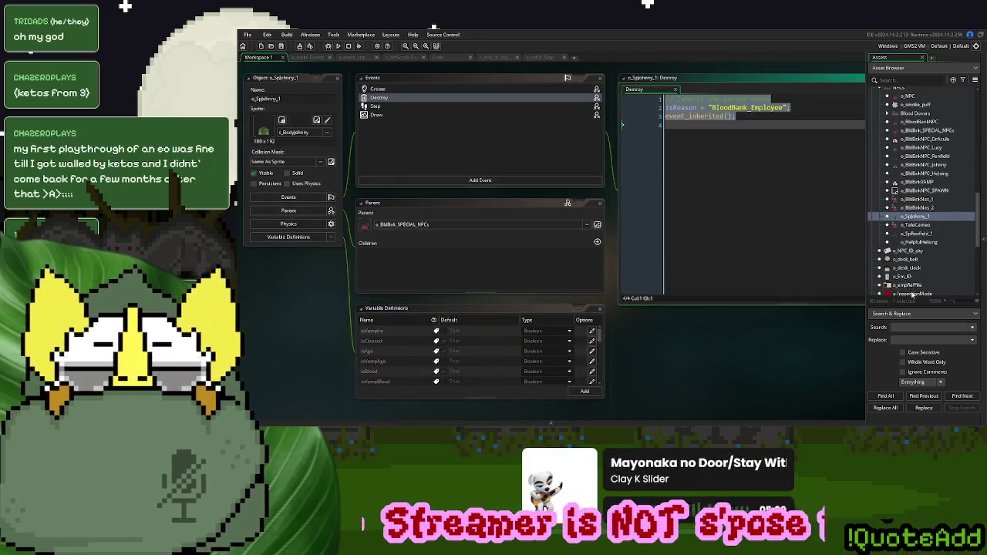
{"action": "double_click", "coordinate": [919, 243]}
{"action": "left_click", "coordinate": [712, 183]}
{"action": "key", "text": "ctrl+a"}
{"action": "key", "text": "ctrl+v"}
Strip o_HelpfulHelsing's Step event down to just event_inherited()
{"action": "left_click", "coordinate": [695, 126]}
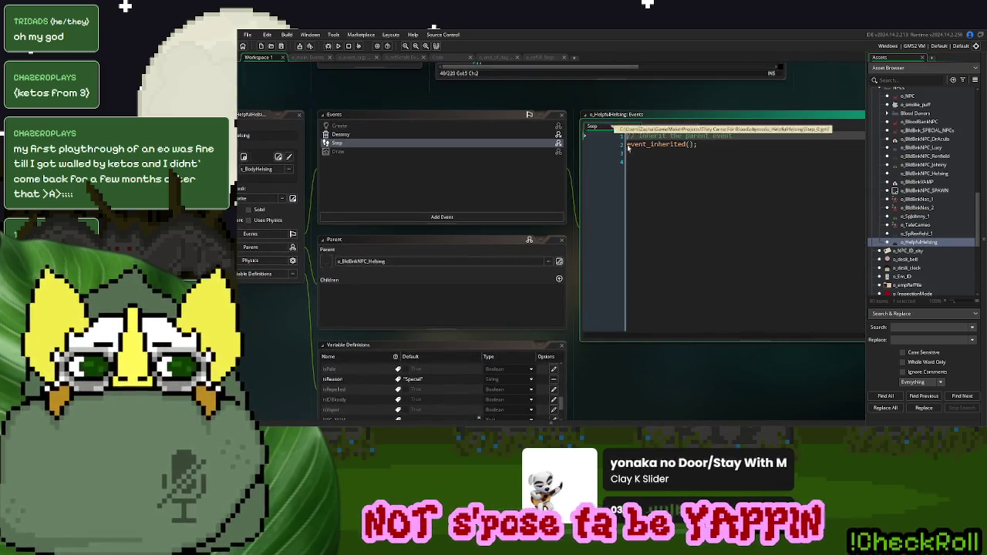
{"action": "key", "text": "shift+Home"}
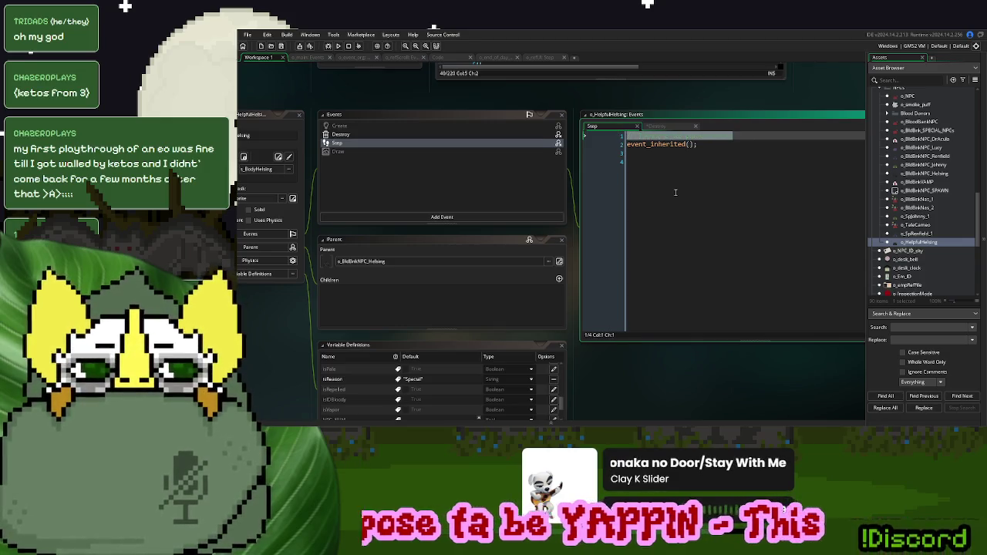
{"action": "key", "text": "BackSpace"}
{"action": "key", "text": "Delete"}
{"action": "left_click", "coordinate": [768, 220]}
{"action": "key", "text": "BackSpace"}
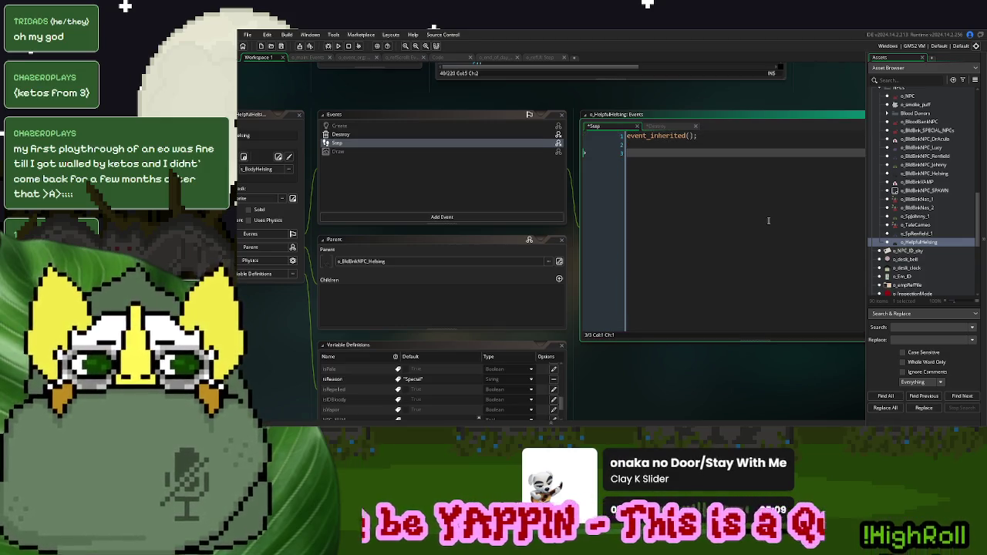
{"action": "scroll", "coordinate": [802, 178], "scroll_direction": "right", "scroll_amount": 3}
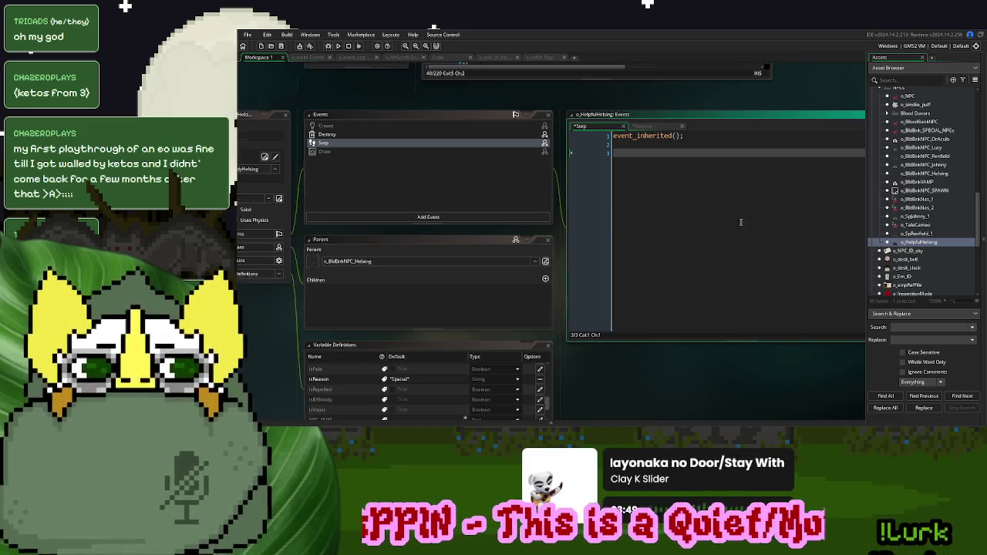
{"action": "left_click", "coordinate": [831, 126]}
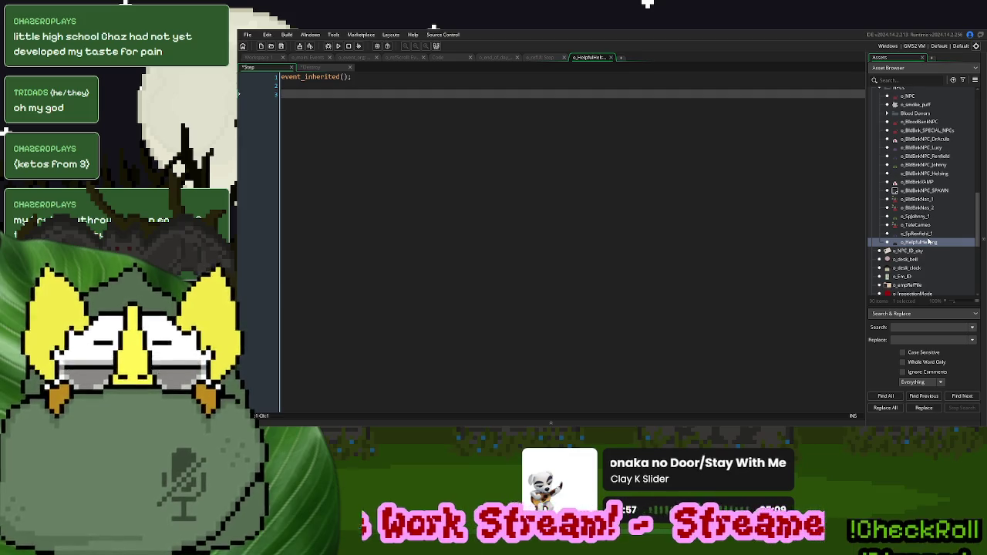
Review o_BldBnkNas_1's Step code, then open o_SplJohnny_1's Step event code
{"action": "scroll", "coordinate": [929, 241], "scroll_direction": "up", "scroll_amount": 1}
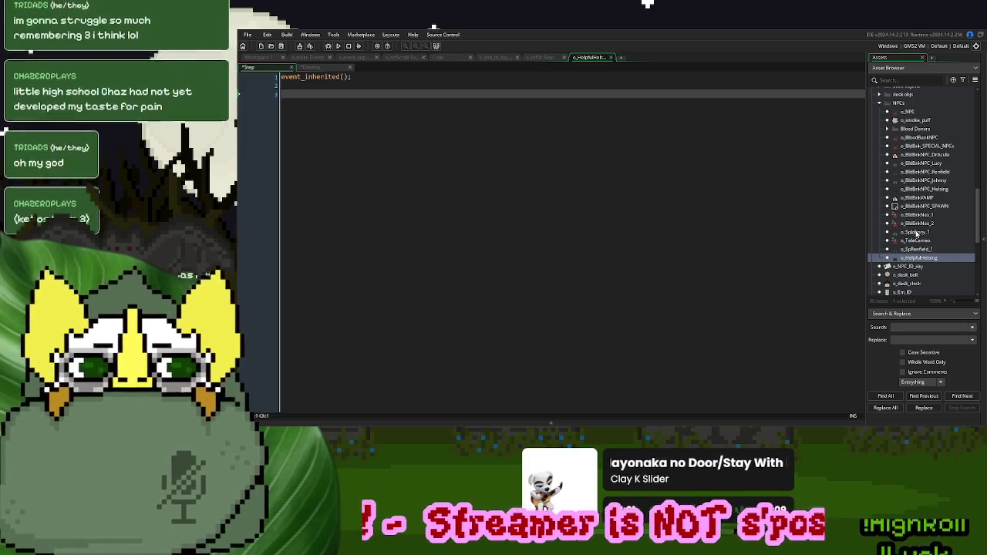
{"action": "double_click", "coordinate": [922, 215]}
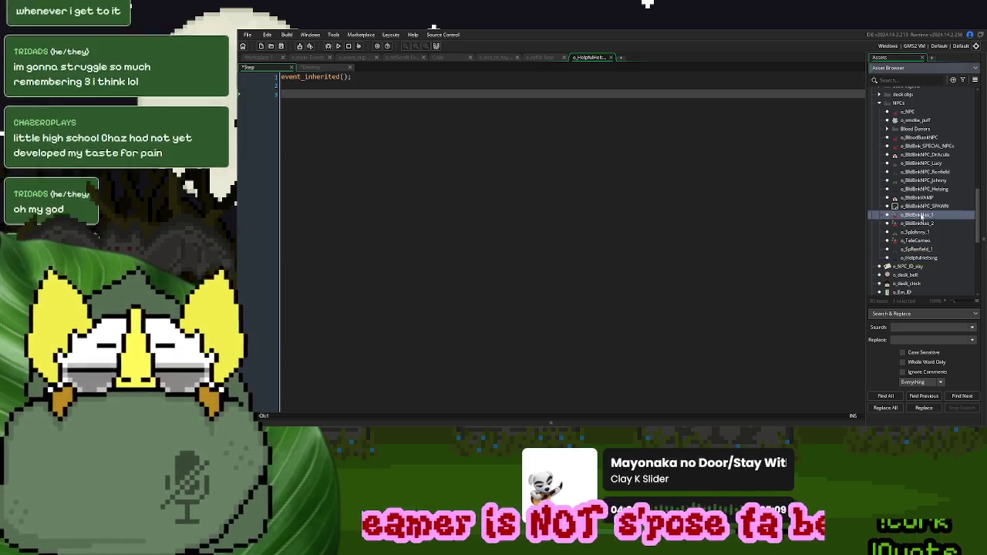
{"action": "scroll", "coordinate": [632, 221], "scroll_direction": "down", "scroll_amount": 3}
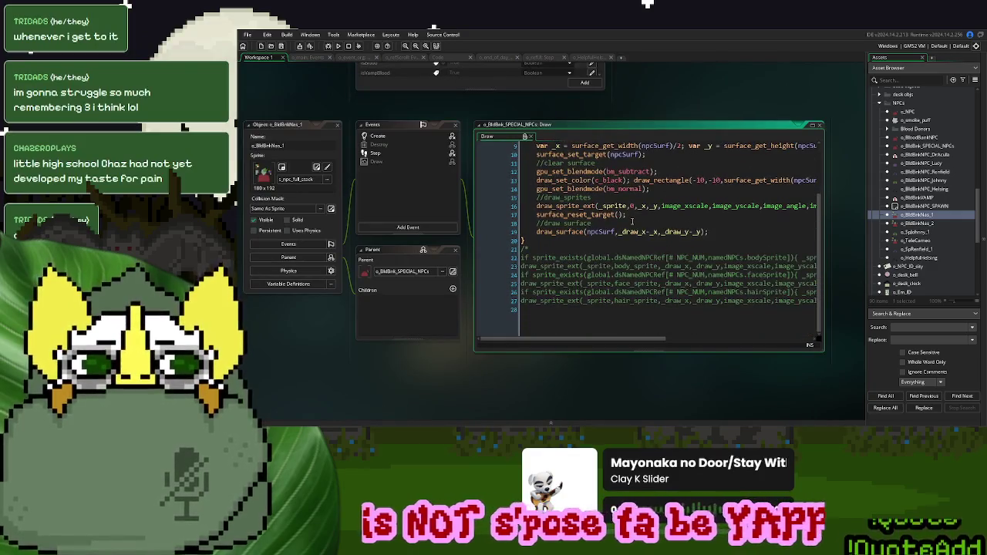
{"action": "left_click", "coordinate": [394, 153]}
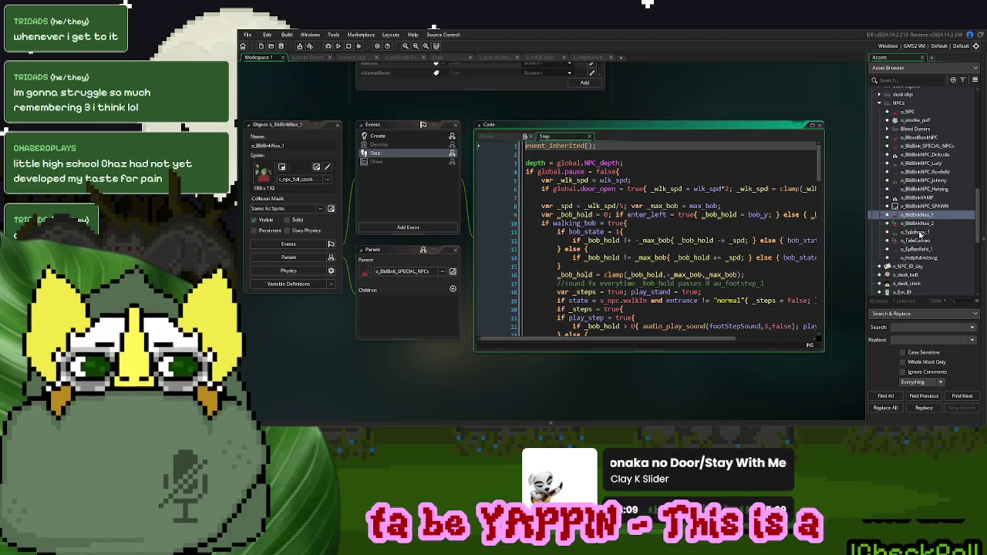
{"action": "double_click", "coordinate": [917, 232]}
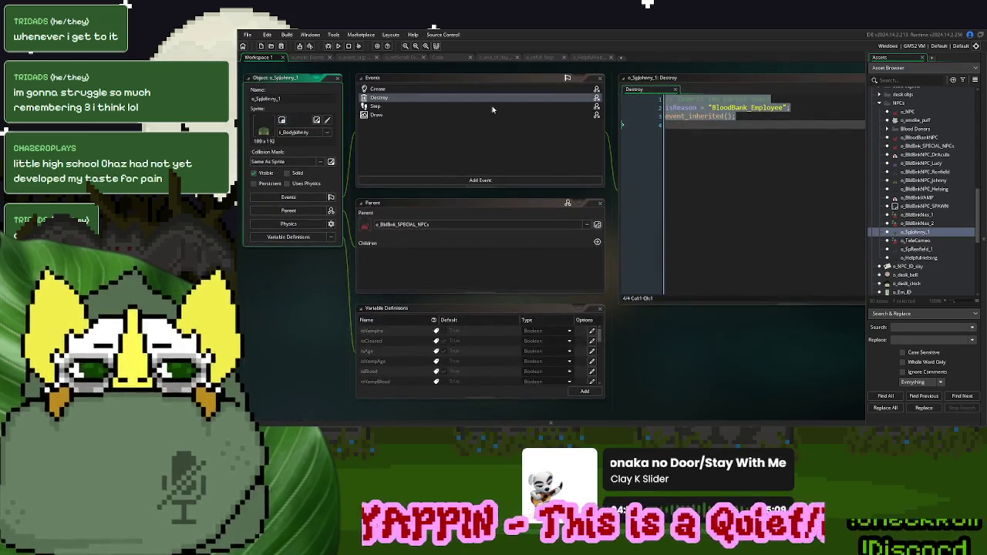
{"action": "left_click", "coordinate": [377, 107]}
{"action": "left_click", "coordinate": [795, 202]}
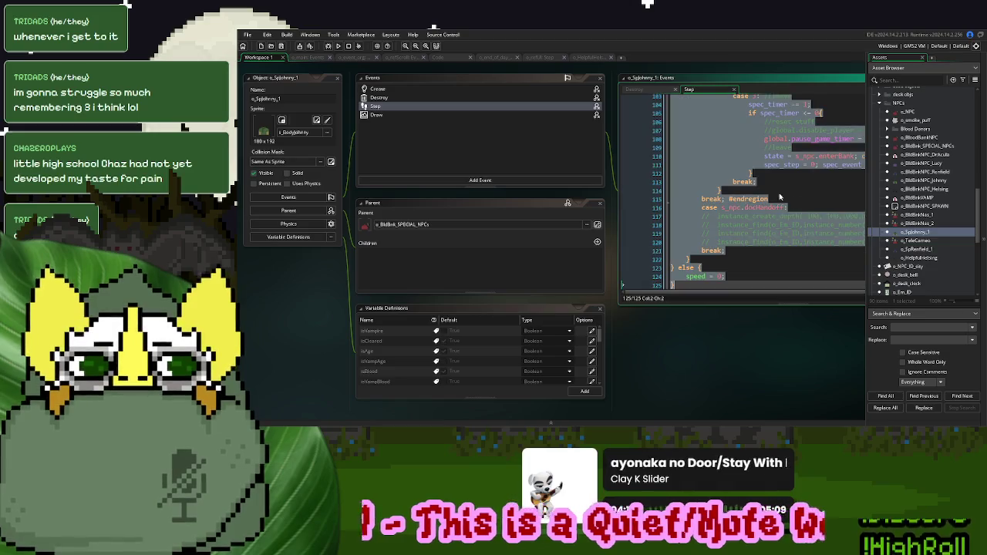
Paste o_SplJohnny_1's full Step code into o_HelpfulHelsing's Step event and select line 80's dialogue string
{"action": "left_click", "coordinate": [591, 58]}
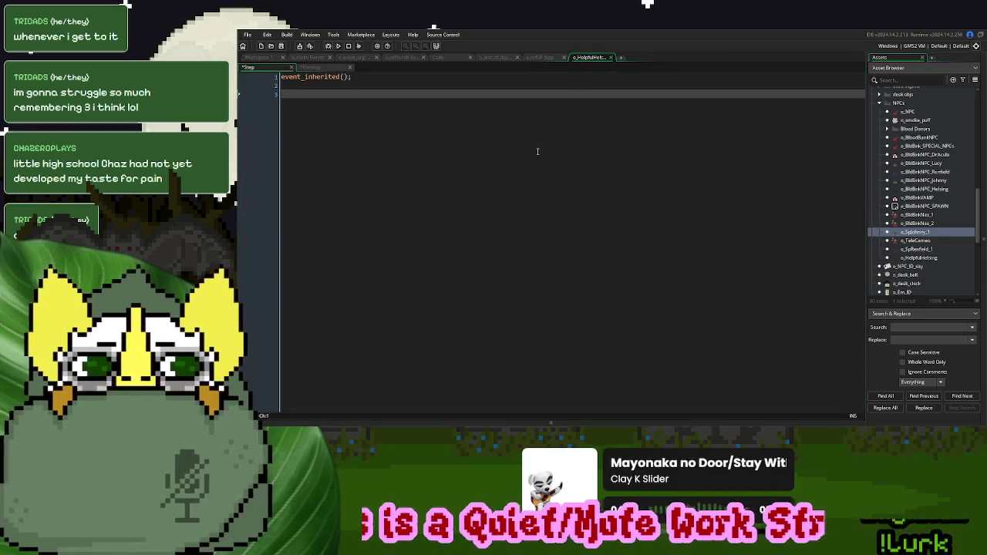
{"action": "key", "text": "ctrl+v"}
{"action": "scroll", "coordinate": [541, 234], "scroll_direction": "up", "scroll_amount": 15}
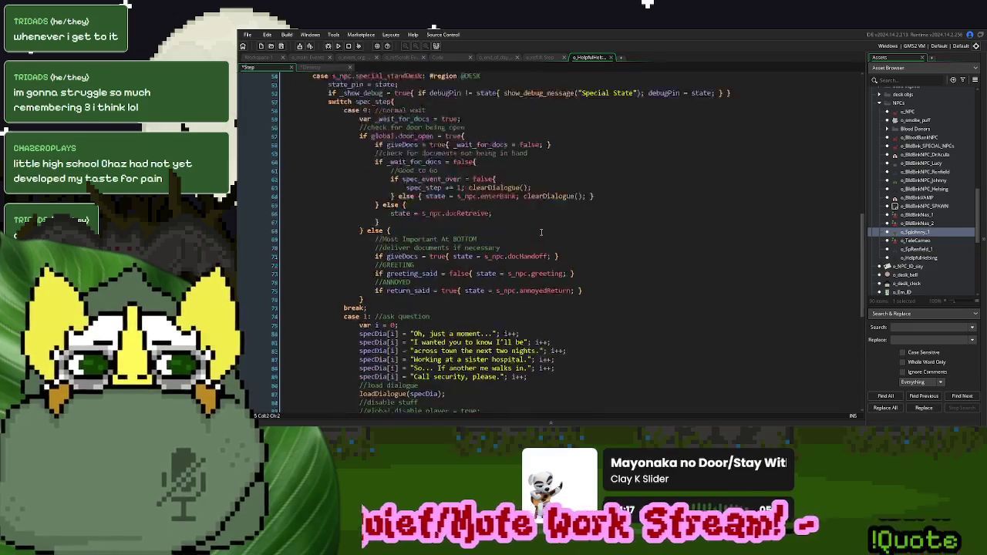
{"action": "scroll", "coordinate": [540, 232], "scroll_direction": "down", "scroll_amount": 6}
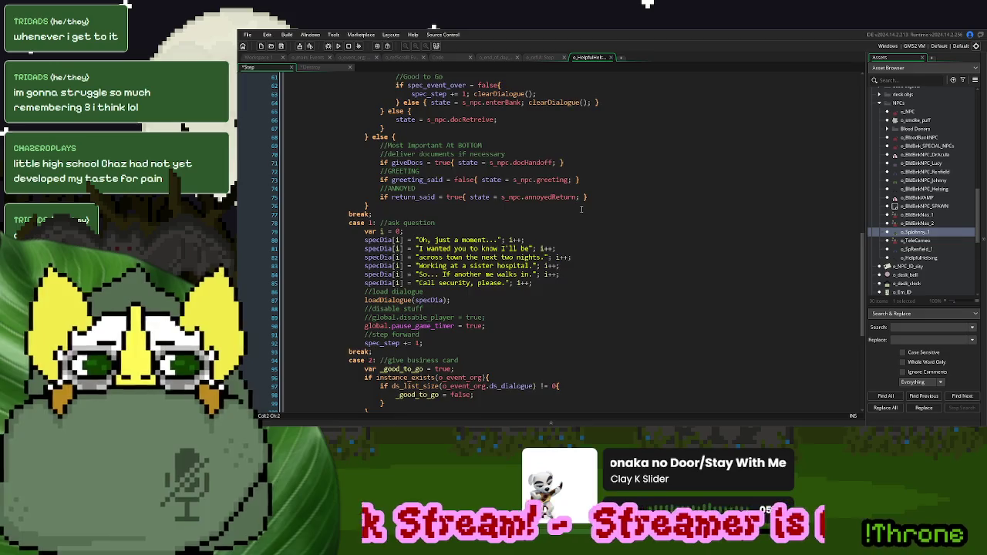
{"action": "scroll", "coordinate": [581, 209], "scroll_direction": "down", "scroll_amount": 2}
{"action": "left_click_drag", "start_coordinate": [499, 193], "coordinate": [417, 195]}
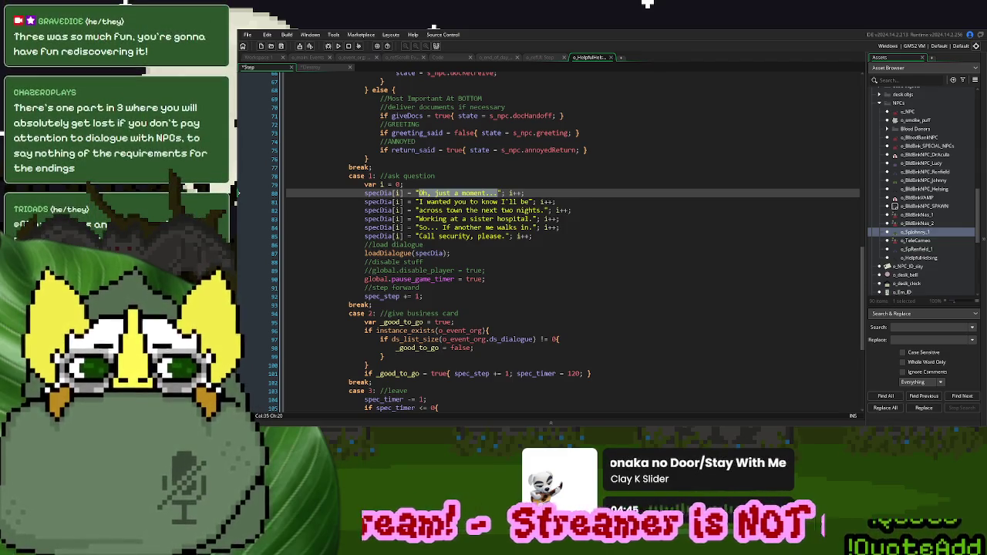
Rewrite dialogue lines 80–81 as "Before I head inside..." and "I'm handing these out"
{"action": "left_click", "coordinate": [585, 219]}
{"action": "scroll", "coordinate": [625, 222], "scroll_direction": "down", "scroll_amount": 1}
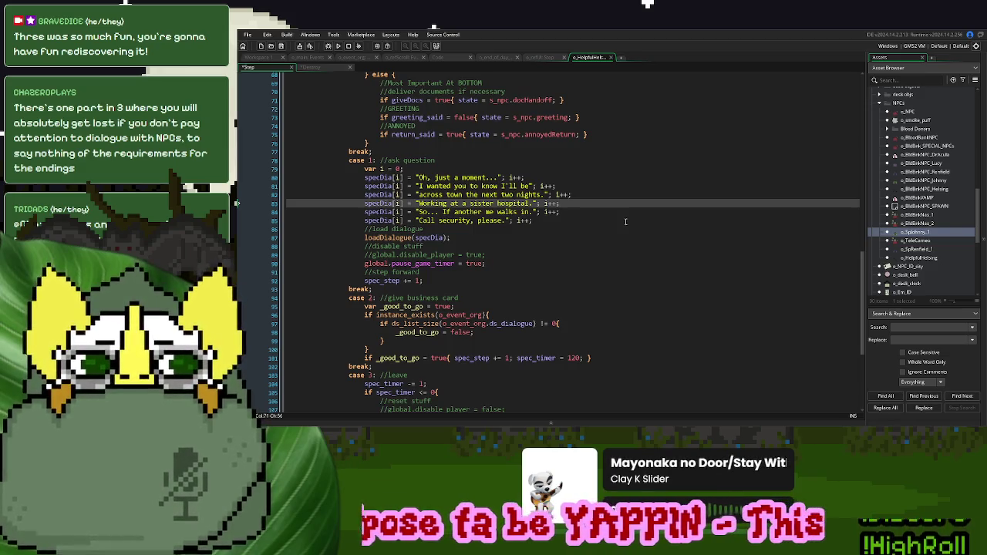
{"action": "left_click_drag", "start_coordinate": [500, 178], "coordinate": [420, 185]}
{"action": "type", "text": "Hold up"}
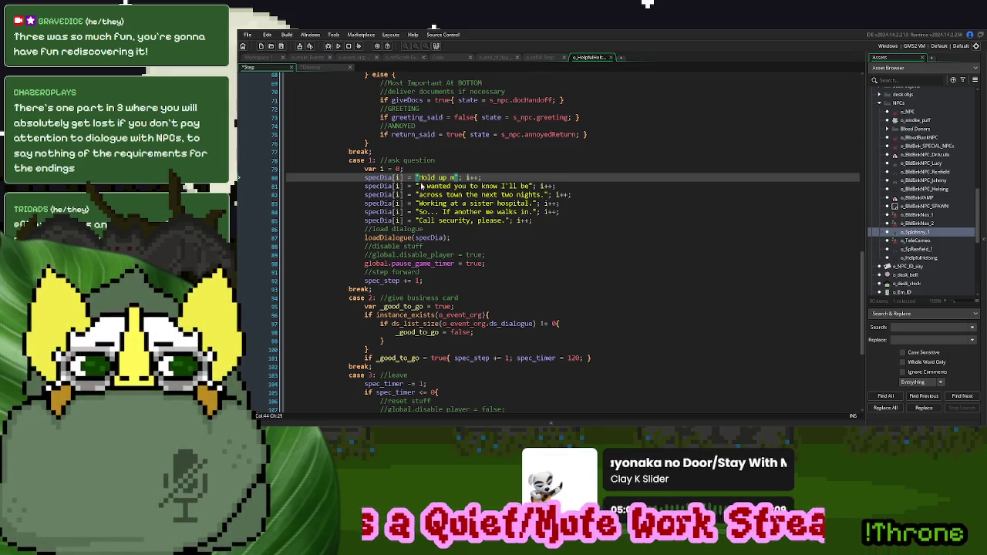
{"action": "key", "text": "BackSpace"}
{"action": "type", "text": "..."}
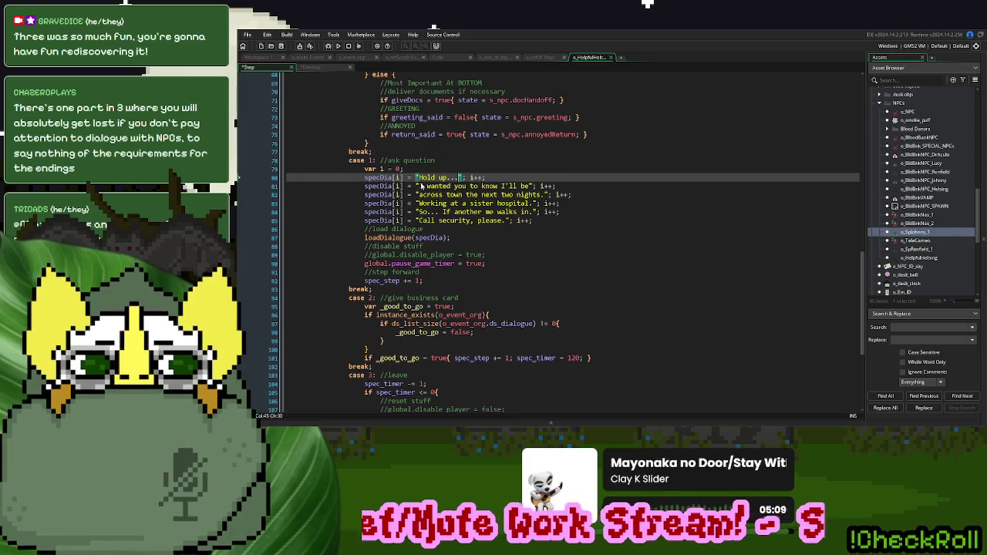
{"action": "type", "text": " I'm handing t"}
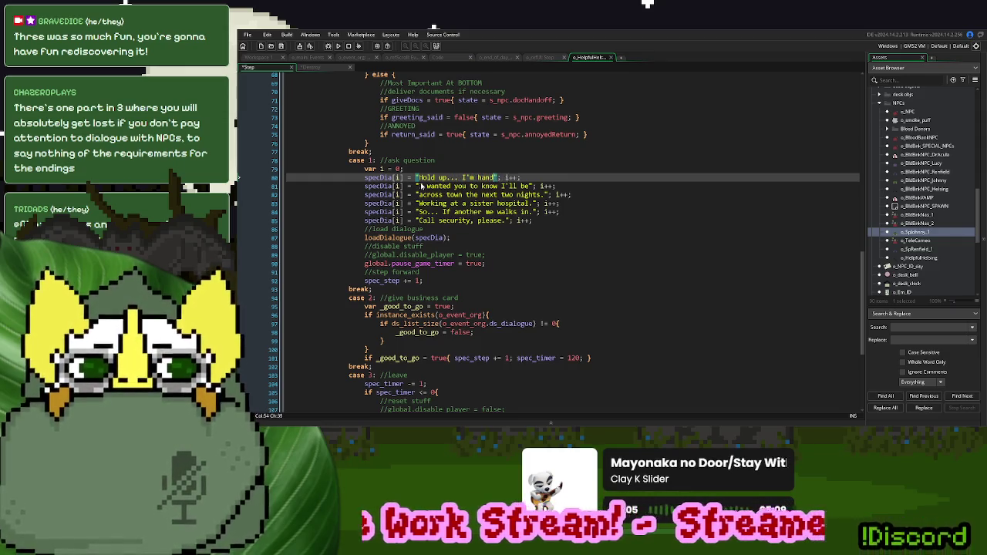
{"action": "key", "text": "BackSpace"}
{"action": "key", "text": "BackSpace"}
{"action": "key", "text": "BackSpace"}
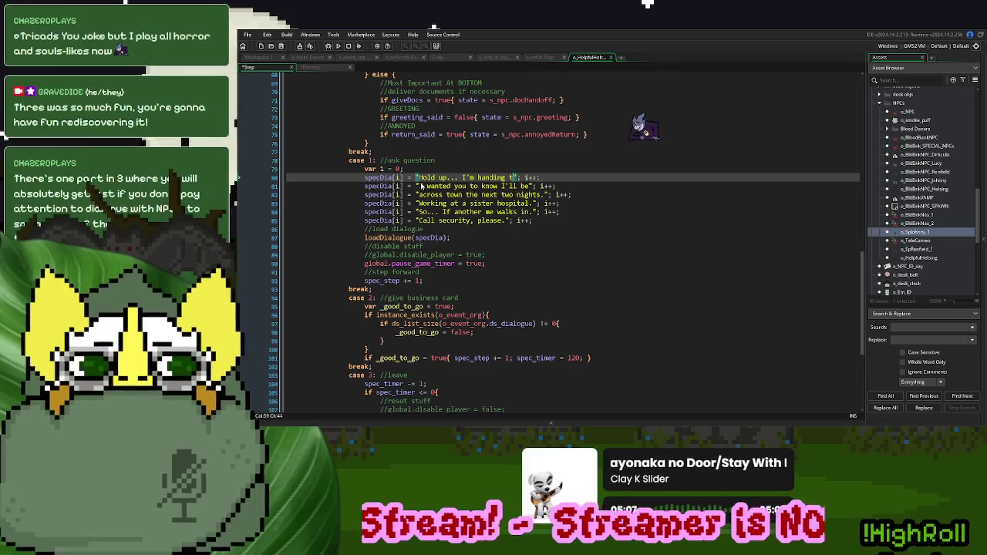
{"action": "key", "text": "BackSpace"}
{"action": "key", "text": "BackSpace"}
{"action": "key", "text": "BackSpace"}
{"action": "type", "text": "Before I head inside"}
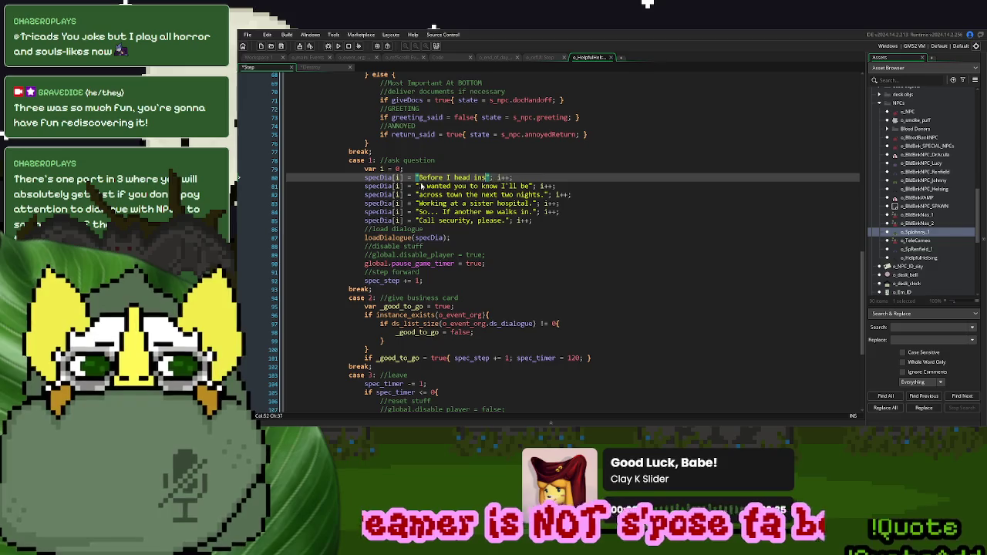
{"action": "type", "text": "..."}
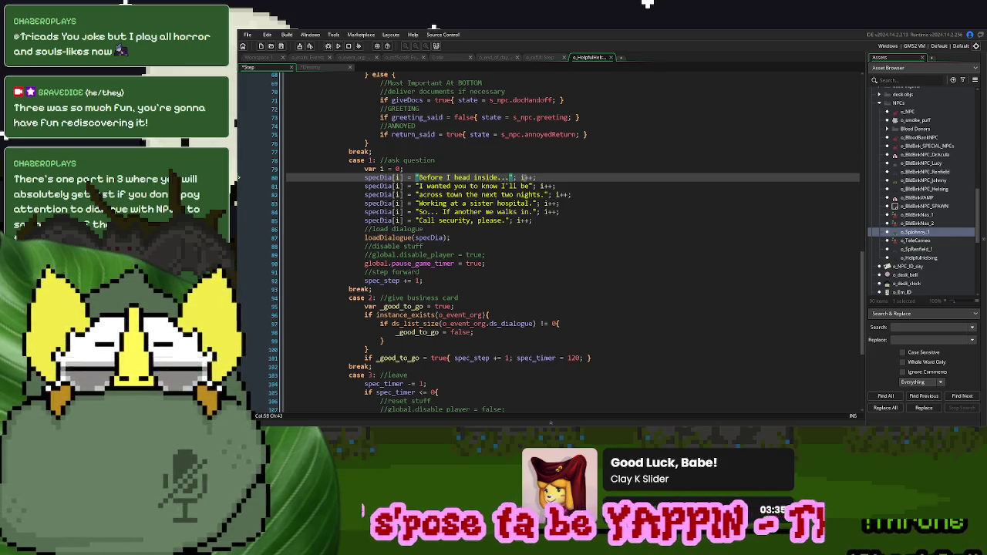
{"action": "key", "text": "Down"}
{"action": "key", "text": "ctrl+shift+Left"}
{"action": "key", "text": "ctrl+shift+Left"}
{"action": "key", "text": "ctrl+shift+Left"}
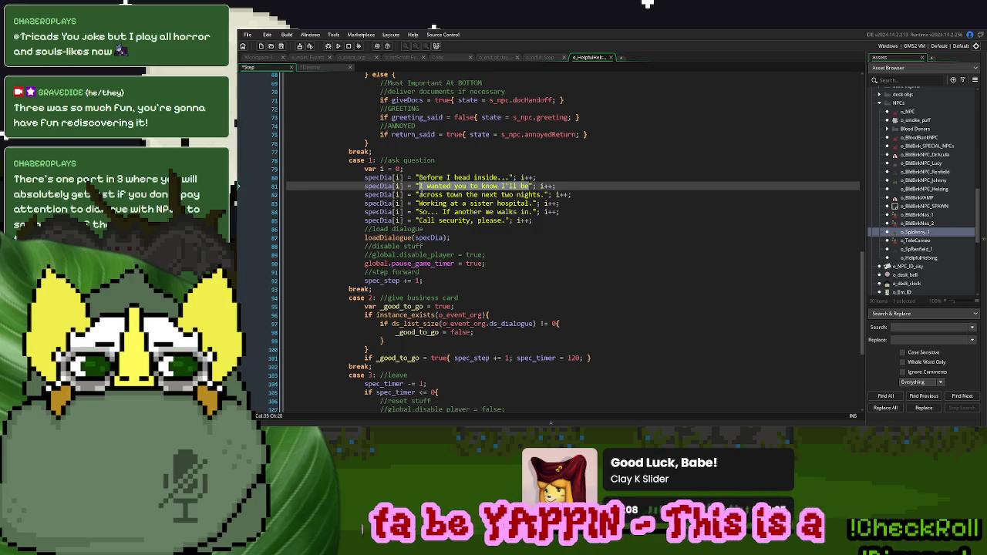
{"action": "key", "text": "BackSpace"}
{"action": "type", "text": "'m handing these "}
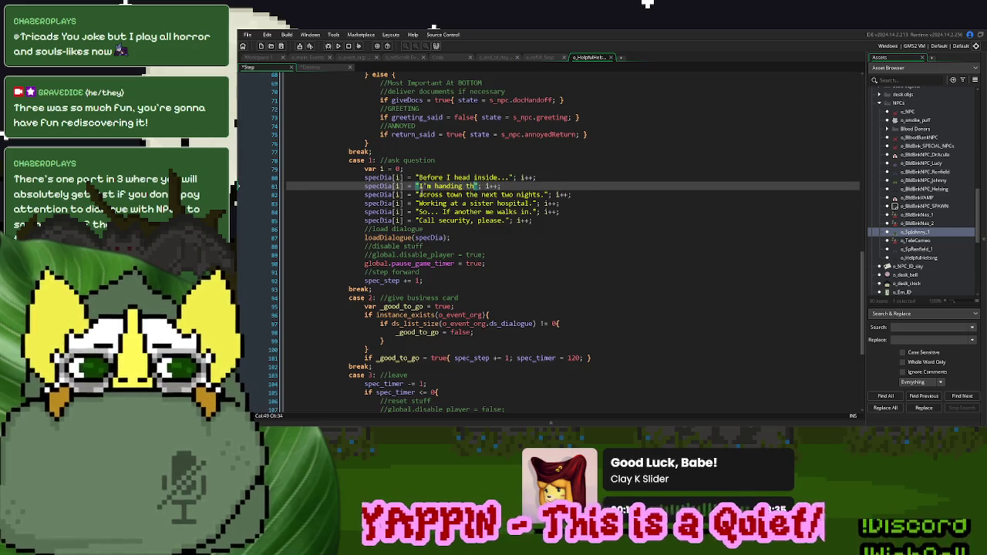
{"action": "type", "text": "out to all"}
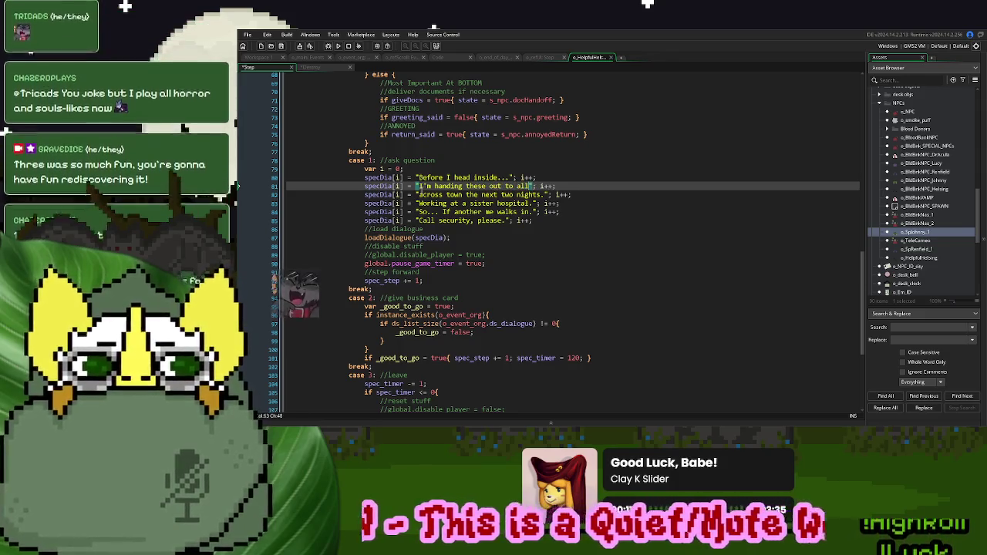
{"action": "key", "text": "BackSpace"}
{"action": "key", "text": "BackSpace"}
{"action": "key", "text": "BackSpace"}
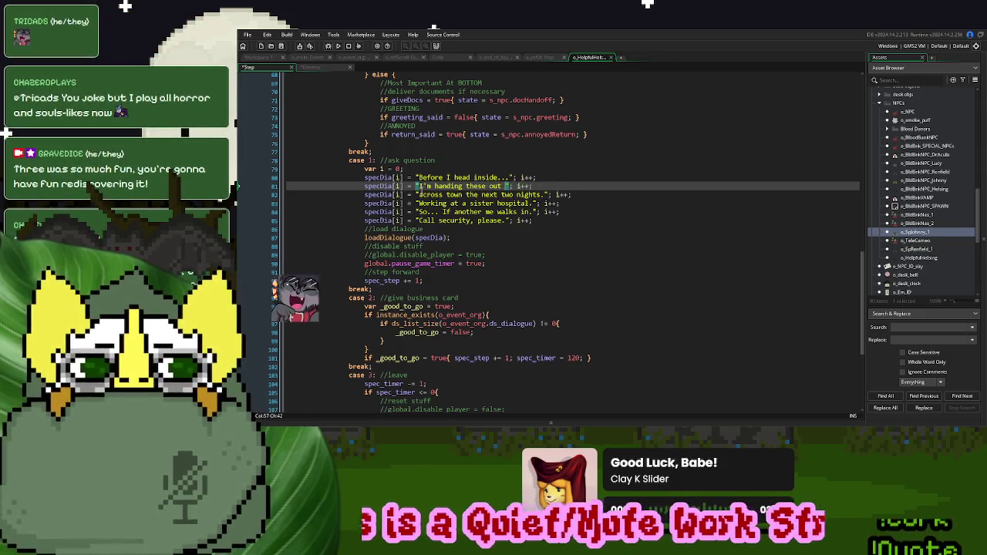
Set lines 82–83 to "to the entire staff." and "Good for detecting vampires.", deleting the two lines after
{"action": "left_click_drag", "start_coordinate": [544, 194], "coordinate": [418, 195]}
{"action": "type", "text": "to the entire st"}
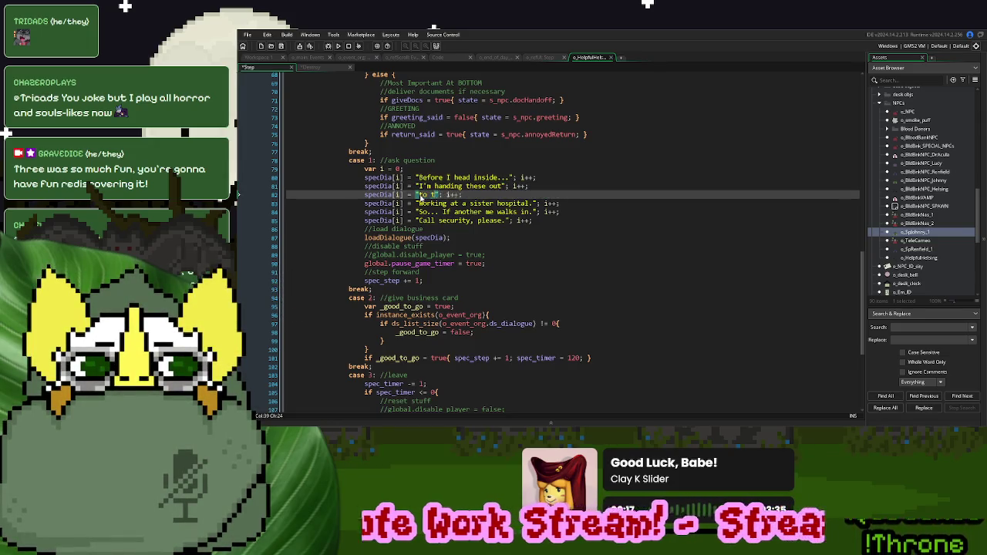
{"action": "type", "text": "aff."}
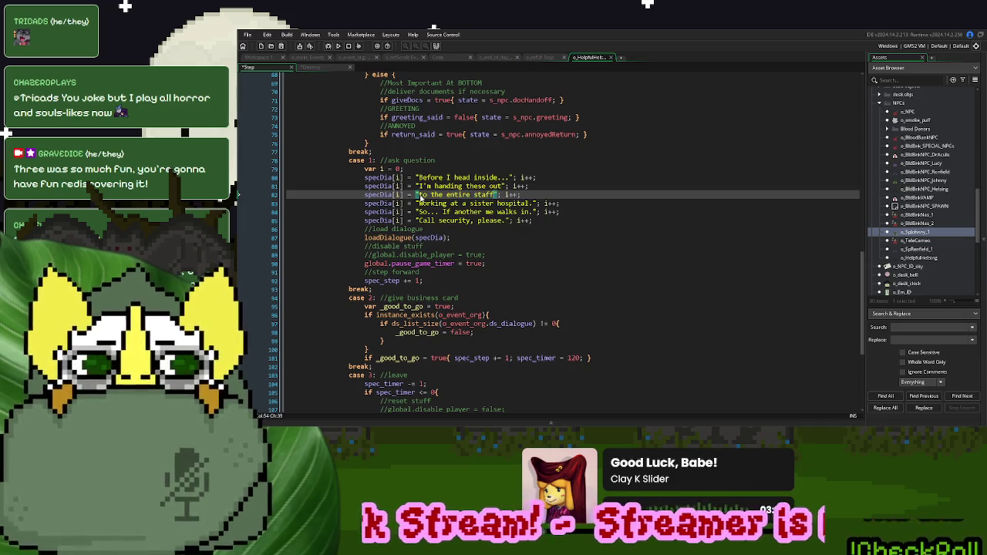
{"action": "left_click_drag", "start_coordinate": [533, 203], "coordinate": [419, 205]}
{"action": "type", "text": "Good for dete"}
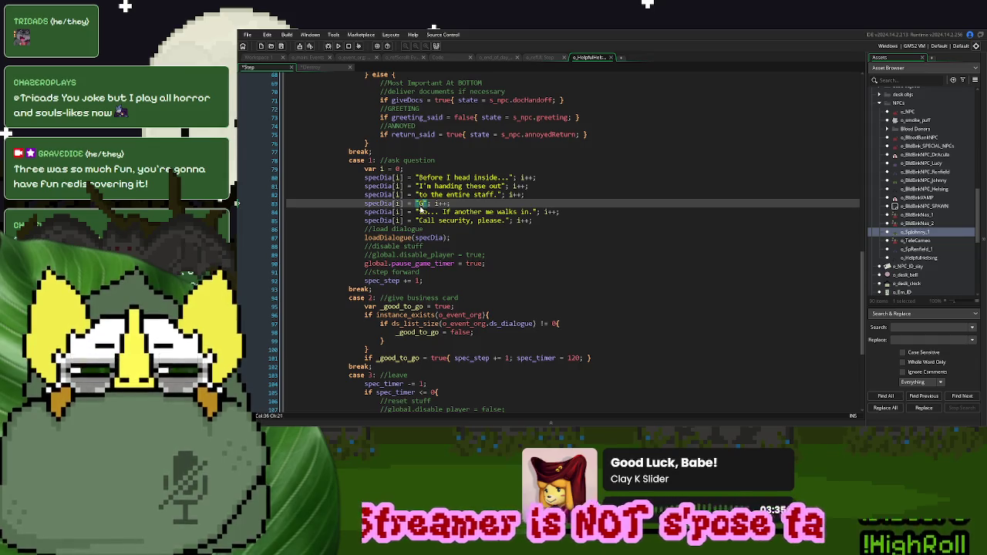
{"action": "type", "text": "cting vamp"}
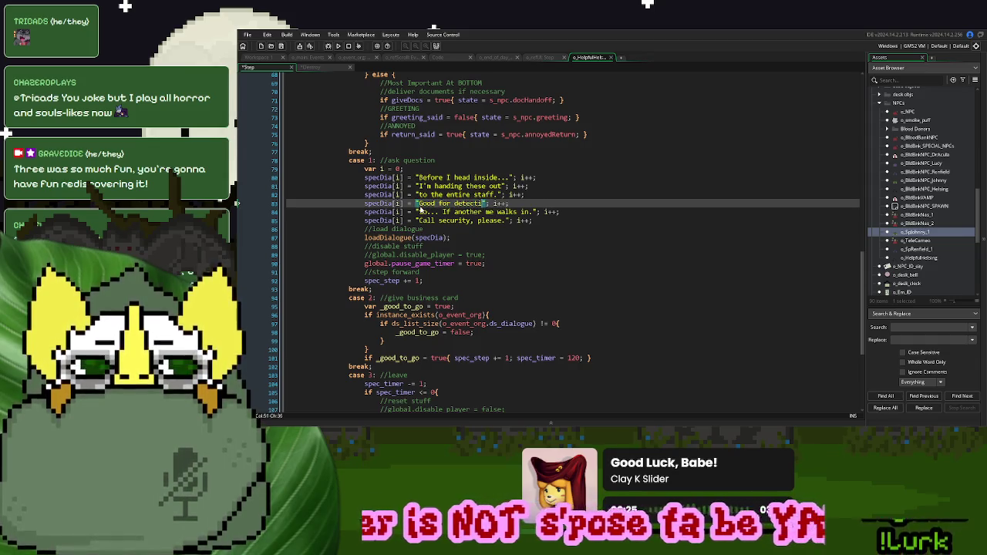
{"action": "type", "text": "ires."}
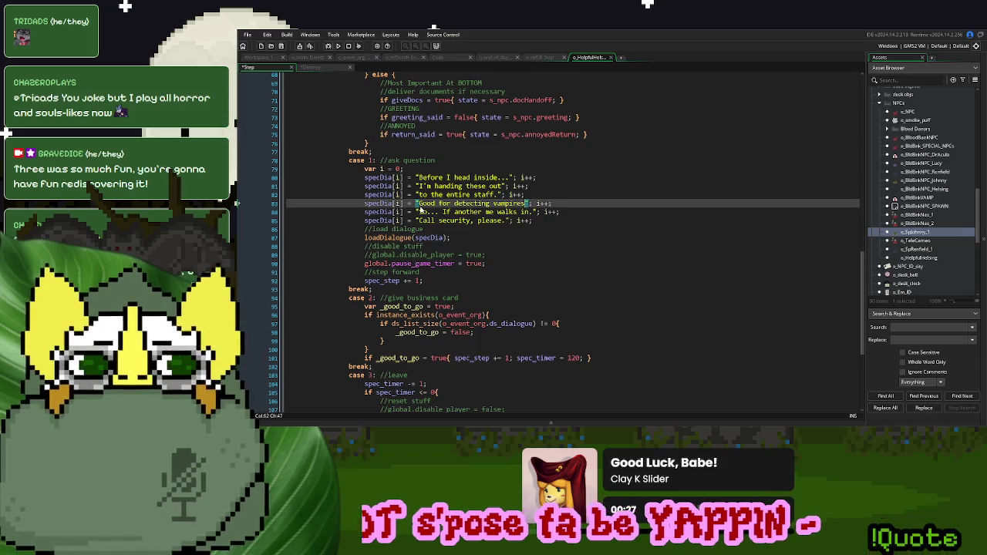
{"action": "left_click_drag", "start_coordinate": [535, 211], "coordinate": [420, 217]}
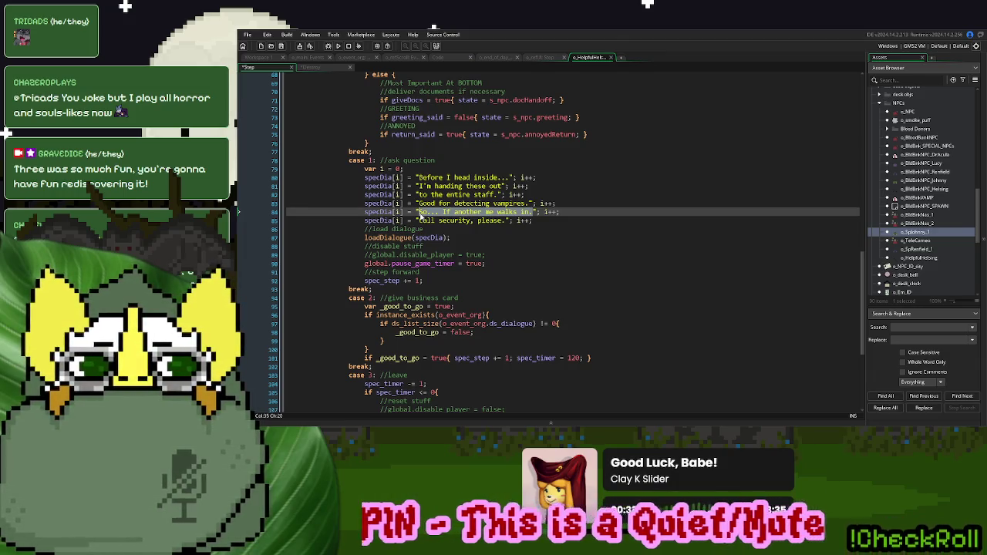
{"action": "key", "text": "BackSpace"}
{"action": "scroll", "coordinate": [630, 116], "scroll_direction": "down", "scroll_amount": 3}
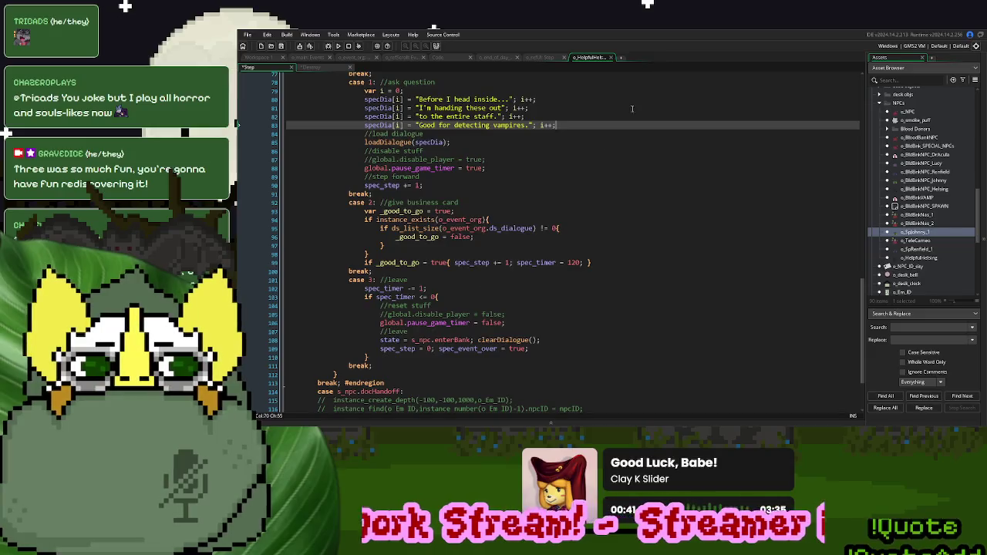
Replace spec_timer = 120; on line 99 with o_BlkBnkNas_1's instance_create_depth call spawning o_test_doc
{"action": "double_click", "coordinate": [924, 216]}
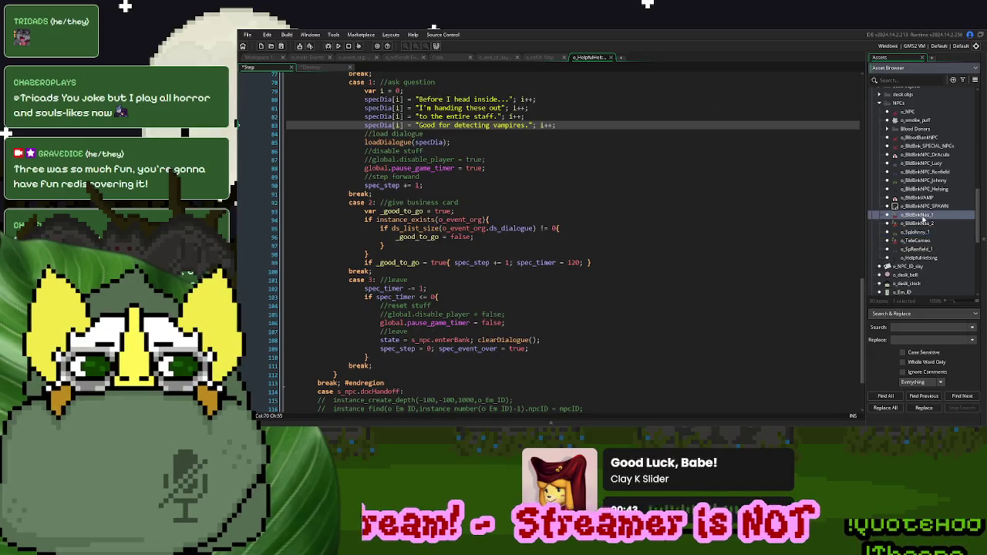
{"action": "scroll", "coordinate": [614, 228], "scroll_direction": "down", "scroll_amount": 8}
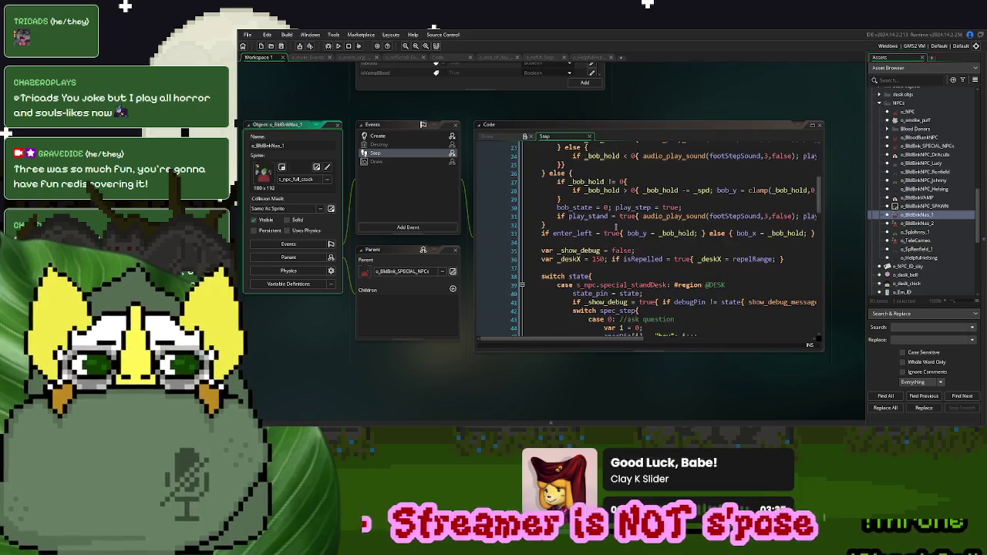
{"action": "scroll", "coordinate": [615, 227], "scroll_direction": "down", "scroll_amount": 9}
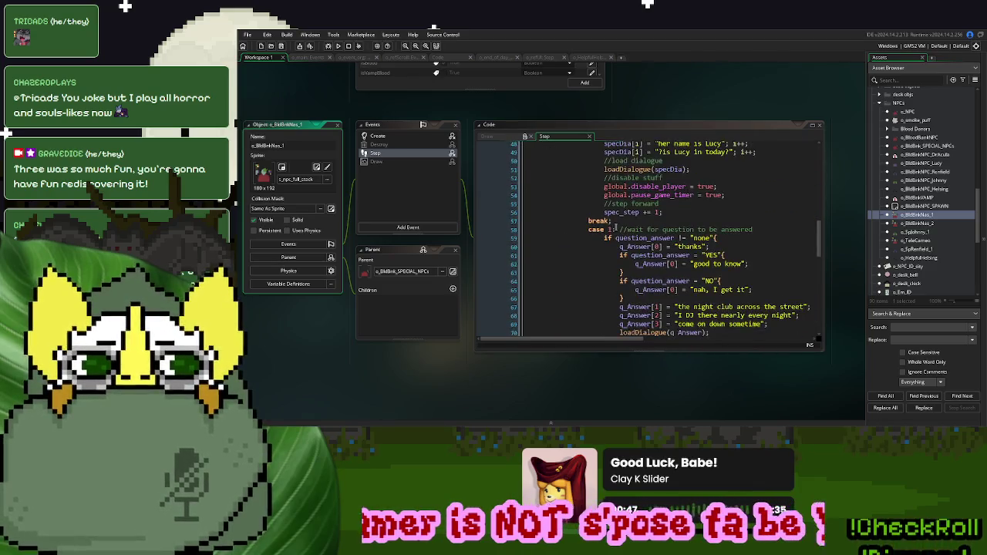
{"action": "scroll", "coordinate": [616, 227], "scroll_direction": "down", "scroll_amount": 7}
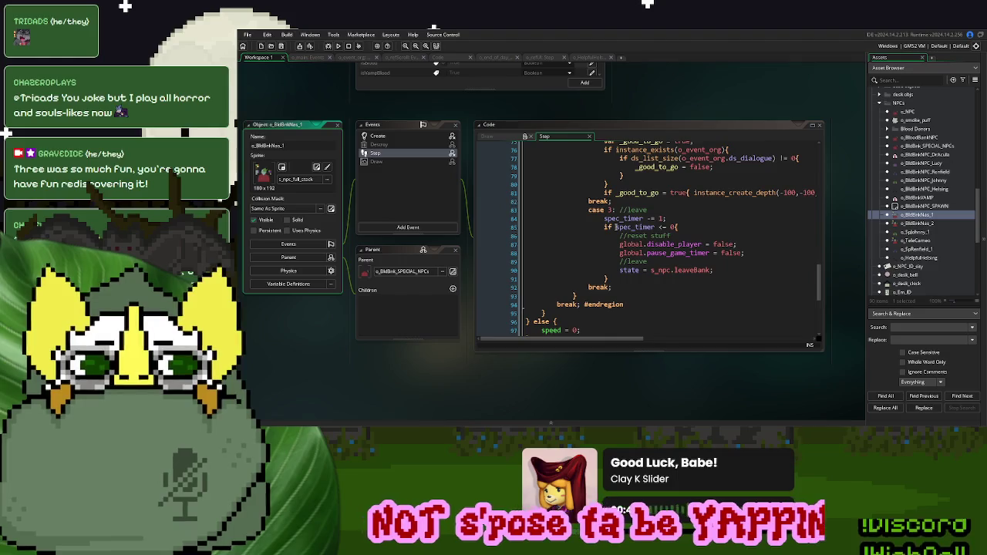
{"action": "mouse_move", "coordinate": [693, 193]}
{"action": "left_mouse_down"}
{"action": "mouse_move", "coordinate": [798, 193]}
{"action": "mouse_move", "coordinate": [732, 193]}
{"action": "left_mouse_up"}
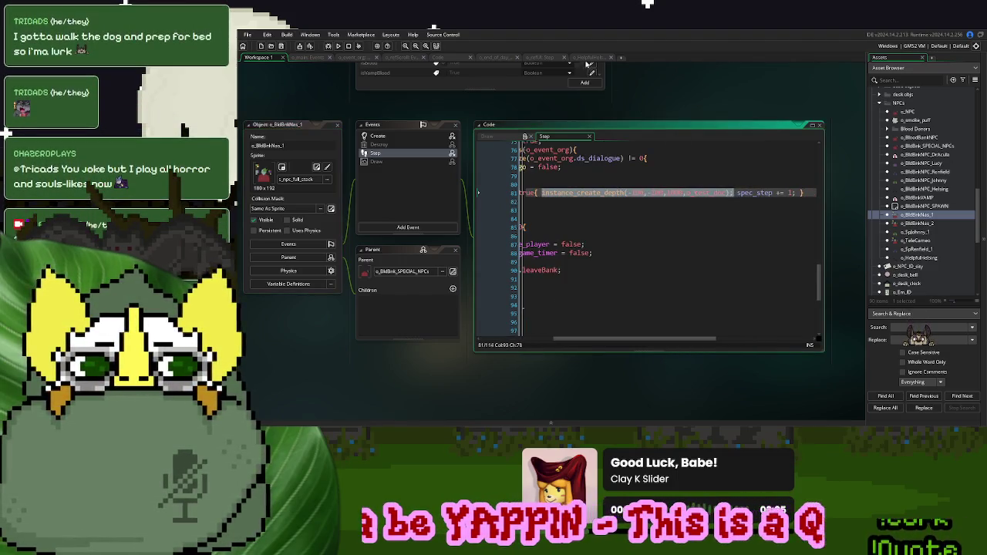
{"action": "left_click", "coordinate": [590, 57]}
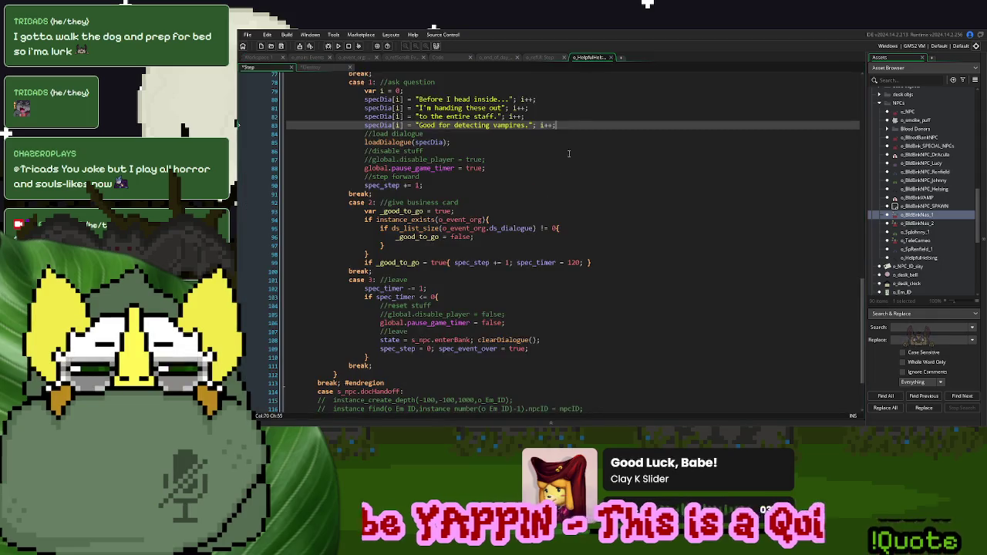
{"action": "left_click", "coordinate": [455, 263]}
{"action": "type", "text": "instance_create_depth(-100,-100,1000,o_test_doc);"}
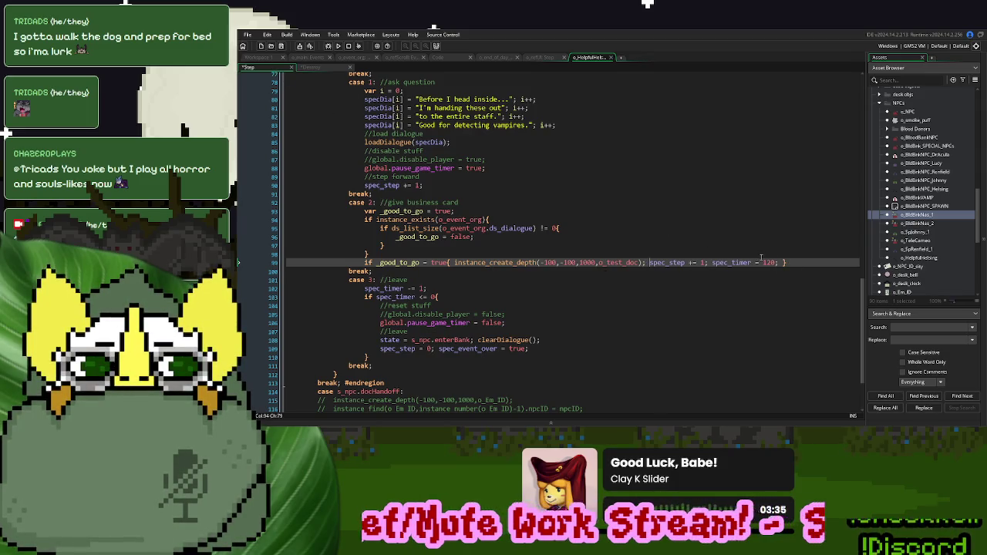
{"action": "left_click_drag", "start_coordinate": [777, 263], "coordinate": [714, 264]}
{"action": "key", "text": "BackSpace"}
{"action": "key", "text": "BackSpace"}
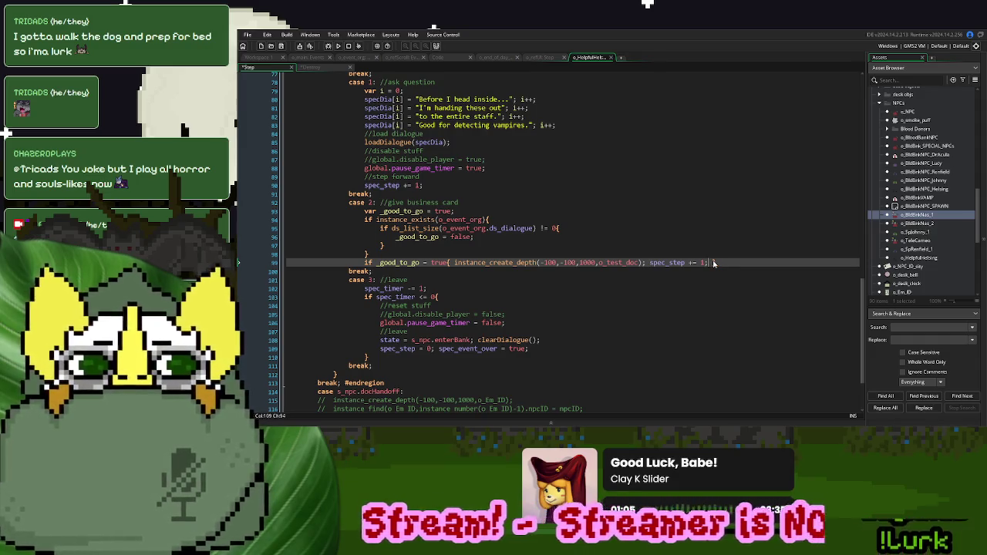
{"action": "type", "text": "}"}
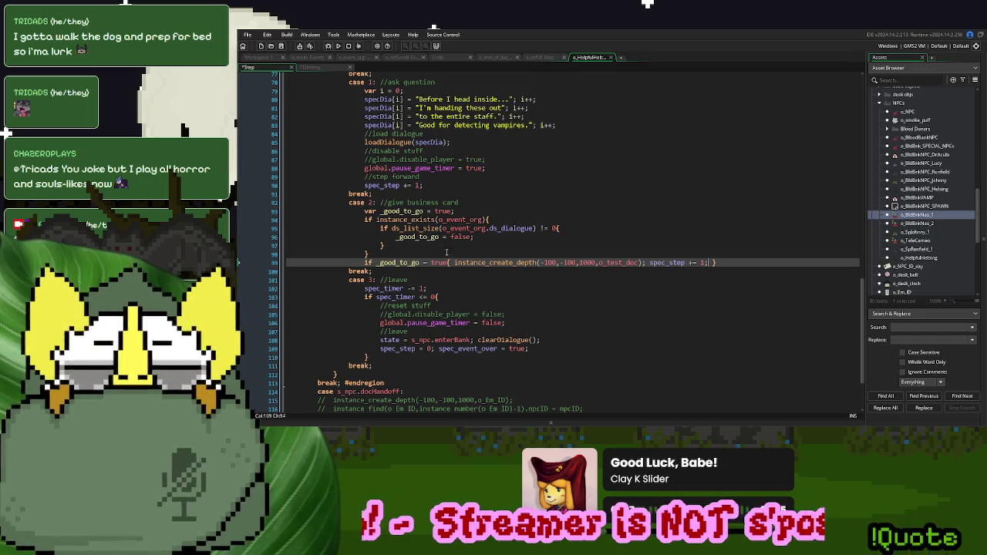
Insert an empty case 3 with break; and renumber the leave case to case 4
{"action": "left_click", "coordinate": [383, 272]}
{"action": "key", "text": "Return"}
{"action": "type", "text": "case 3:"}
{"action": "key", "text": "Return"}
{"action": "key", "text": "Return"}
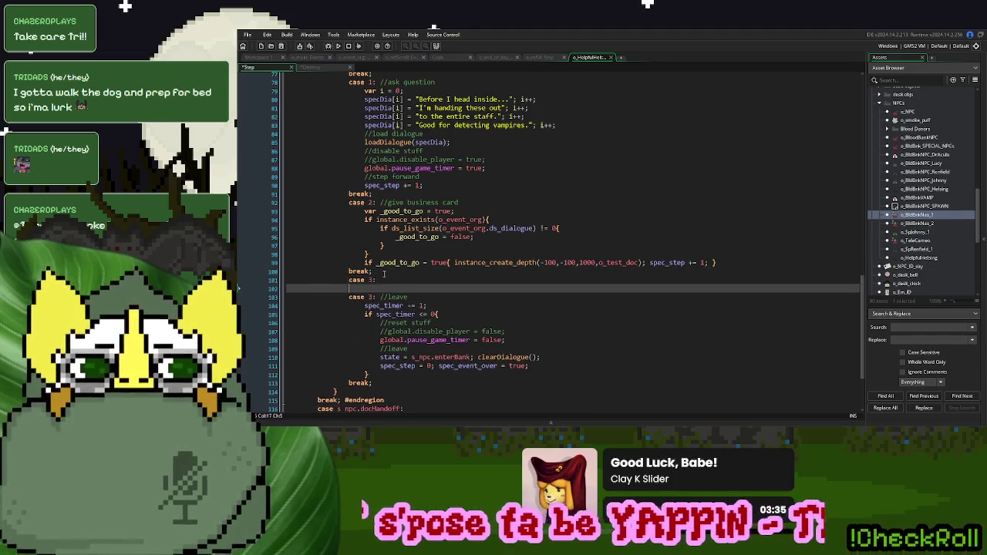
{"action": "type", "text": "break;"}
{"action": "key", "text": "Down"}
{"action": "key", "text": "BackSpace"}
{"action": "type", "text": "4"}
{"action": "left_click_drag", "start_coordinate": [407, 203], "coordinate": [467, 203]}
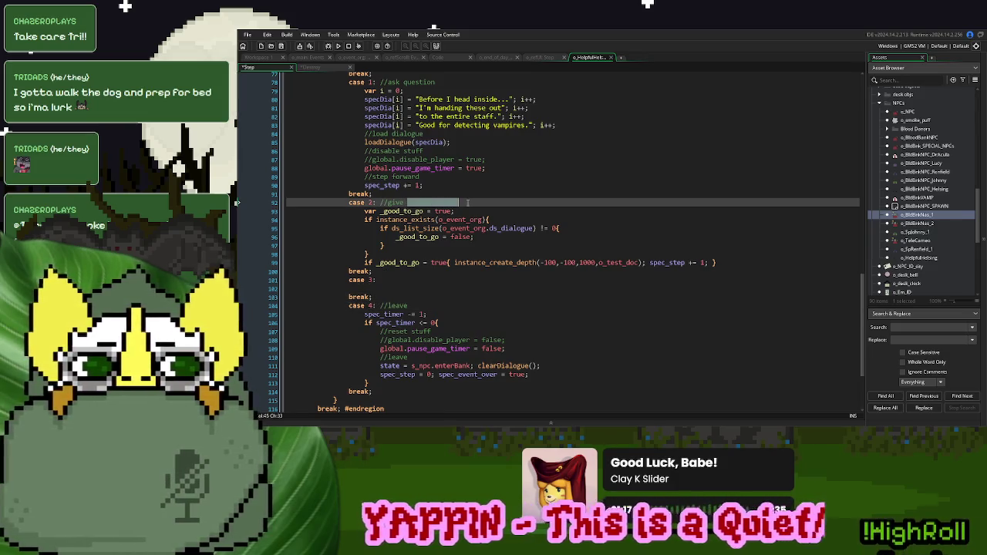
Change the case 2 comment from 'business card' to 'item'
{"action": "type", "text": "item"}
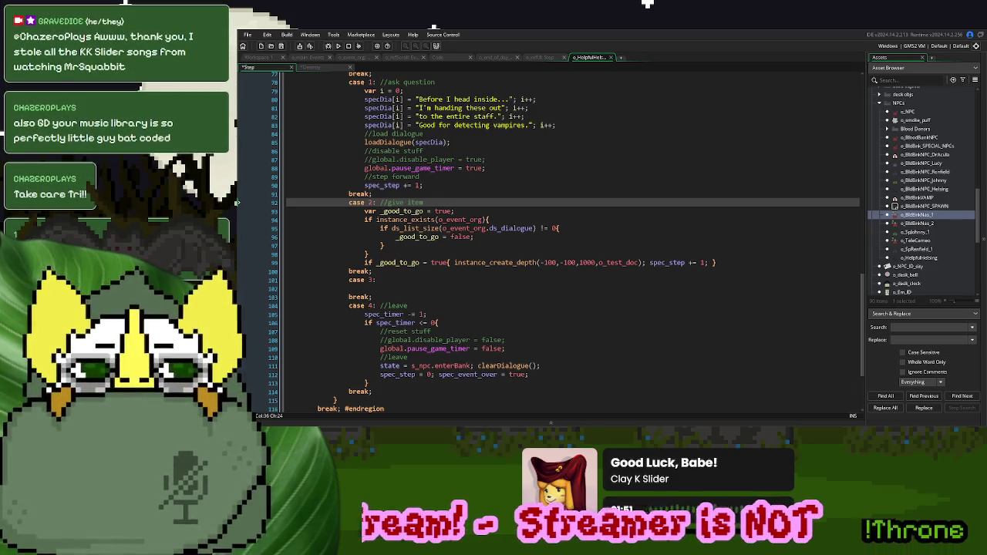
{"action": "left_click", "coordinate": [506, 170]}
{"action": "left_click", "coordinate": [511, 203]}
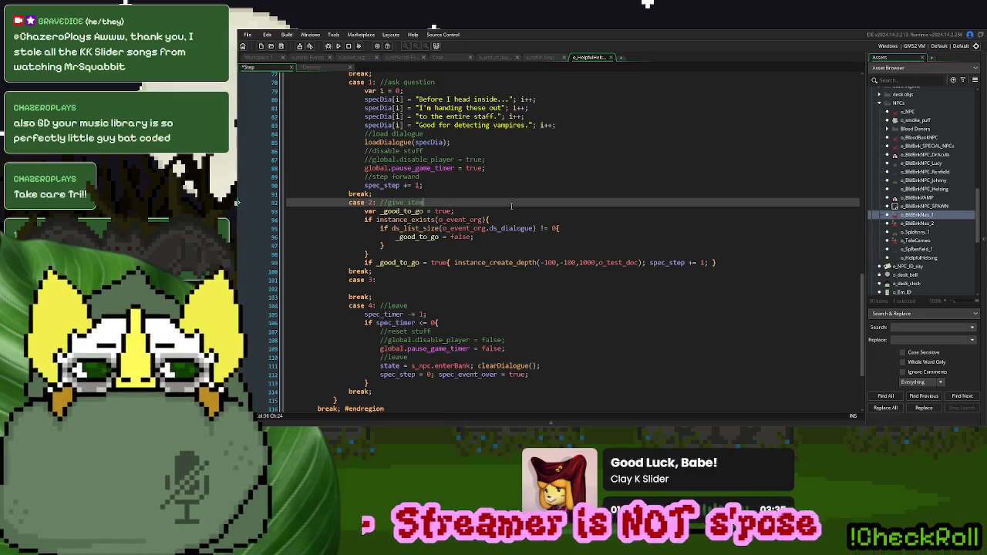
Add the comment //closing remarks right after case 3:
{"action": "left_click", "coordinate": [404, 288]}
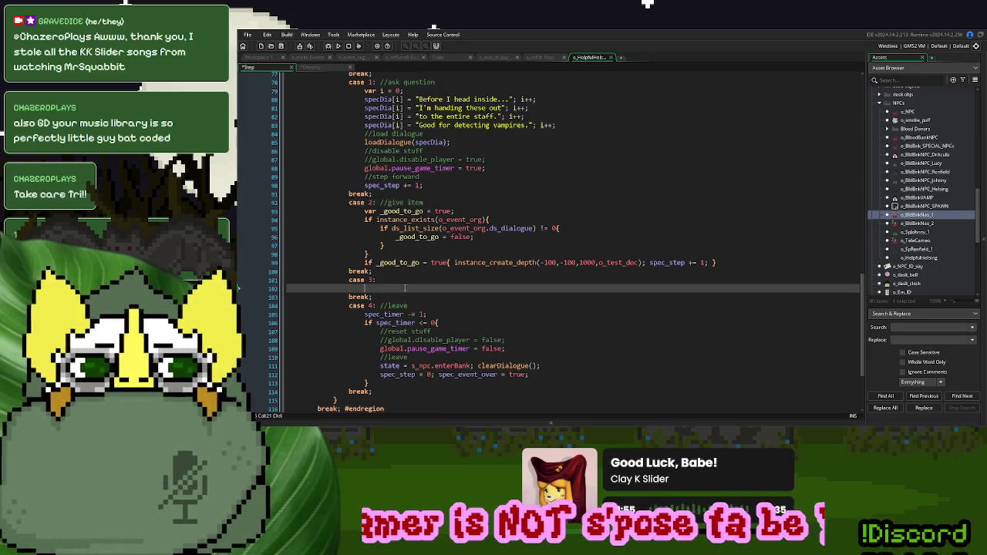
{"action": "scroll", "coordinate": [404, 287], "scroll_direction": "down", "scroll_amount": 2}
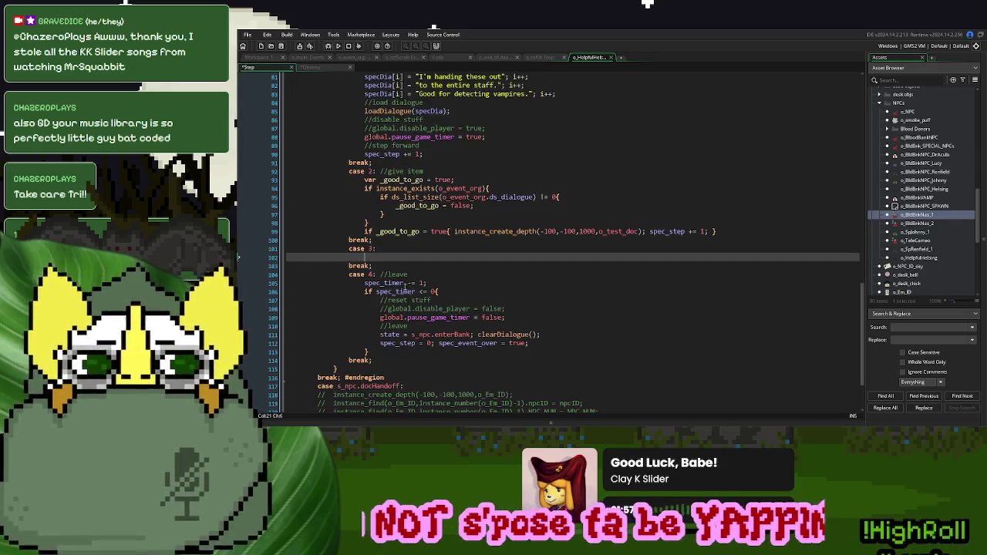
{"action": "scroll", "coordinate": [484, 268], "scroll_direction": "down", "scroll_amount": 1}
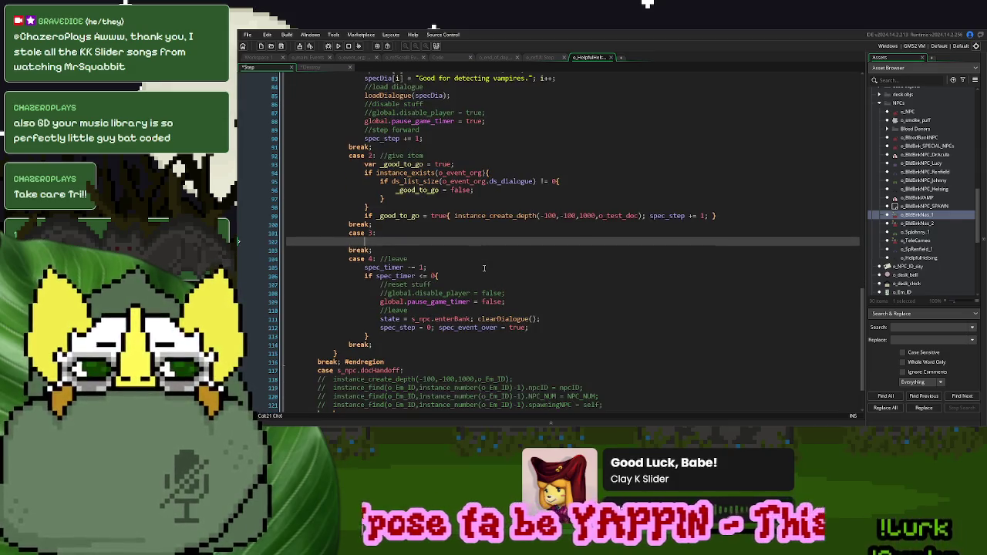
{"action": "left_click", "coordinate": [404, 232]}
{"action": "type", "text": "//closing remake"}
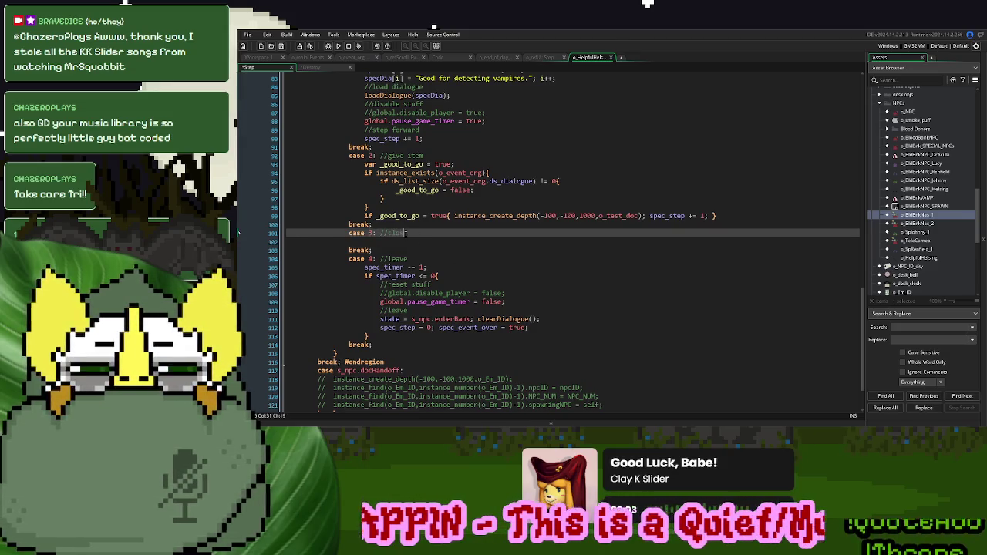
{"action": "key", "text": "BackSpace"}
{"action": "key", "text": "BackSpace"}
{"action": "type", "text": "rks"}
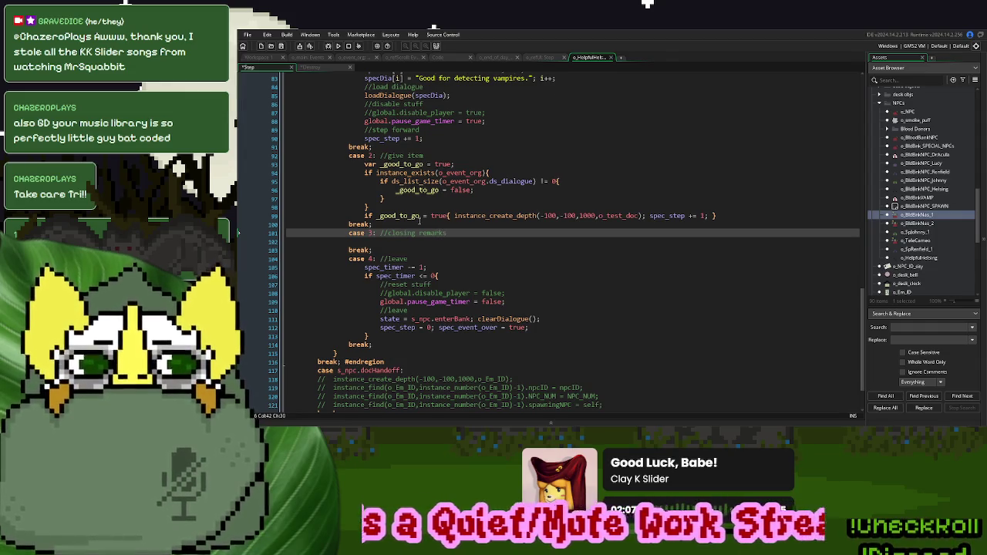
{"action": "scroll", "coordinate": [420, 220], "scroll_direction": "up", "scroll_amount": 2}
{"action": "left_click_drag", "start_coordinate": [426, 201], "coordinate": [364, 106]}
{"action": "scroll", "coordinate": [542, 263], "scroll_direction": "up", "scroll_amount": 2}
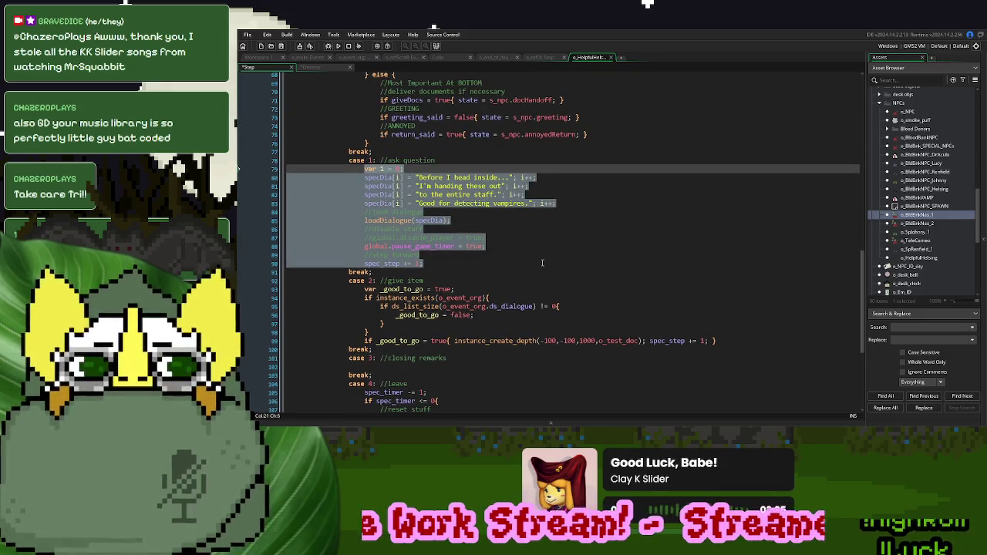
{"action": "scroll", "coordinate": [501, 296], "scroll_direction": "down", "scroll_amount": 1}
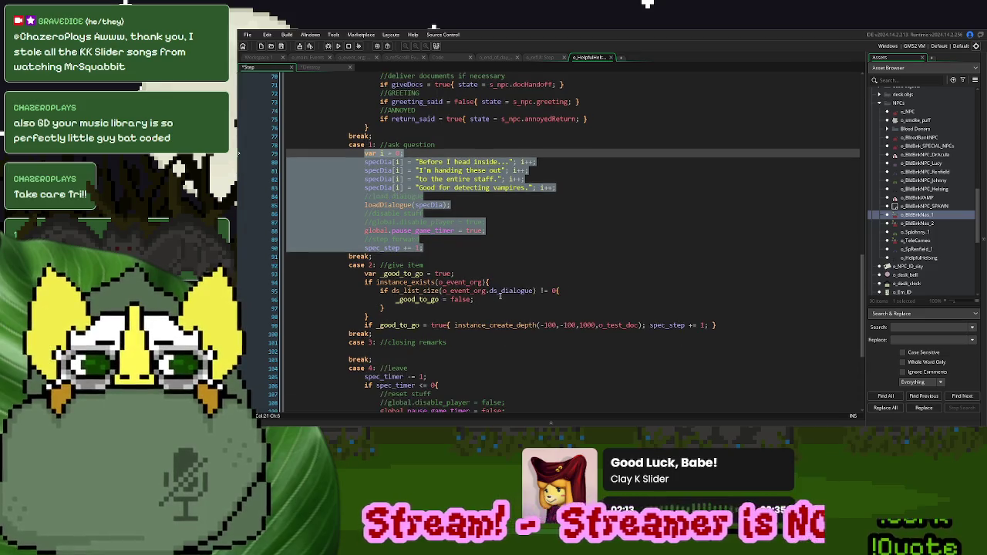
Insert spec_timer = 60*3; before spec_step on line 99 of the give-item case
{"action": "scroll", "coordinate": [501, 296], "scroll_direction": "down", "scroll_amount": 2}
{"action": "double_click", "coordinate": [383, 314]}
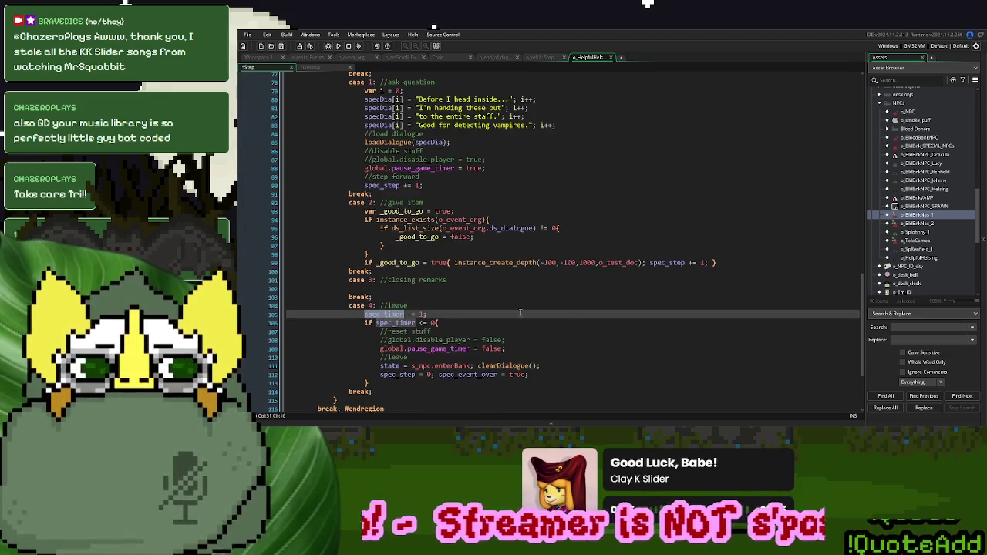
{"action": "left_click", "coordinate": [649, 262]}
{"action": "type", "text": "spec_timer "}
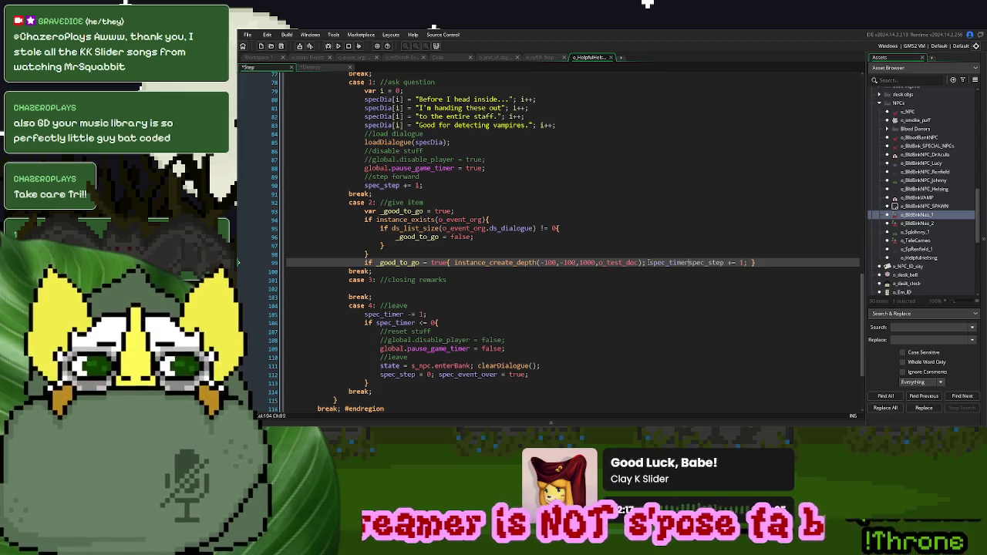
{"action": "type", "text": "= "}
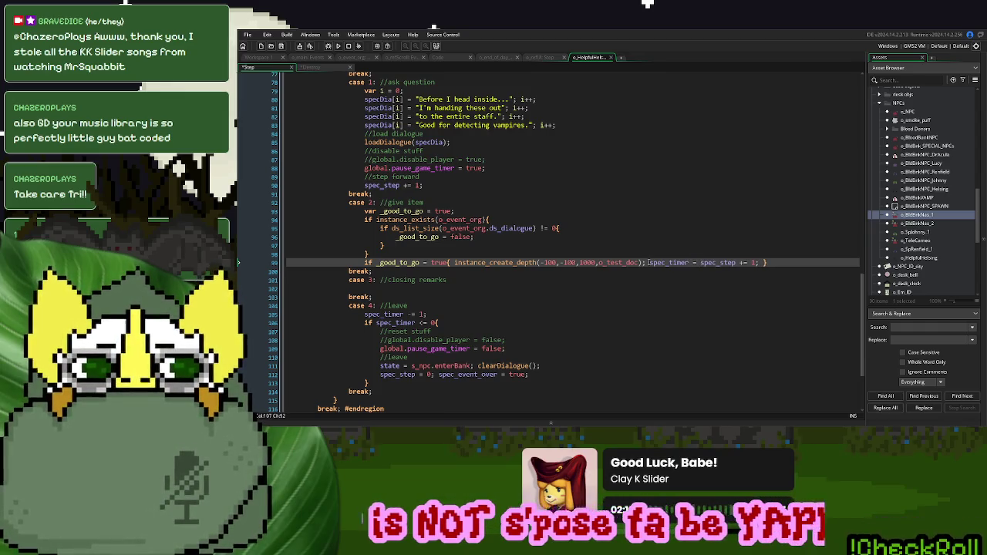
{"action": "type", "text": "60*3;"}
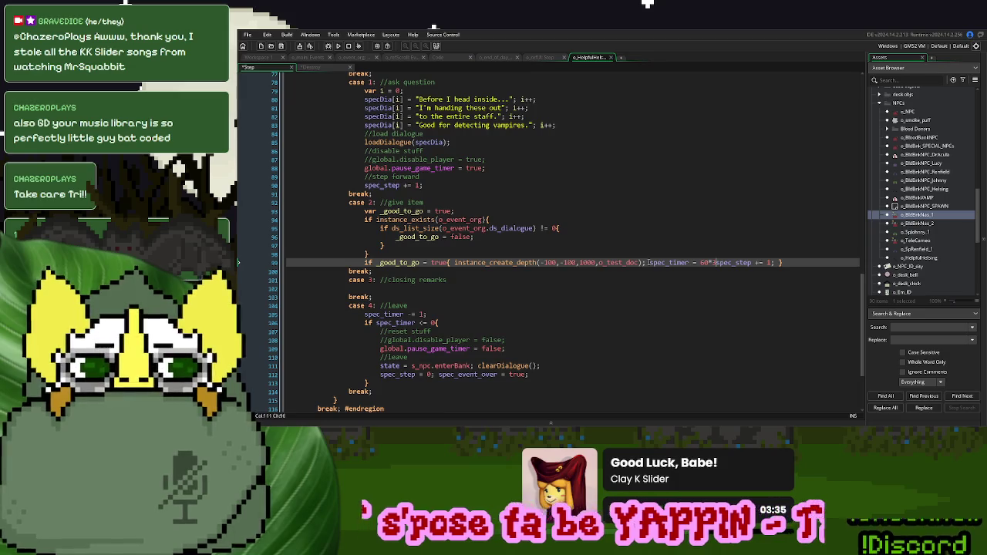
{"action": "scroll", "coordinate": [471, 249], "scroll_direction": "up", "scroll_amount": 2}
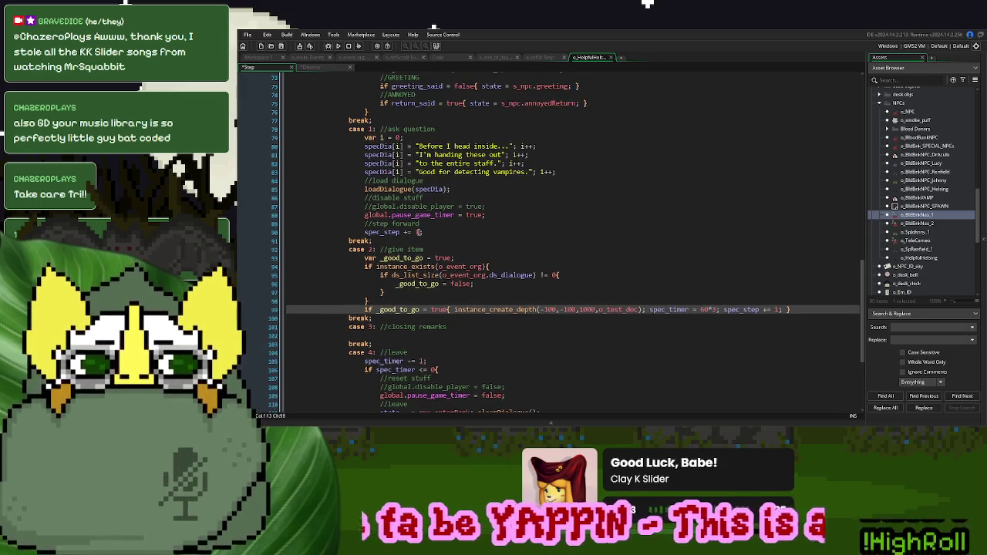
{"action": "left_click_drag", "start_coordinate": [423, 233], "coordinate": [364, 136]}
{"action": "key", "text": "ctrl+c"}
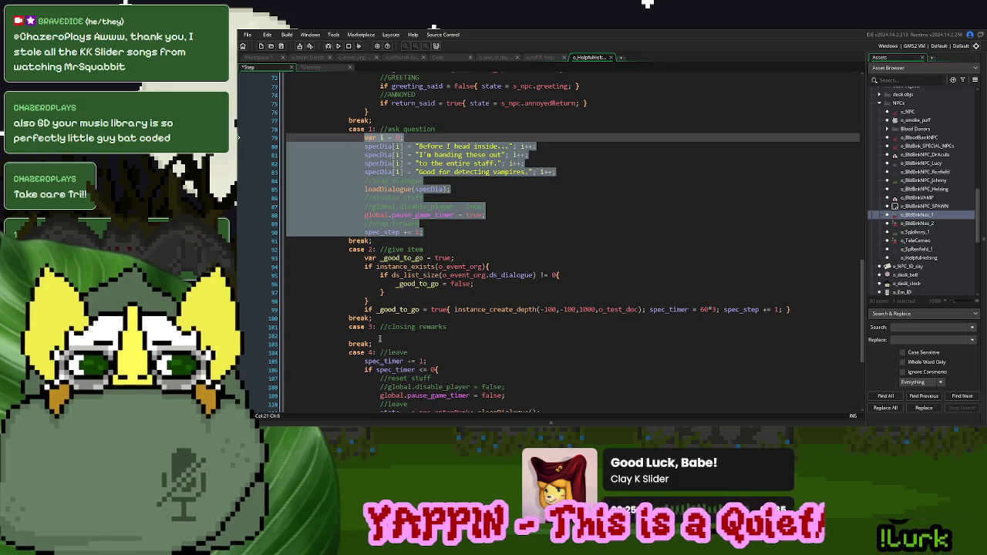
Paste the copied dialogue block into the closing-remarks case and rename every specDia reference to specDia2
{"action": "left_click", "coordinate": [380, 337]}
{"action": "key", "text": "ctrl+v"}
{"action": "scroll", "coordinate": [493, 258], "scroll_direction": "down", "scroll_amount": 3}
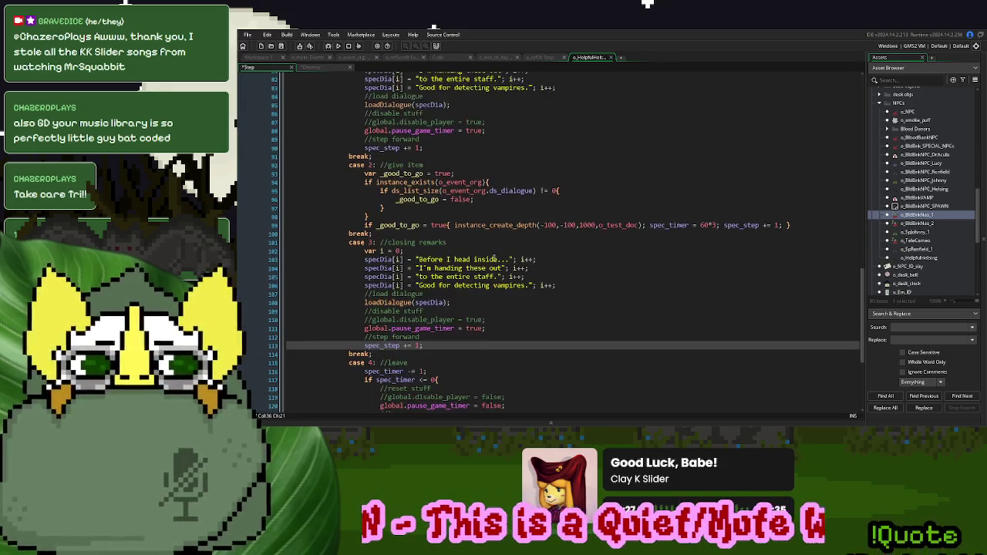
{"action": "left_click", "coordinate": [392, 260]}
{"action": "type", "text": "2"}
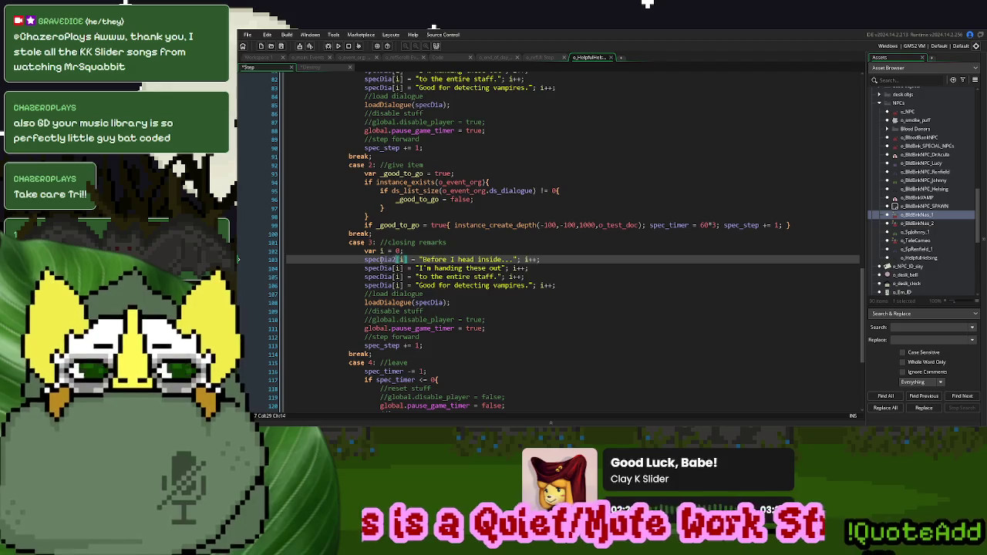
{"action": "double_click", "coordinate": [381, 269]}
{"action": "left_click", "coordinate": [398, 269]}
{"action": "type", "text": "2"}
{"action": "left_click", "coordinate": [398, 276]}
{"action": "type", "text": "2"}
{"action": "left_click", "coordinate": [397, 286]}
{"action": "type", "text": "2"}
{"action": "left_click", "coordinate": [432, 301]}
{"action": "type", "text": "2"}
Replace the 'Before I head inside...' line with 'Go with god and what not.' and delete the extra lines
{"action": "left_click_drag", "start_coordinate": [516, 259], "coordinate": [424, 260]}
{"action": "type", "text": "Go with god and w"}
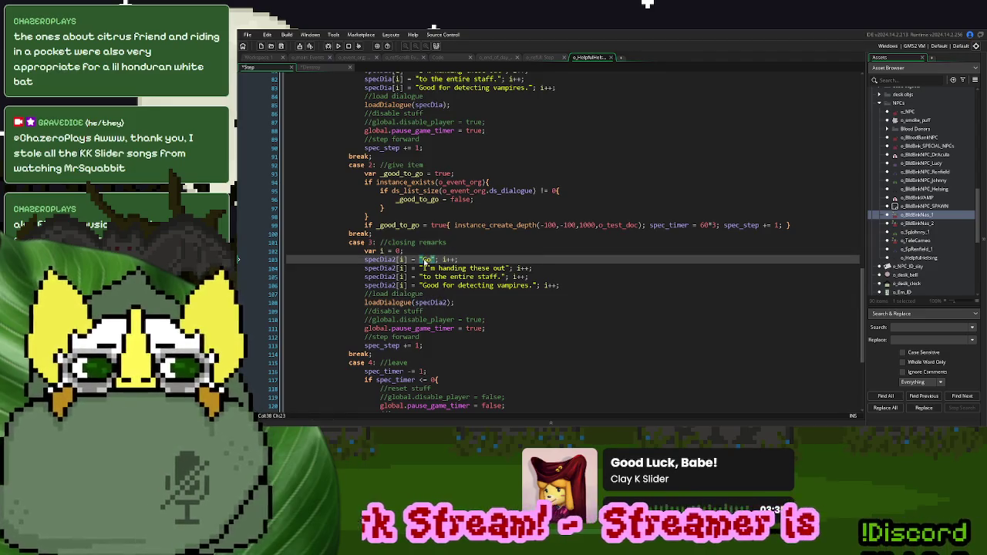
{"action": "type", "text": "hat not."}
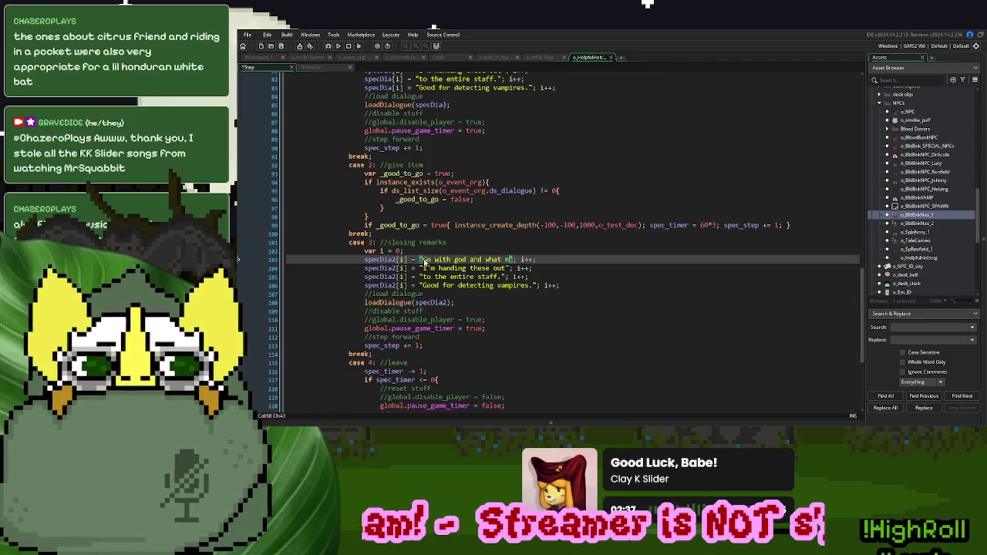
{"action": "mouse_move", "coordinate": [579, 279]}
{"action": "left_mouse_down"}
{"action": "mouse_move", "coordinate": [575, 260]}
{"action": "mouse_move", "coordinate": [562, 260]}
{"action": "left_mouse_up"}
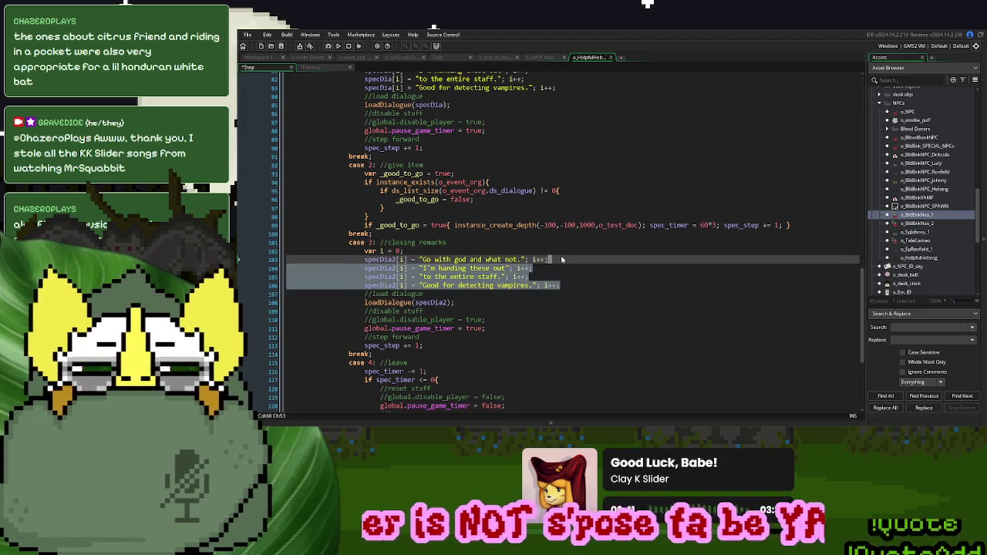
{"action": "key", "text": "BackSpace"}
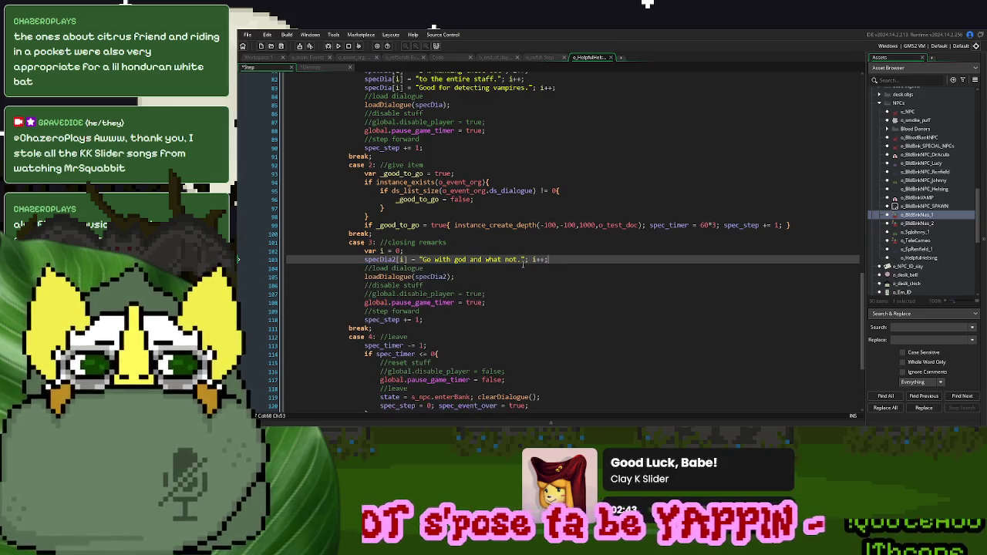
{"action": "type", "text": "."}
Reword the farewell line to read 'Go with god, or what have you.'
{"action": "left_click_drag", "start_coordinate": [523, 260], "coordinate": [467, 262]}
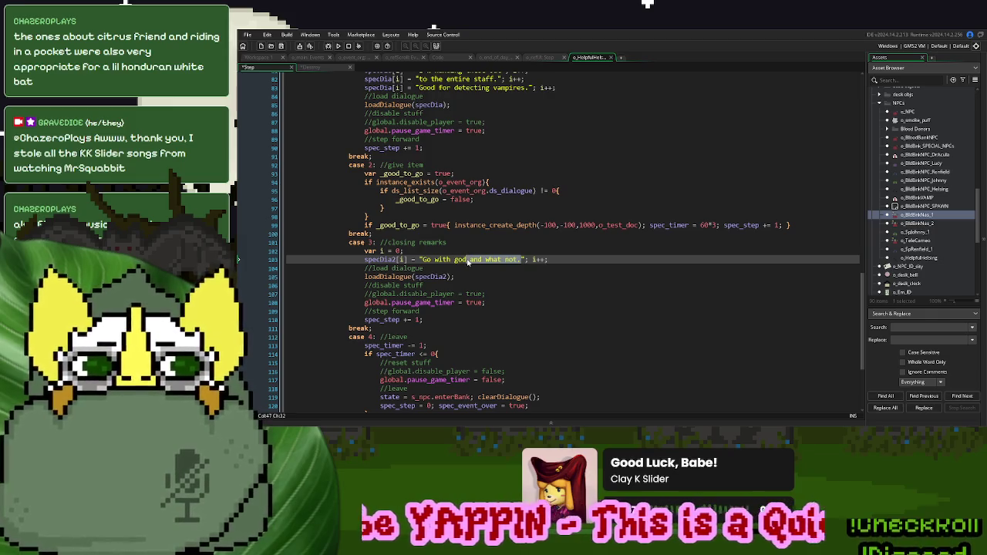
{"action": "key", "text": "BackSpace"}
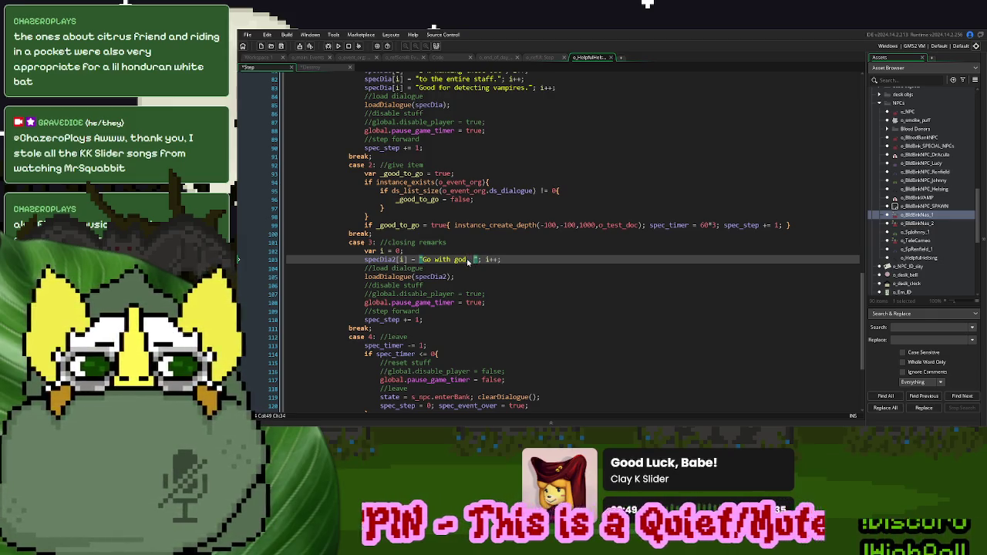
{"action": "type", "text": ", and what not"}
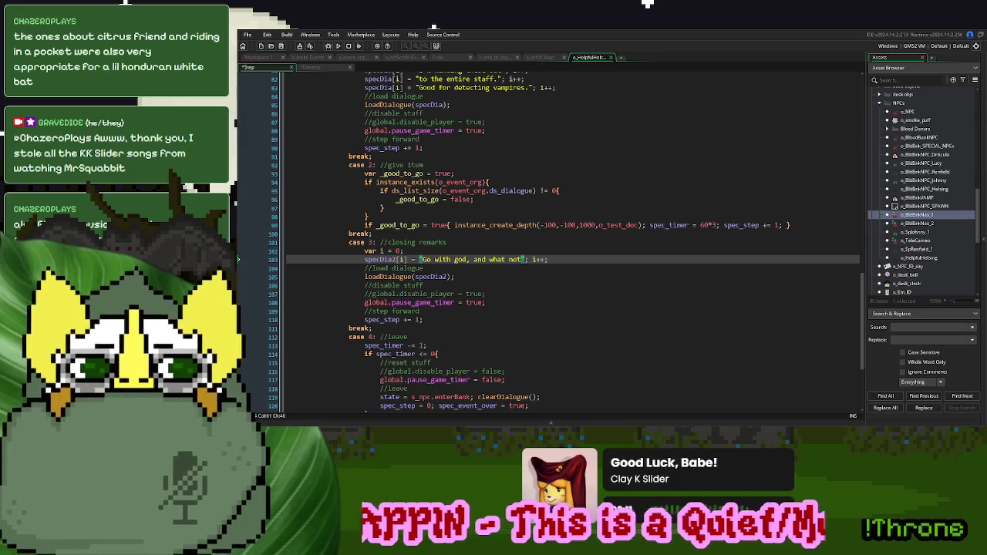
{"action": "left_click", "coordinate": [540, 230]}
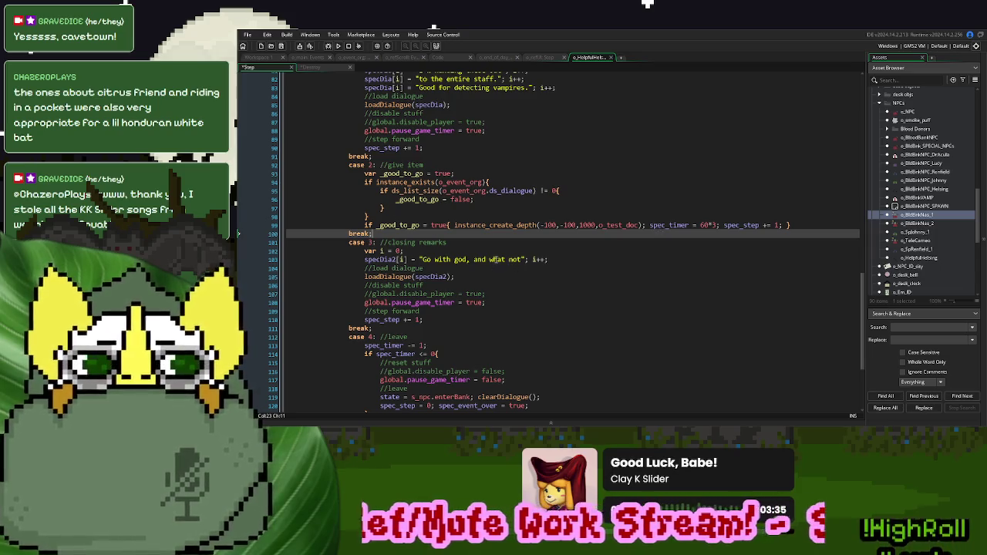
{"action": "left_click_drag", "start_coordinate": [522, 261], "coordinate": [474, 261]}
{"action": "type", "text": "d, or what have you"}
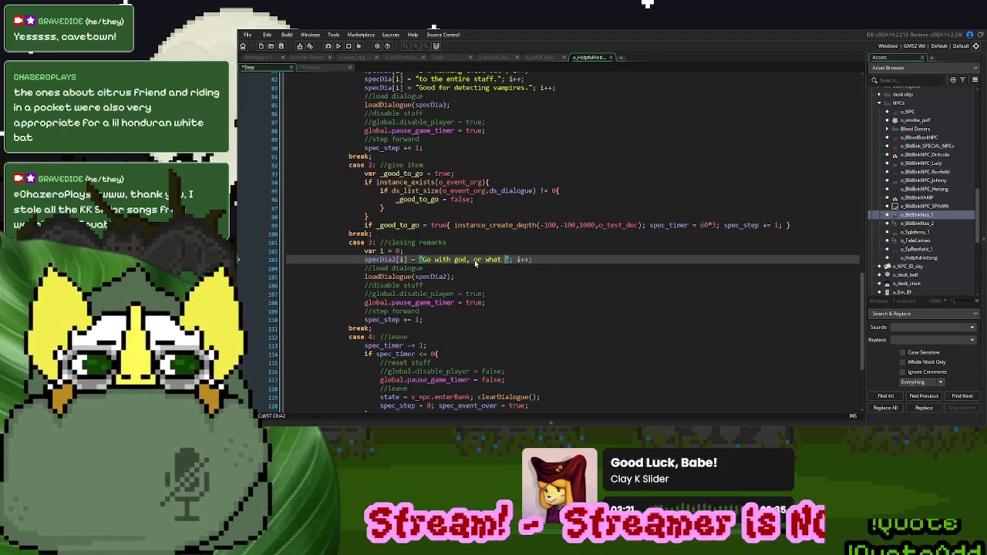
{"action": "scroll", "coordinate": [557, 266], "scroll_direction": "up", "scroll_amount": 2}
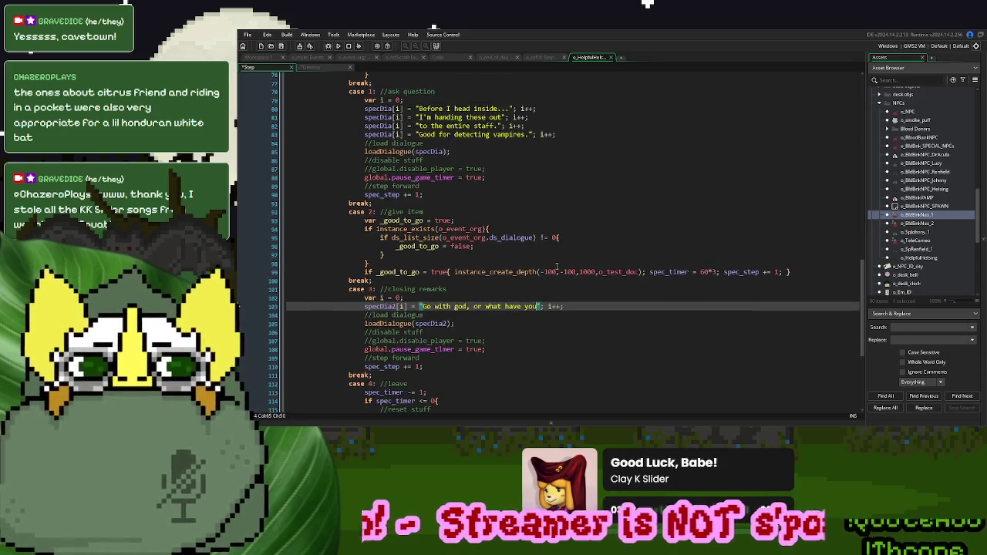
{"action": "scroll", "coordinate": [567, 297], "scroll_direction": "down", "scroll_amount": 3}
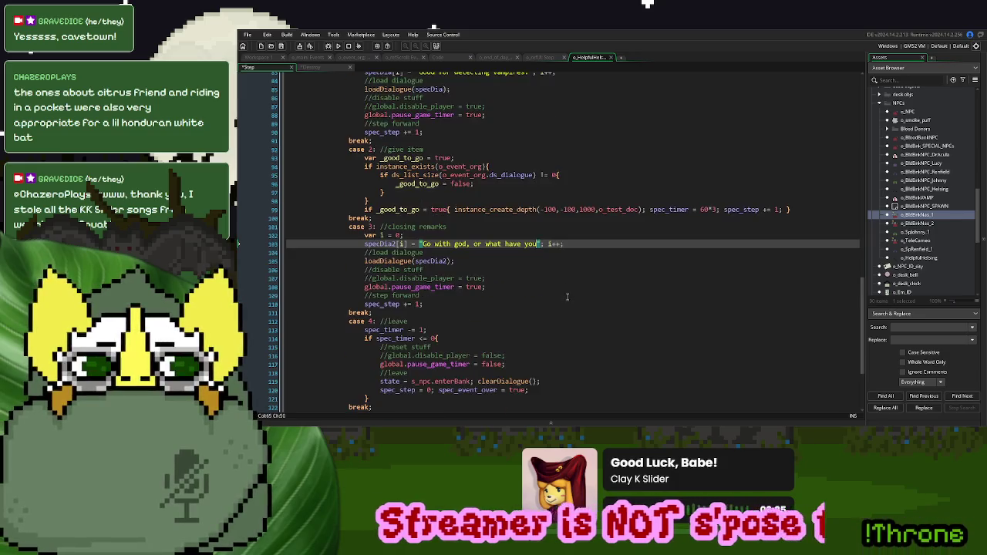
{"action": "type", "text": "."}
{"action": "left_click", "coordinate": [588, 245]}
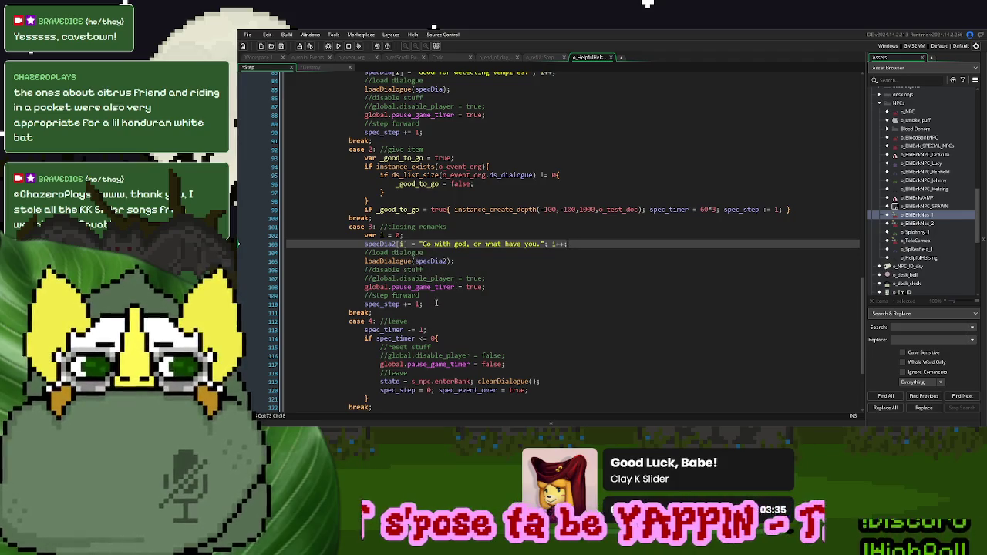
{"action": "scroll", "coordinate": [442, 295], "scroll_direction": "down", "scroll_amount": 3}
{"action": "scroll", "coordinate": [443, 295], "scroll_direction": "up", "scroll_amount": 2}
{"action": "mouse_move", "coordinate": [543, 350]}
{"action": "left_mouse_down"}
{"action": "mouse_move", "coordinate": [386, 356]}
{"action": "mouse_move", "coordinate": [413, 355]}
{"action": "left_mouse_up"}
{"action": "key", "text": "ctrl+c"}
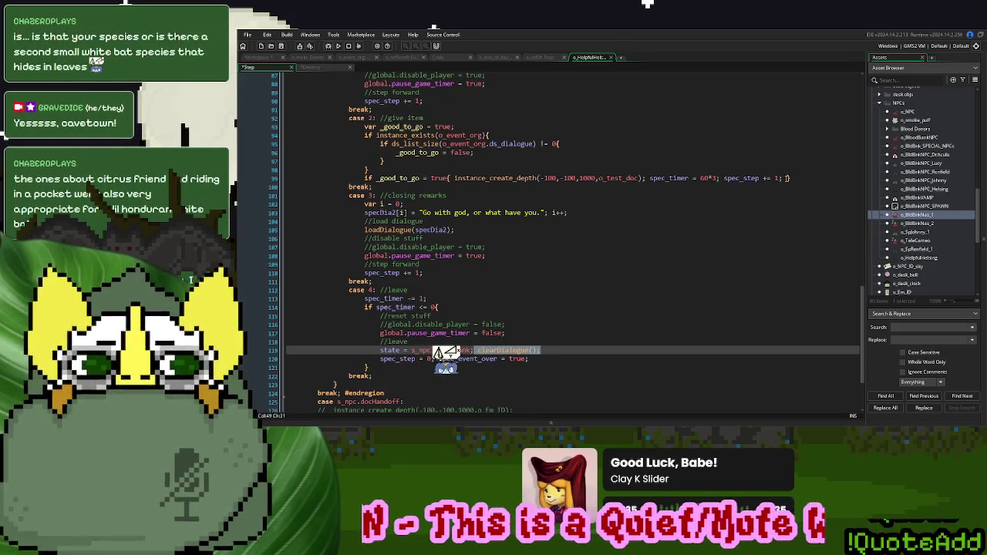
Paste clearDialogue(); at the end of the give-item line 99 in case 2
{"action": "left_click", "coordinate": [781, 179]}
{"action": "key", "text": "ctrl+v"}
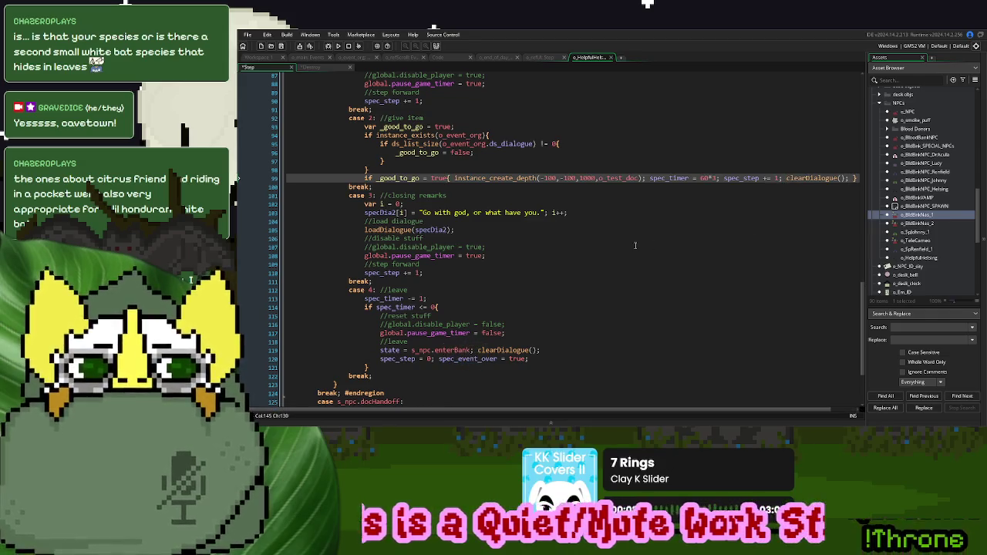
{"action": "left_click", "coordinate": [581, 255]}
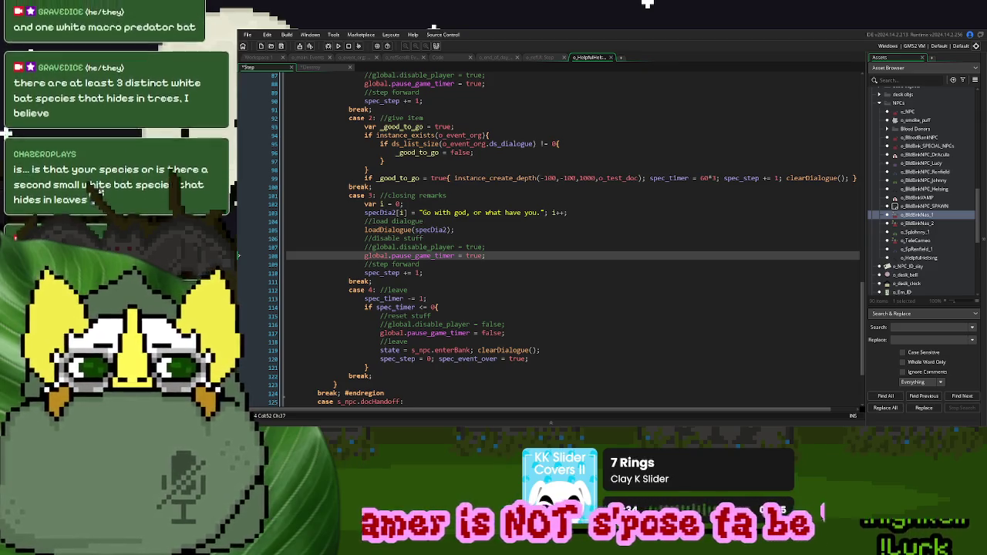
{"action": "left_click", "coordinate": [581, 195]}
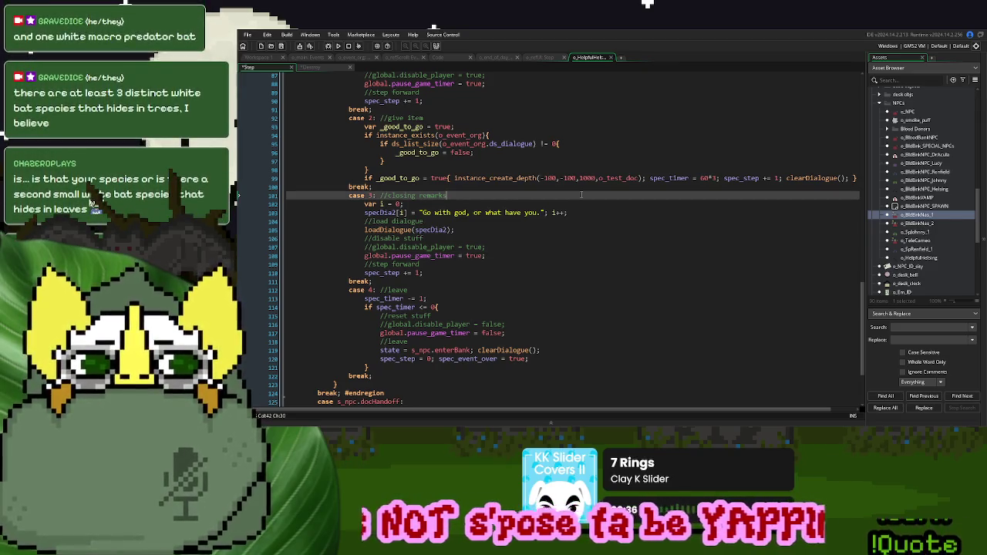
{"action": "scroll", "coordinate": [484, 231], "scroll_direction": "down", "scroll_amount": 1}
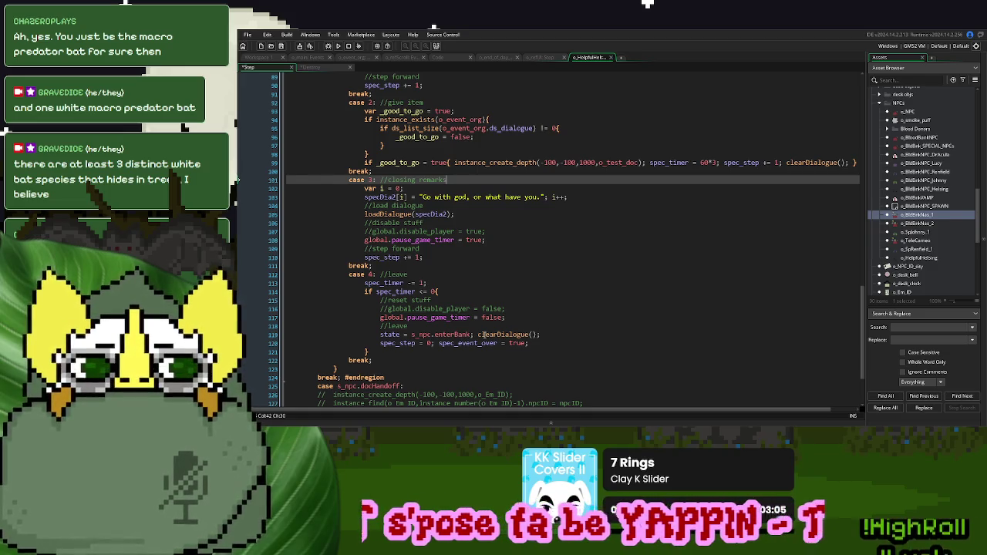
{"action": "scroll", "coordinate": [484, 334], "scroll_direction": "down", "scroll_amount": 2}
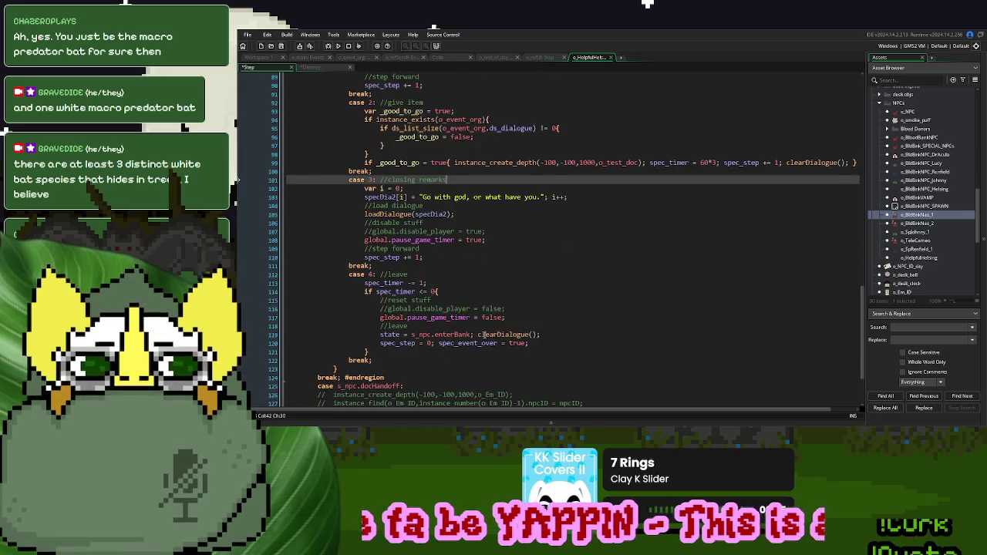
{"action": "scroll", "coordinate": [484, 335], "scroll_direction": "up", "scroll_amount": 2}
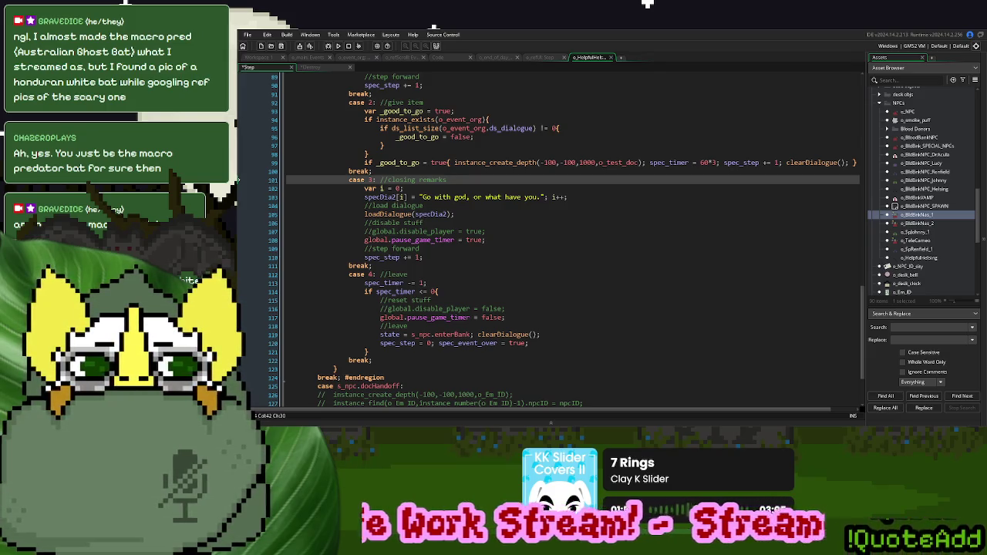
Open the o_HelpfulHelsing object and copy its name
{"action": "left_click", "coordinate": [591, 265]}
{"action": "scroll", "coordinate": [591, 260], "scroll_direction": "up", "scroll_amount": 2}
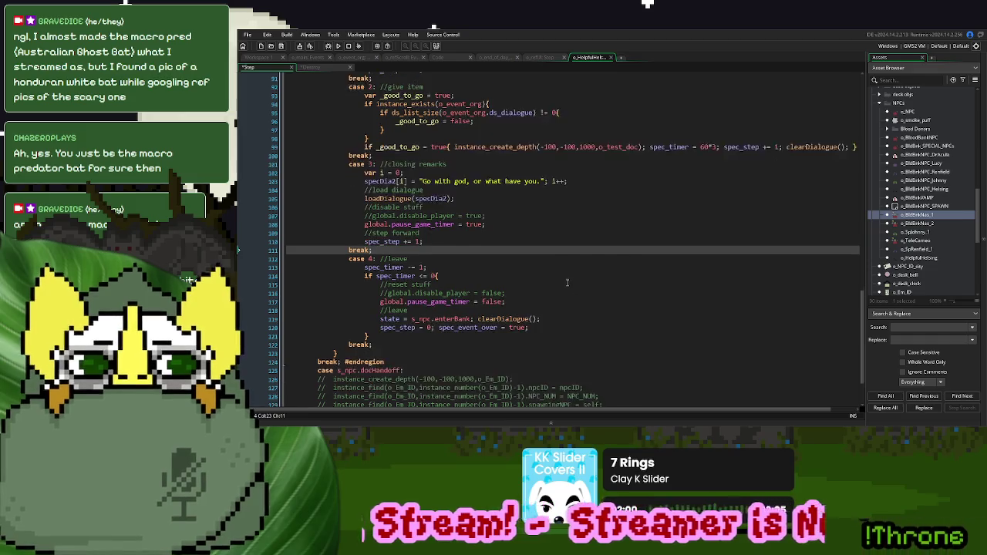
{"action": "scroll", "coordinate": [591, 260], "scroll_direction": "up", "scroll_amount": 6}
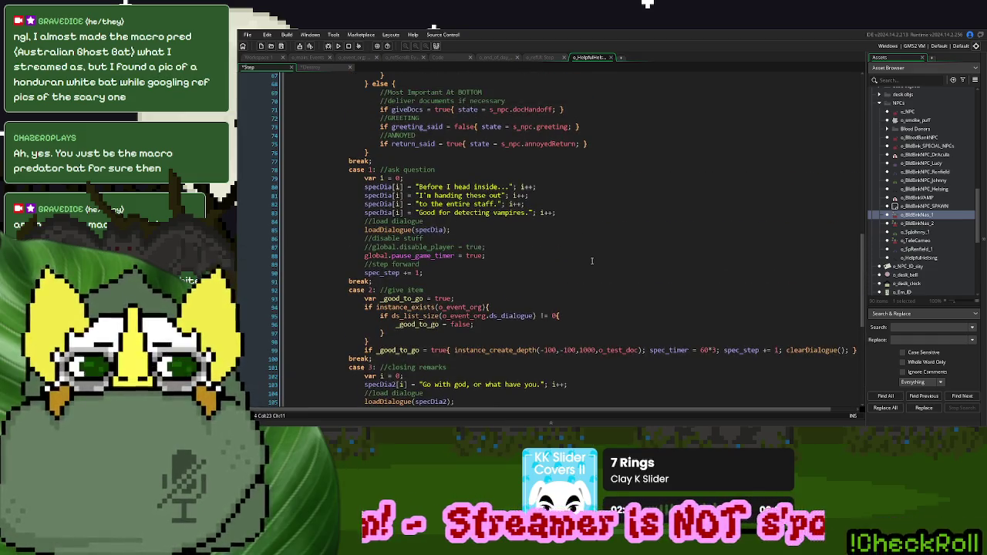
{"action": "left_click", "coordinate": [353, 57]}
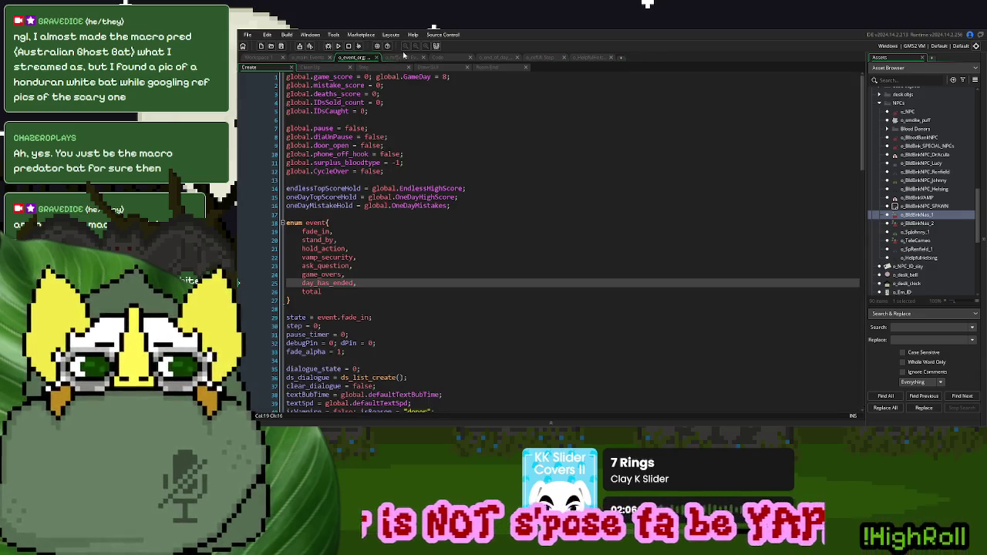
{"action": "left_click", "coordinate": [404, 58]}
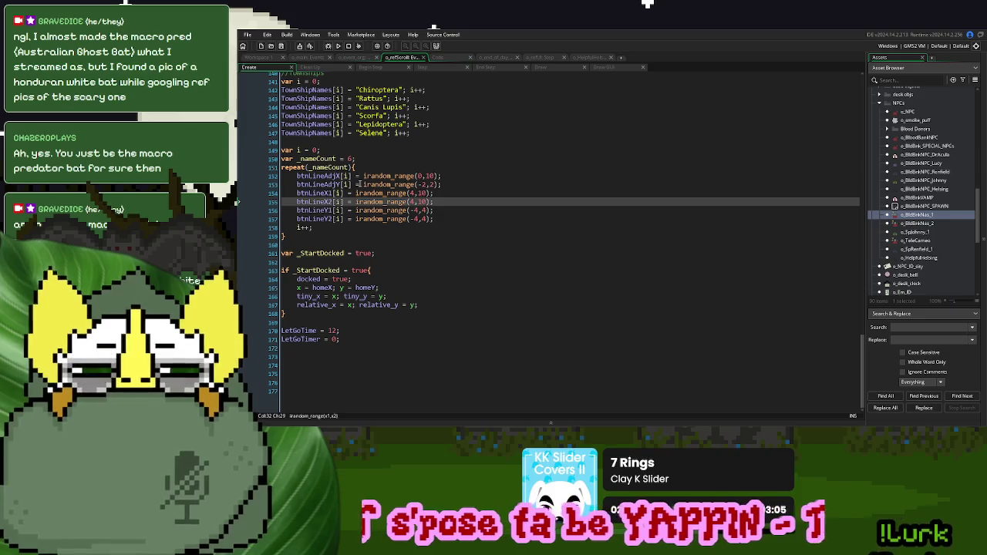
{"action": "left_click", "coordinate": [446, 58]}
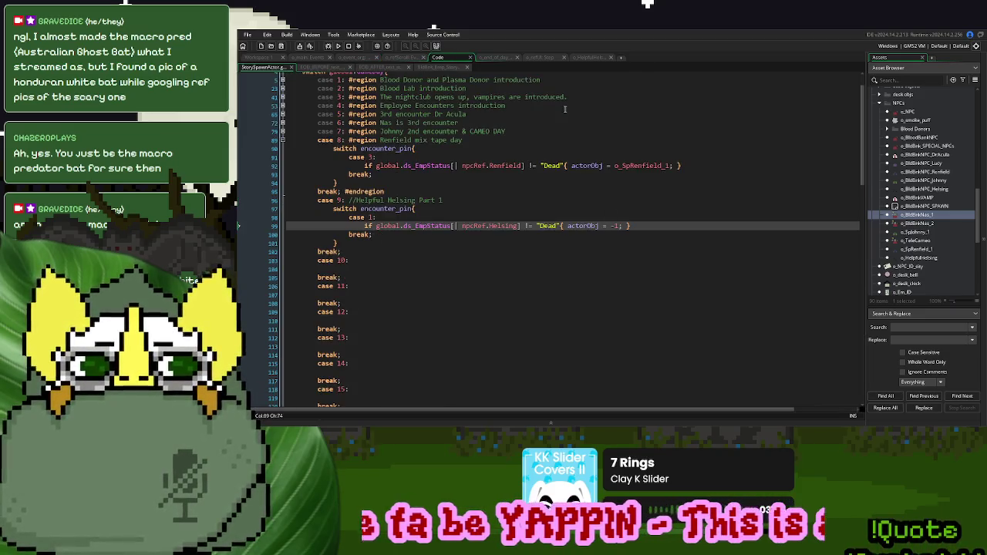
{"action": "double_click", "coordinate": [937, 258]}
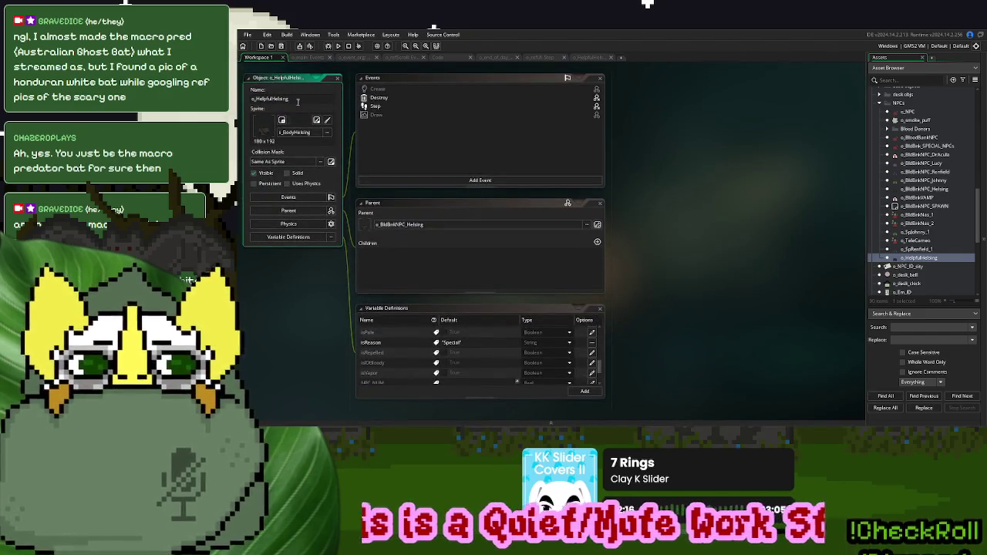
{"action": "double_click", "coordinate": [274, 98]}
{"action": "key", "text": "ctrl+c"}
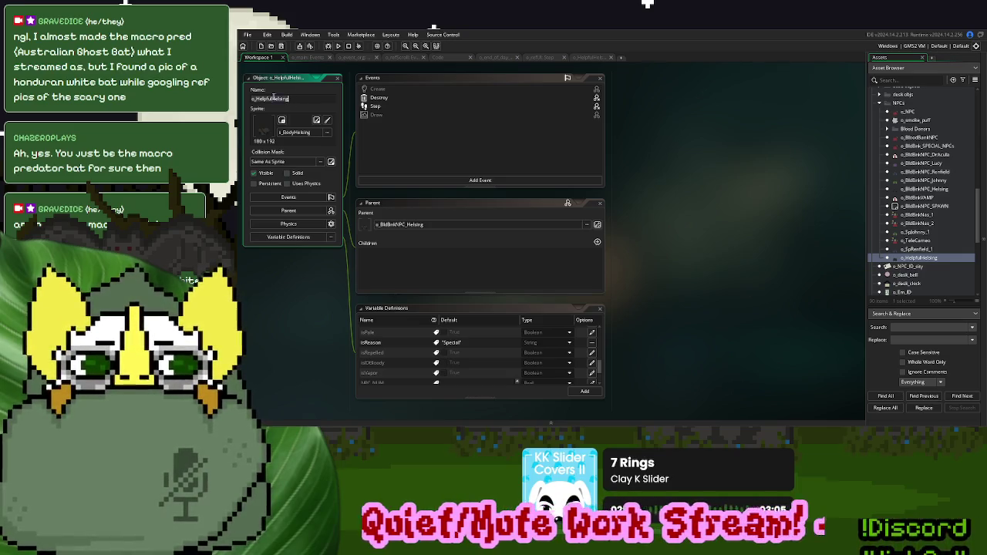
Replace actorObj's -1 with o_HelpfulHelsing in the case 9 spawn and run the game with F5
{"action": "left_click", "coordinate": [438, 58]}
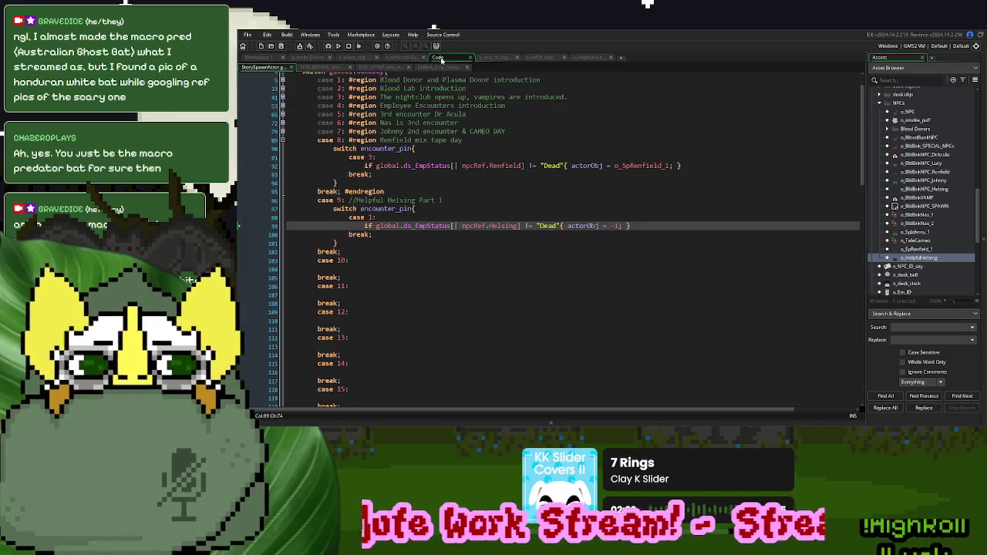
{"action": "double_click", "coordinate": [616, 225]}
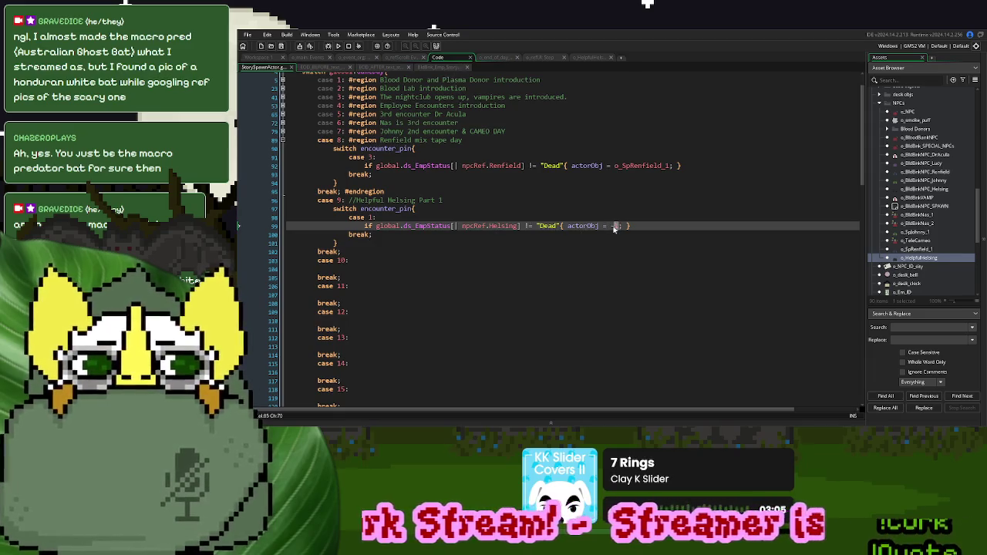
{"action": "key", "text": "ctrl+v"}
{"action": "left_click", "coordinate": [698, 218]}
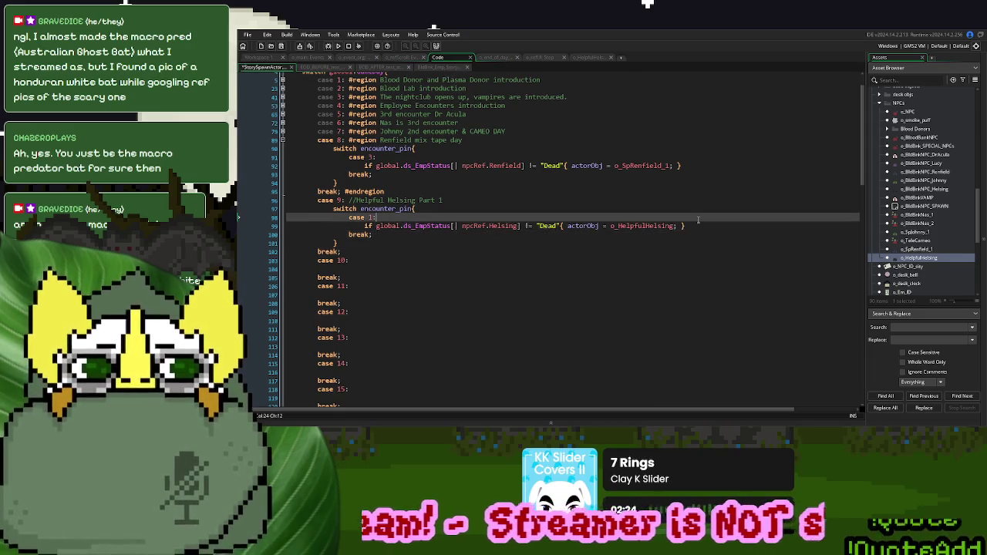
{"action": "left_click", "coordinate": [697, 224]}
{"action": "key", "text": "F5"}
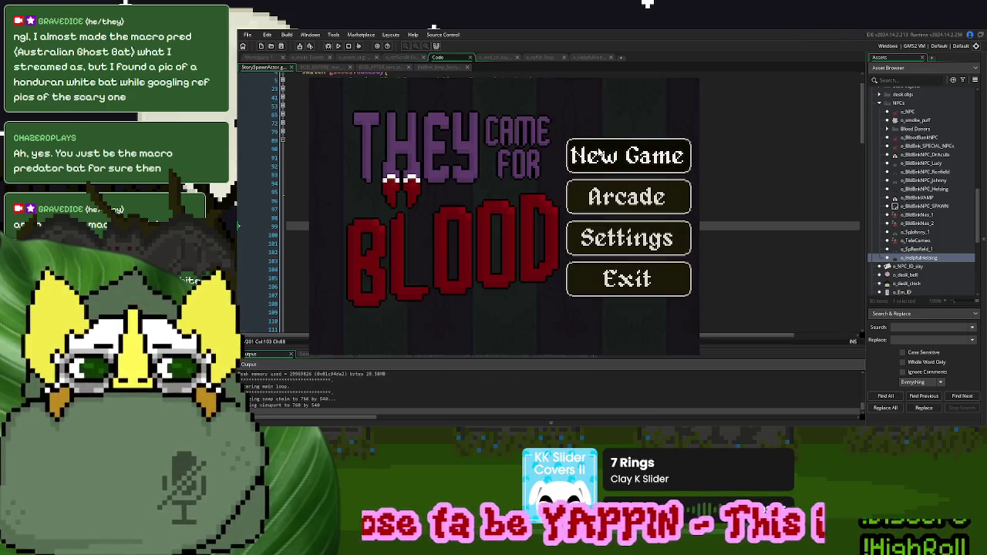
Start a new game to reach the Sep 8 desk scene, then close it and show o_event_org's Create code
{"action": "left_click", "coordinate": [598, 150]}
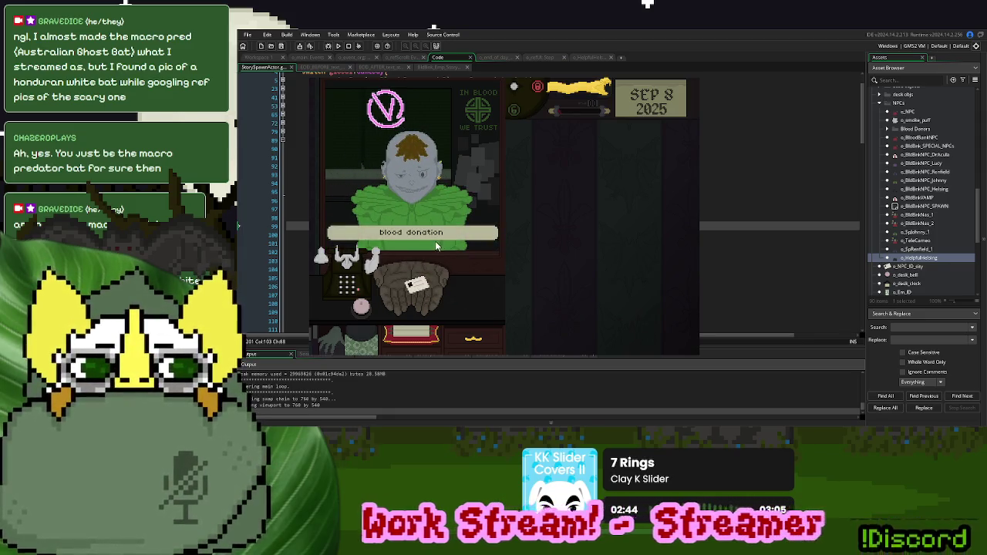
{"action": "left_click", "coordinate": [692, 85]}
{"action": "left_click", "coordinate": [360, 59]}
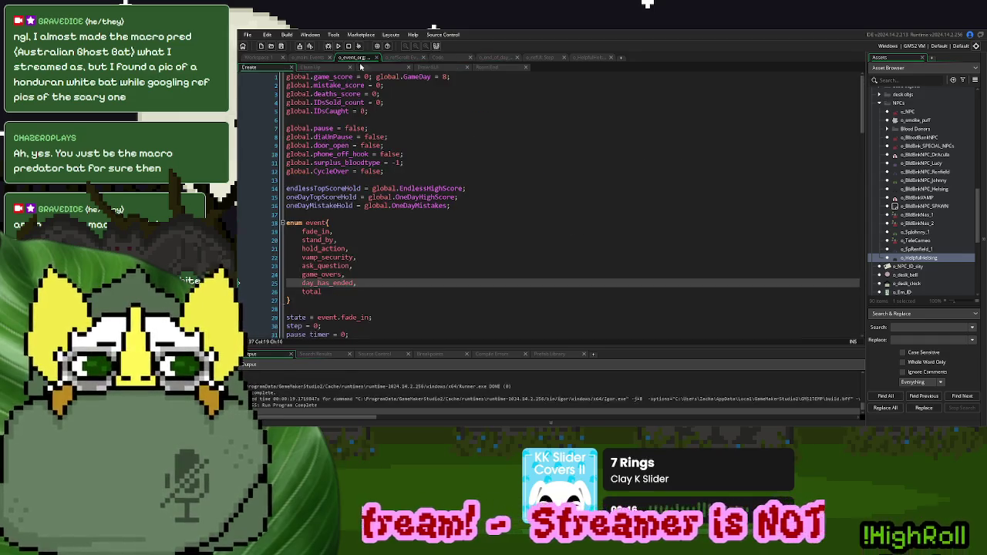
Change global.GameDay from 8 to 9 on line 1 and rebuild with F5
{"action": "left_click", "coordinate": [445, 77]}
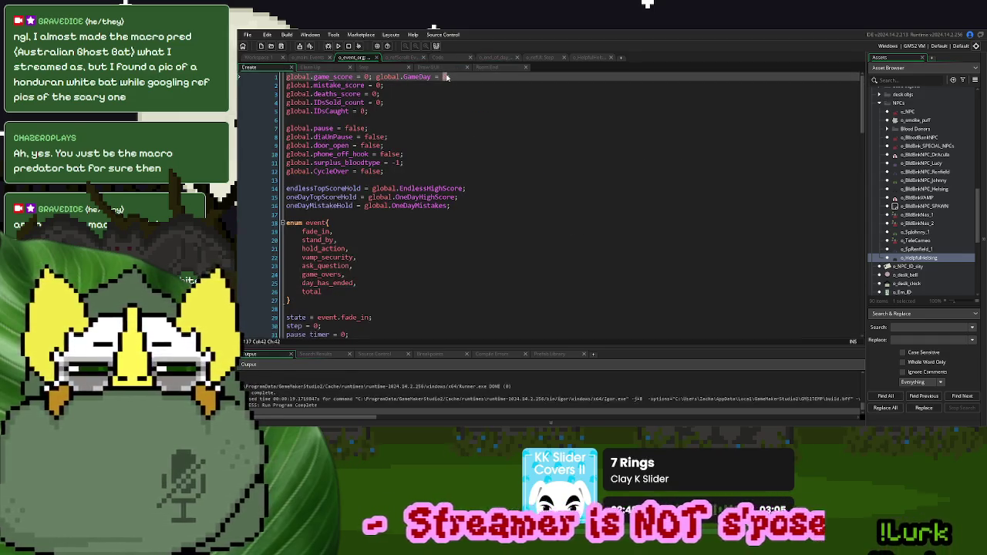
{"action": "type", "text": "9;"}
{"action": "key", "text": "F5"}
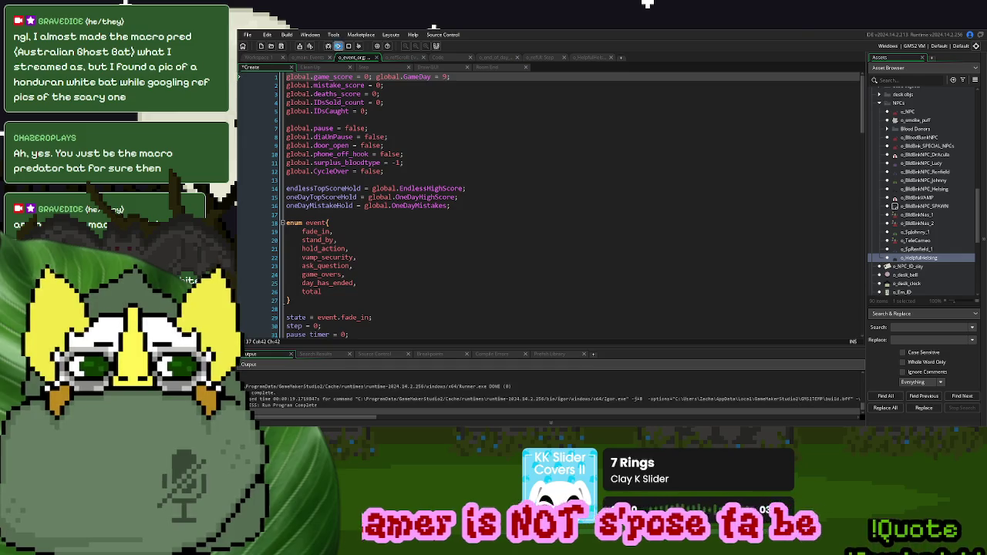
{"action": "left_click", "coordinate": [437, 58]}
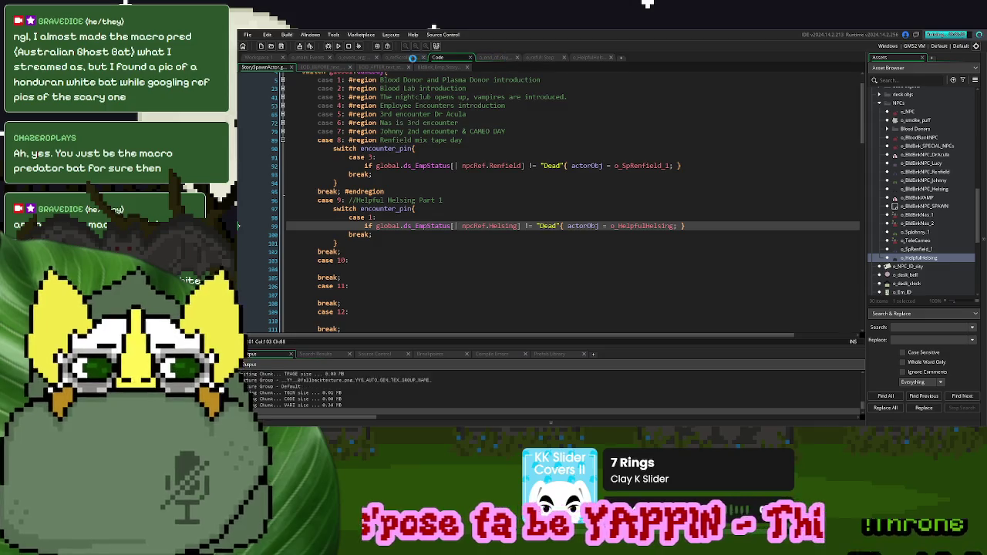
{"action": "left_click", "coordinate": [401, 57]}
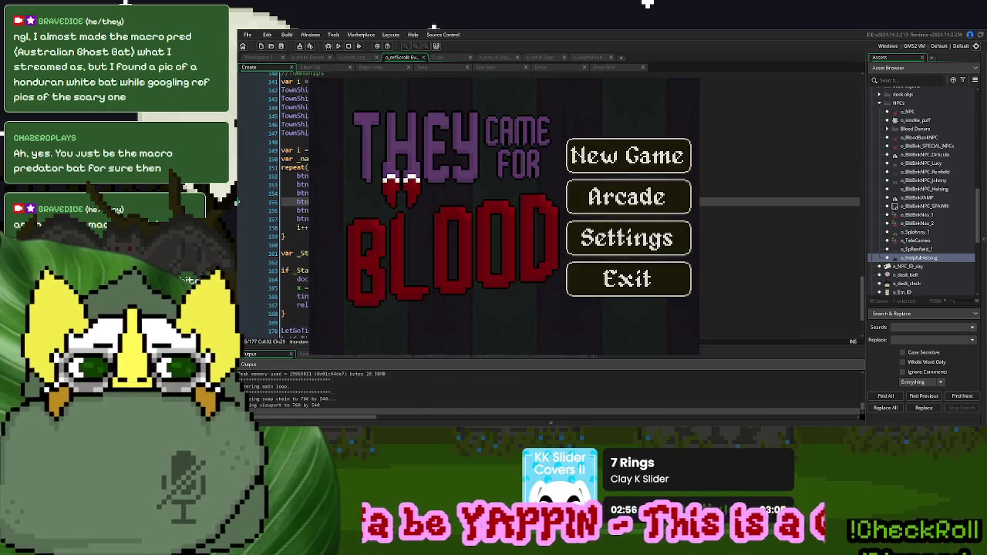
Open the Draw GUI event code and click through its lines
{"action": "left_click", "coordinate": [604, 67]}
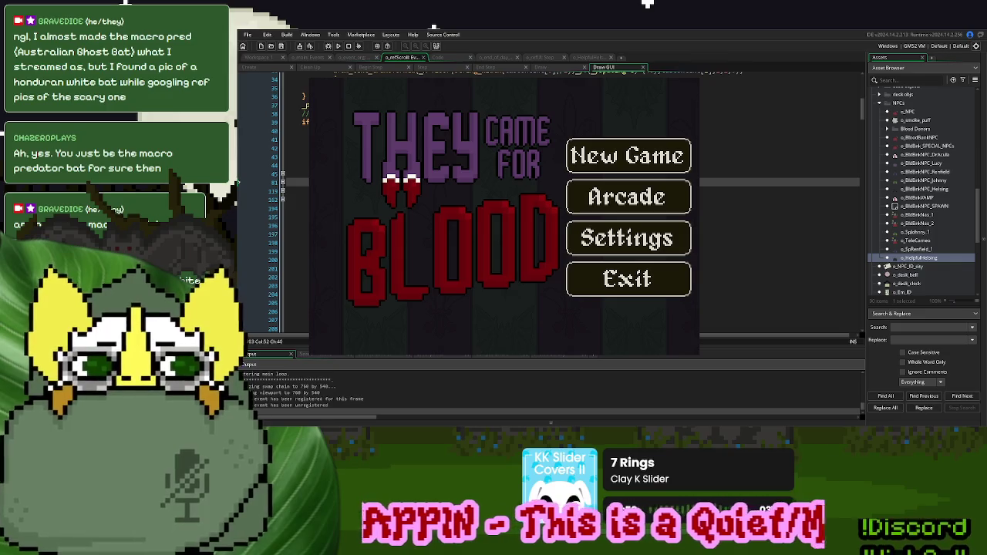
{"action": "left_click", "coordinate": [238, 251]}
{"action": "left_click", "coordinate": [238, 277]}
{"action": "left_click", "coordinate": [238, 302]}
{"action": "left_click", "coordinate": [238, 329]}
{"action": "left_click", "coordinate": [238, 284]}
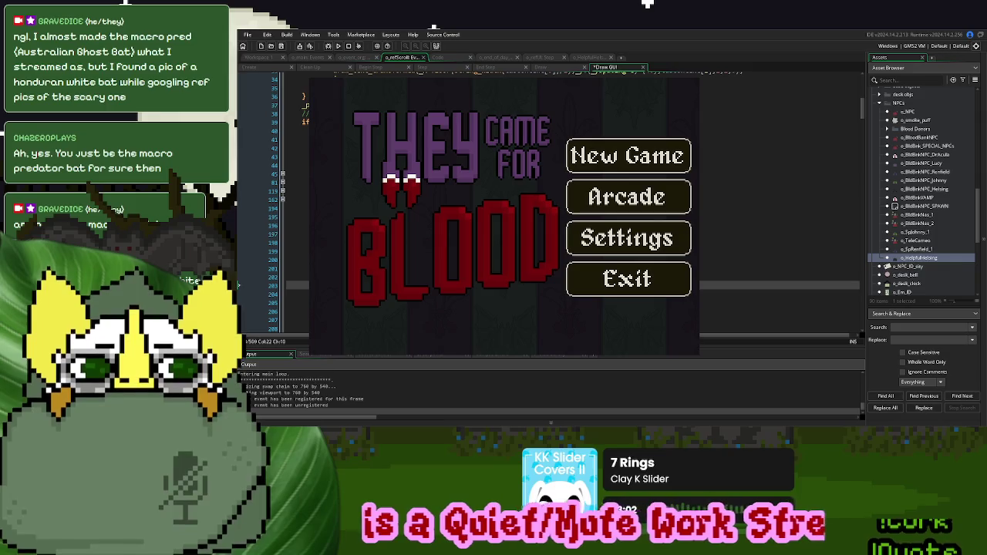
{"action": "left_click", "coordinate": [238, 311]}
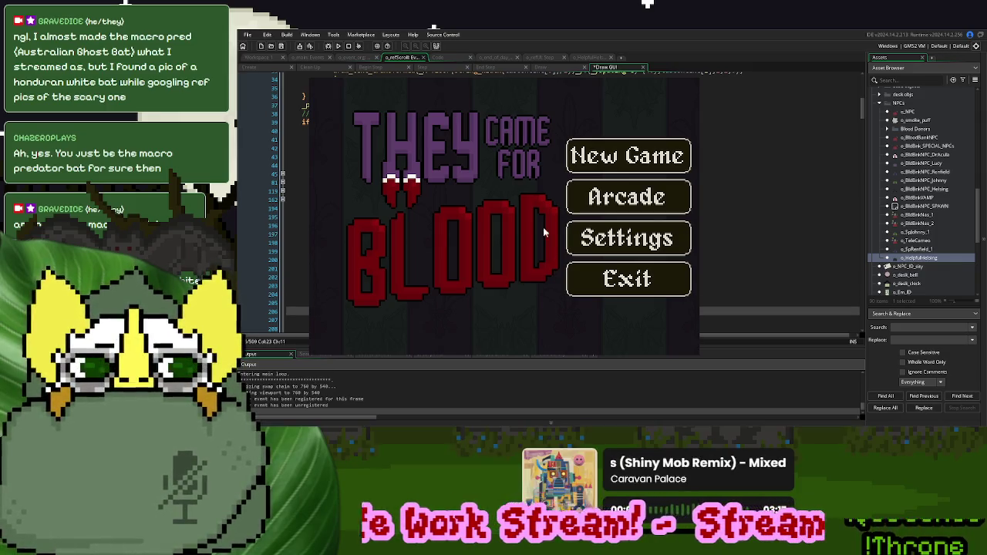
Start a new game on Sep 9, inspect Helsing's nurse practitioner ID card, then stop the game
{"action": "left_click", "coordinate": [615, 164]}
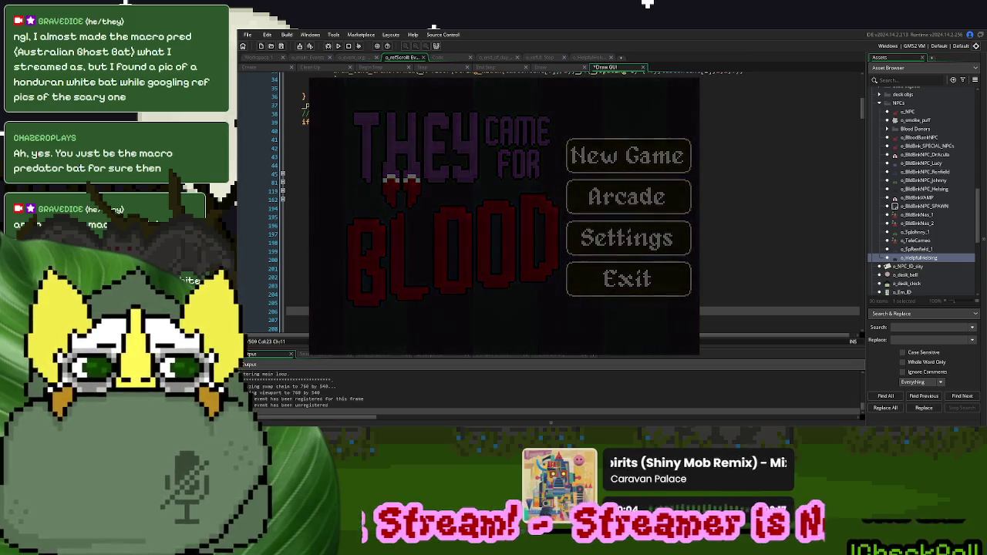
{"action": "left_click", "coordinate": [438, 57]}
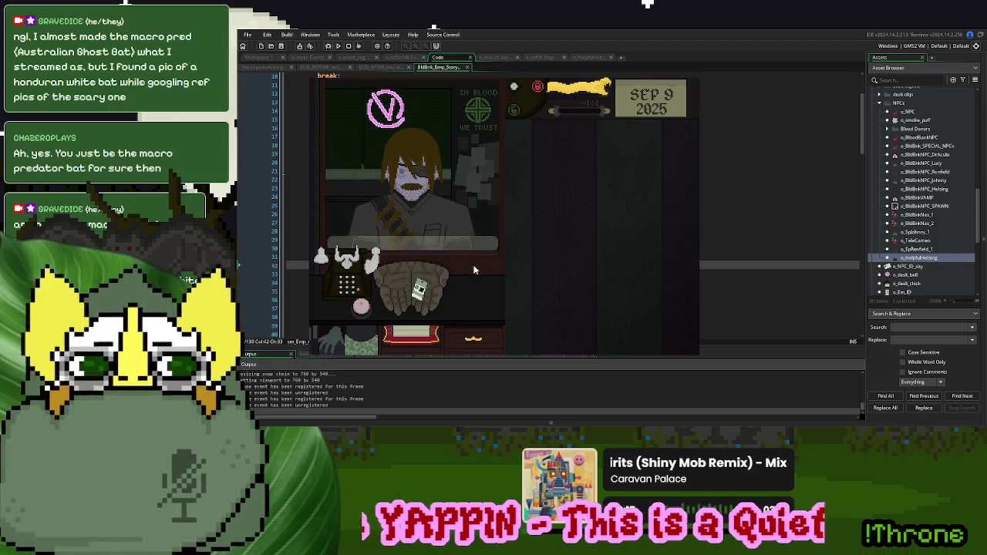
{"action": "left_click", "coordinate": [418, 296]}
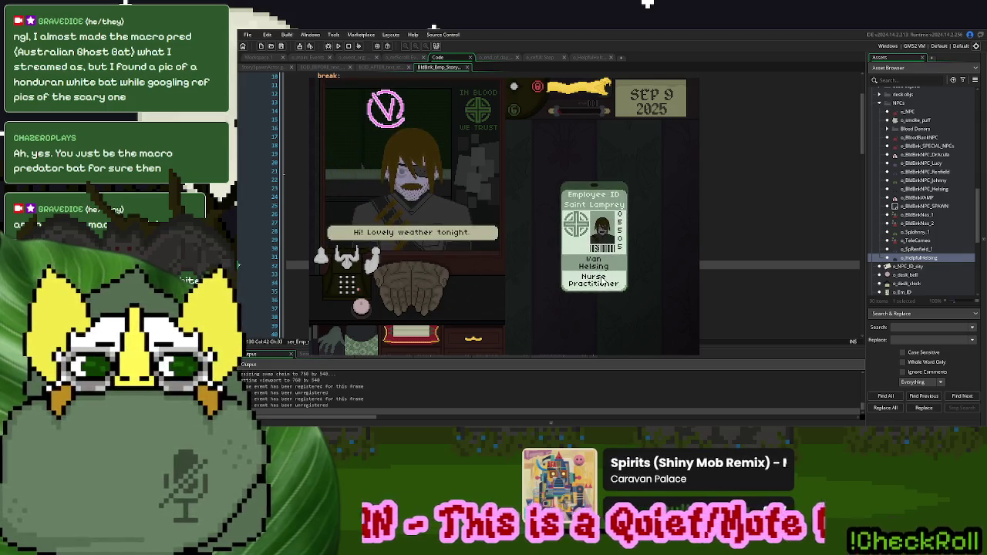
{"action": "left_click", "coordinate": [610, 259]}
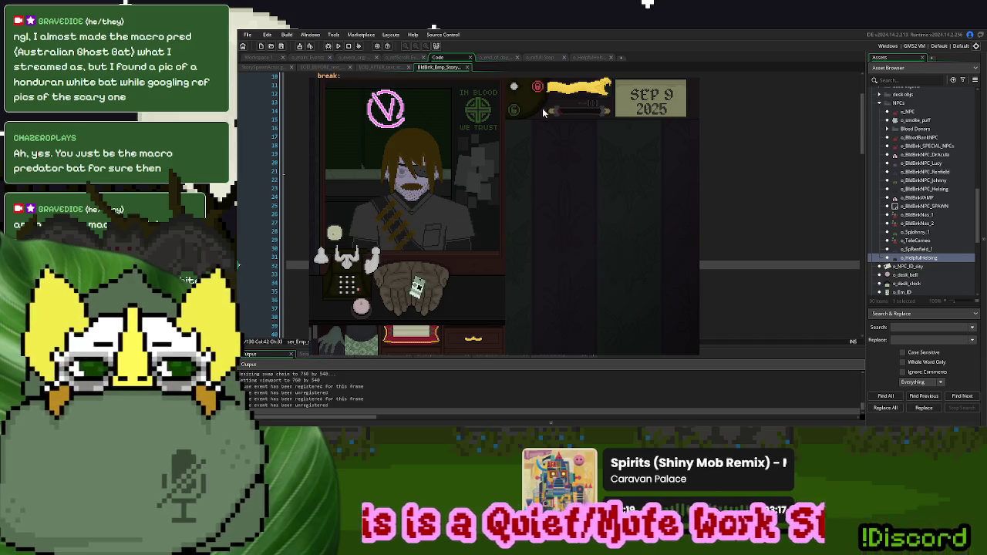
{"action": "left_click", "coordinate": [576, 93]}
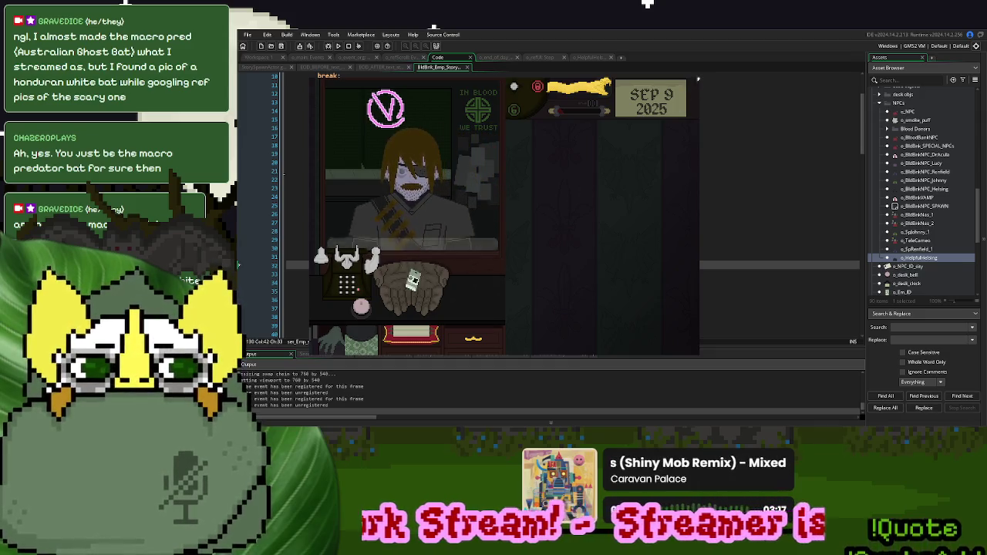
{"action": "key", "text": "Escape"}
Change o_HelpfulHelsing's isReason default from "Special" to "special"
{"action": "double_click", "coordinate": [930, 259]}
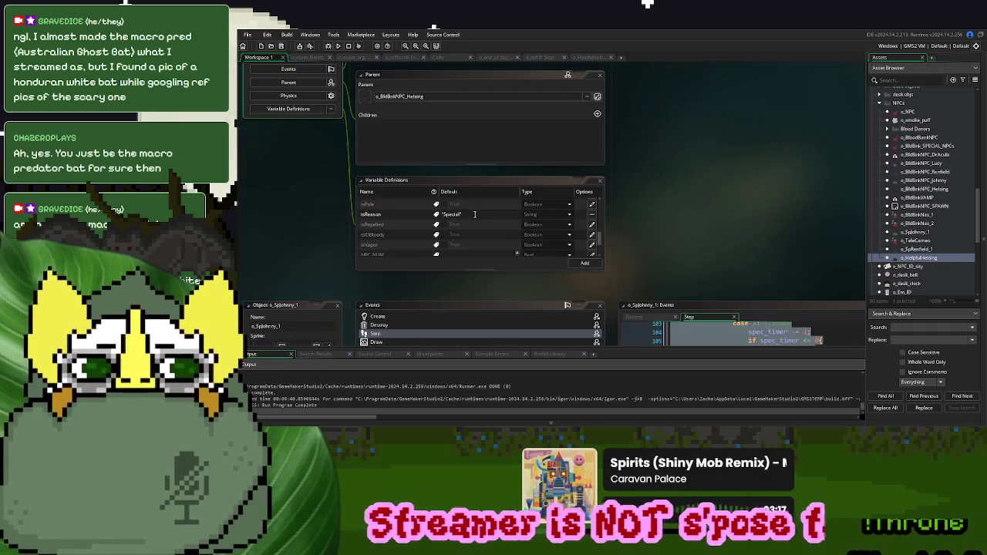
{"action": "left_click", "coordinate": [446, 215]}
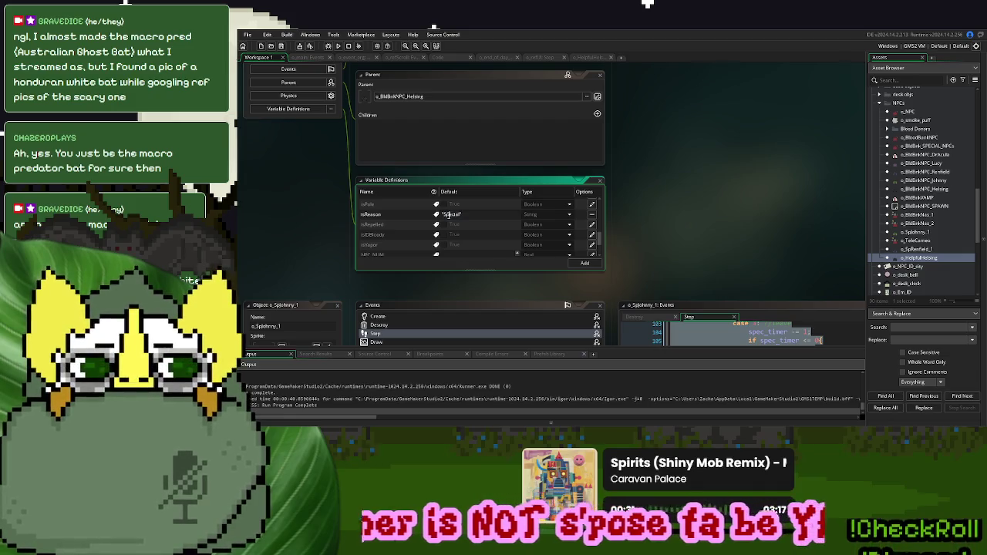
{"action": "key", "text": "BackSpace"}
{"action": "type", "text": "s"}
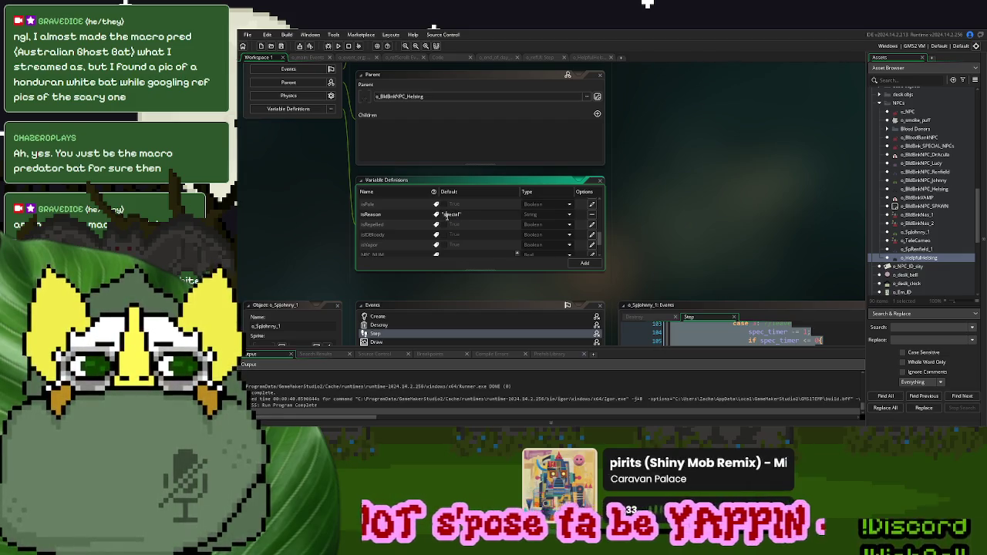
{"action": "left_click", "coordinate": [702, 202]}
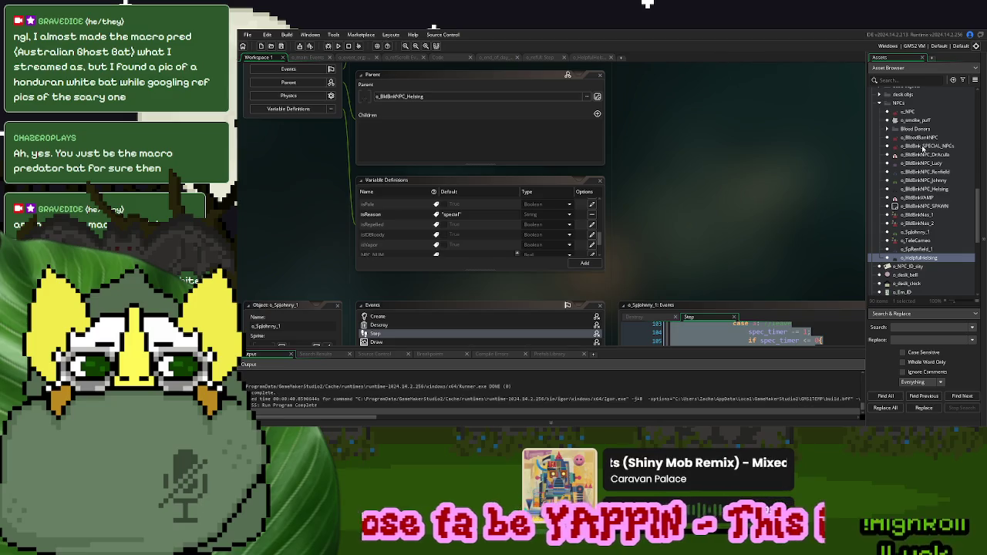
Open the o_BldBink_SPECIAL_NPCs parent object and review its variable definitions
{"action": "double_click", "coordinate": [923, 145]}
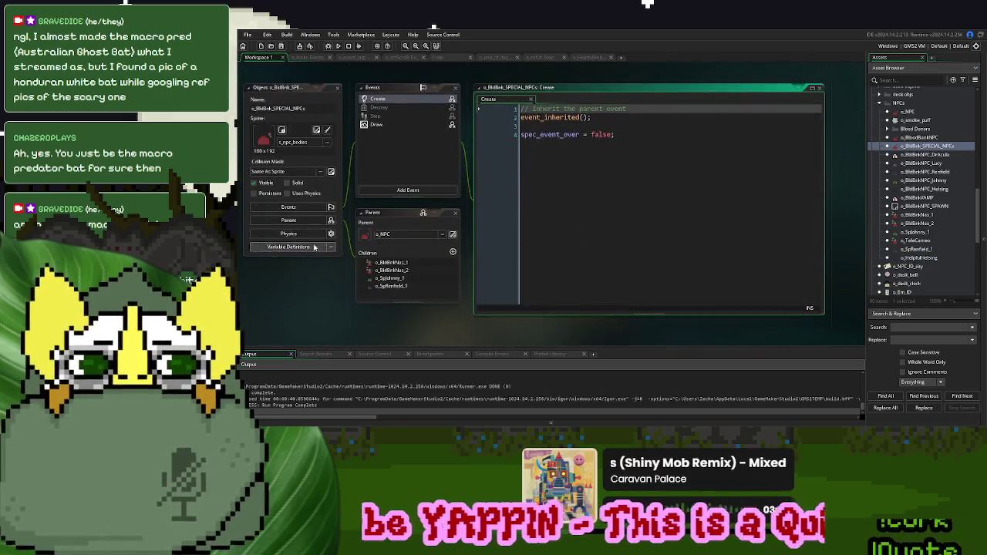
{"action": "left_click", "coordinate": [285, 247]}
{"action": "scroll", "coordinate": [348, 273], "scroll_direction": "down", "scroll_amount": 1}
{"action": "scroll", "coordinate": [461, 311], "scroll_direction": "down", "scroll_amount": 2}
{"action": "scroll", "coordinate": [334, 280], "scroll_direction": "down", "scroll_amount": 5}
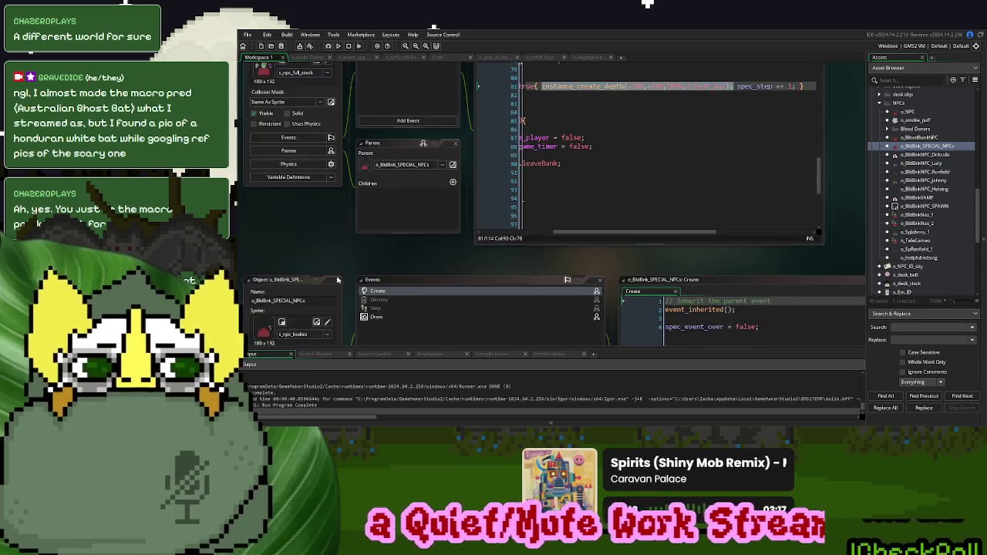
{"action": "scroll", "coordinate": [337, 279], "scroll_direction": "up", "scroll_amount": 4}
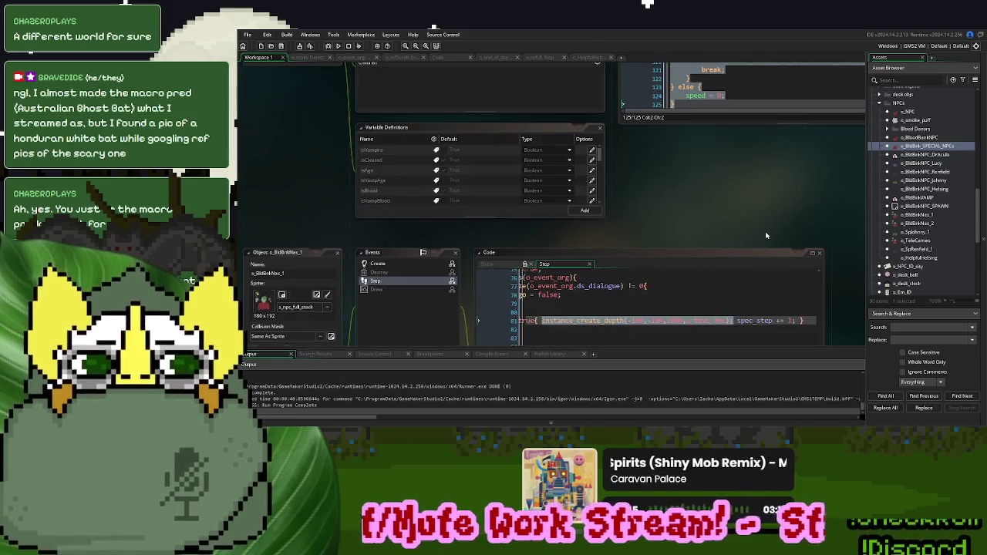
{"action": "scroll", "coordinate": [637, 230], "scroll_direction": "down", "scroll_amount": 3}
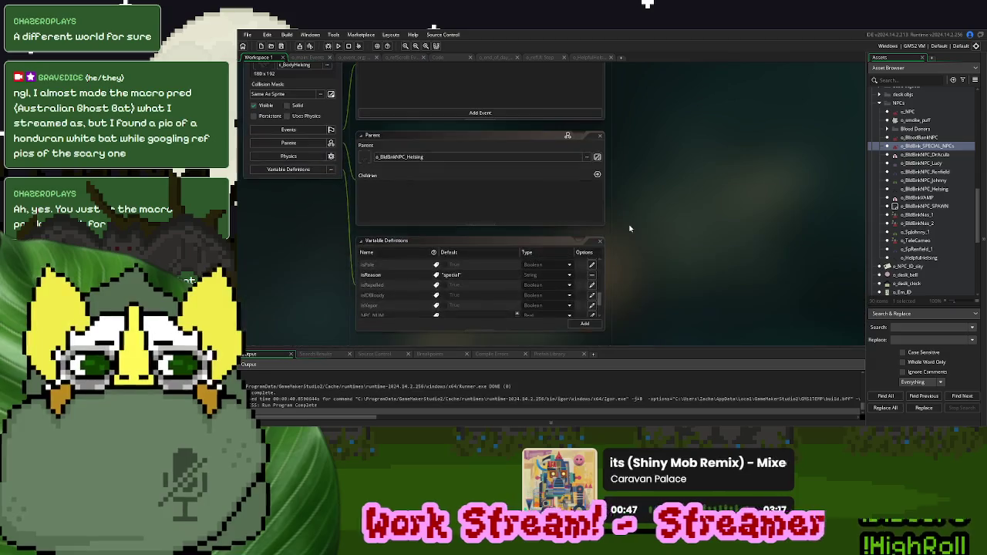
{"action": "scroll", "coordinate": [629, 228], "scroll_direction": "up", "scroll_amount": 3}
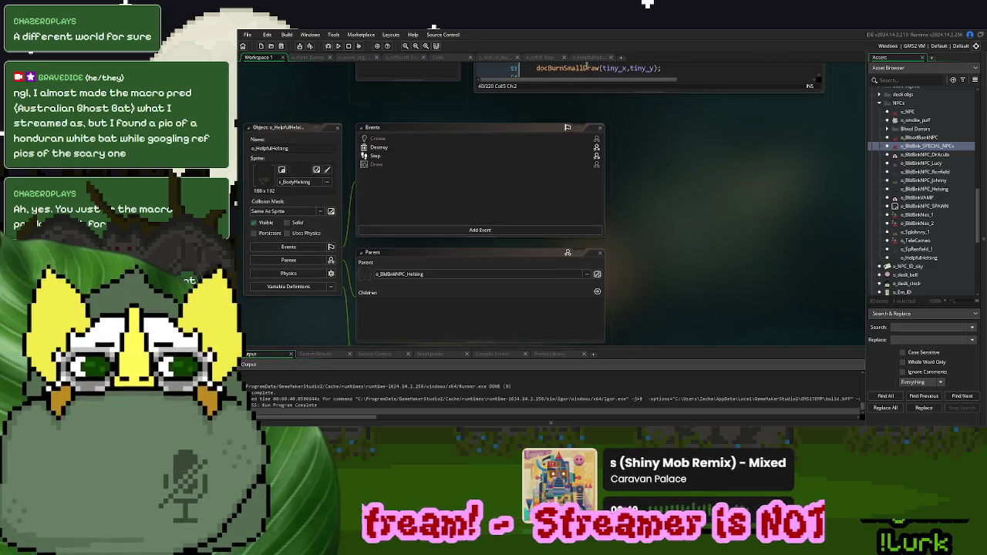
Open the parent object's Create code from the inherited Create event
{"action": "left_click", "coordinate": [409, 141]}
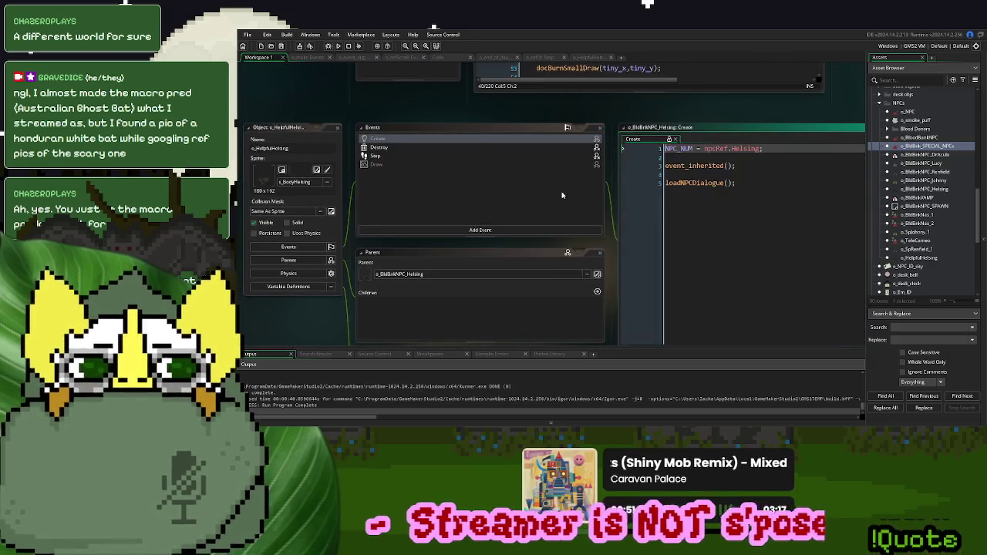
{"action": "left_click", "coordinate": [755, 166]}
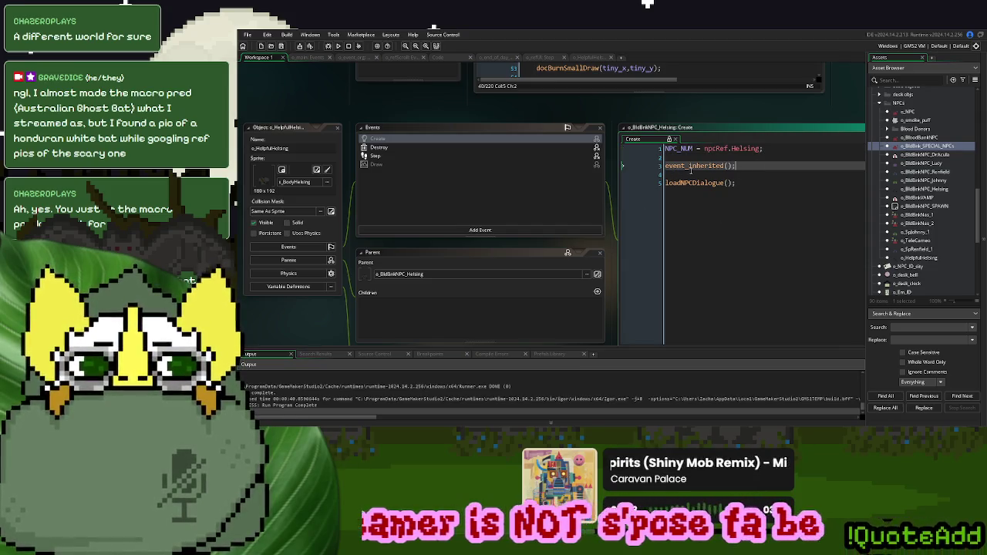
{"action": "right_click", "coordinate": [416, 138]}
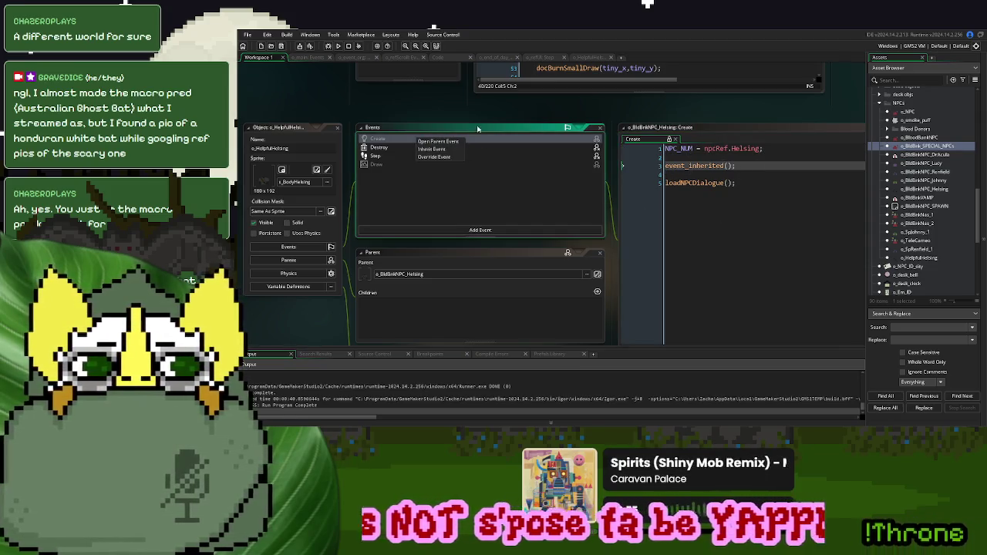
{"action": "left_click", "coordinate": [433, 142]}
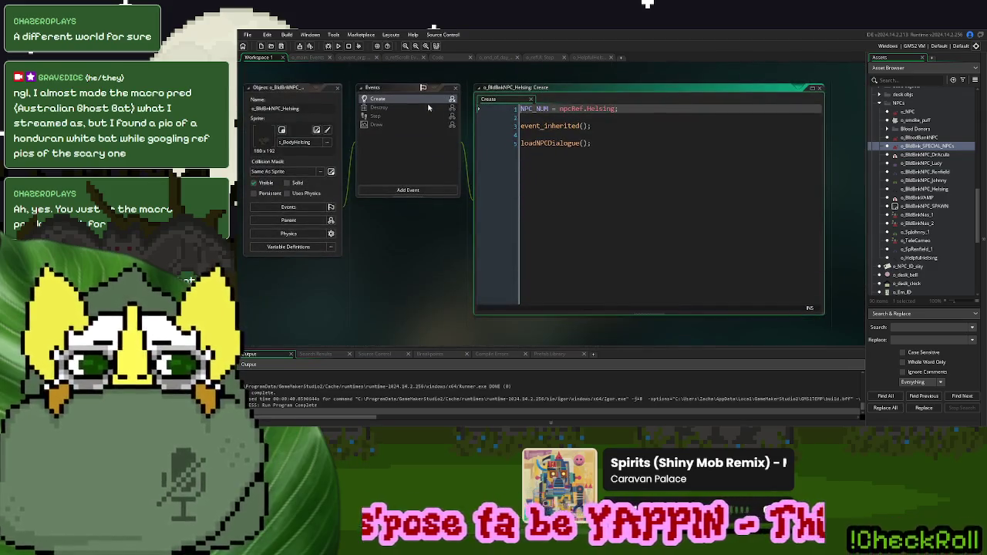
{"action": "right_click", "coordinate": [424, 103]}
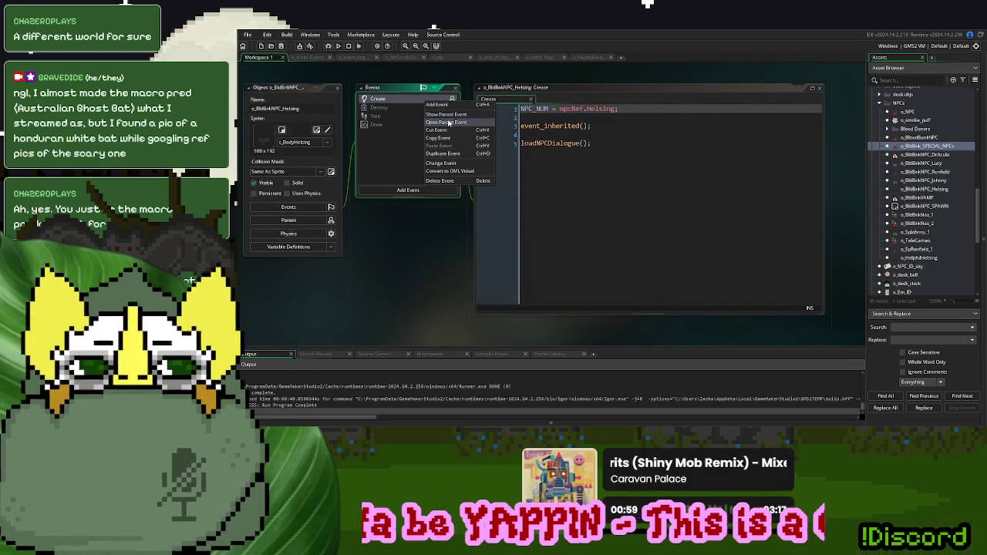
{"action": "left_click", "coordinate": [448, 124]}
{"action": "scroll", "coordinate": [577, 177], "scroll_direction": "down", "scroll_amount": 9}
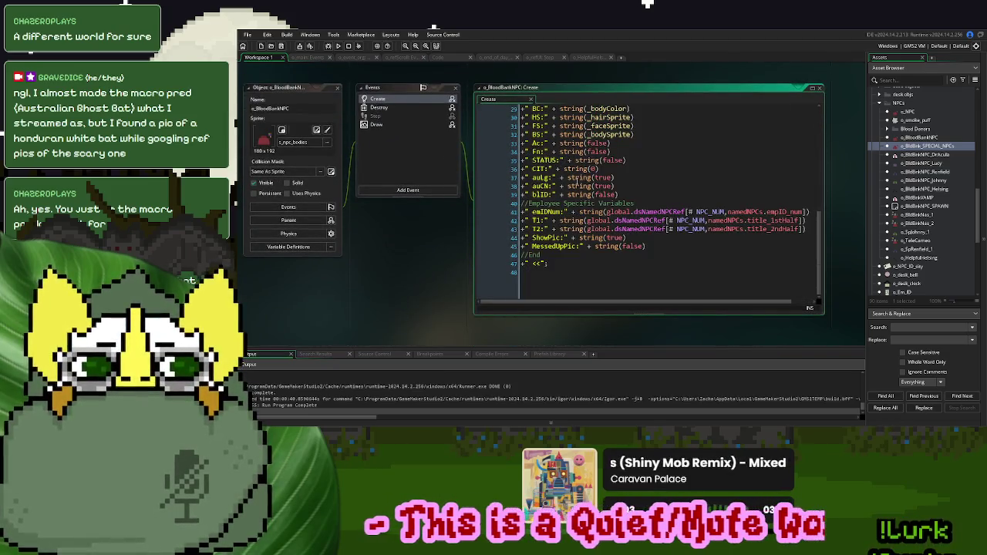
{"action": "scroll", "coordinate": [577, 180], "scroll_direction": "up", "scroll_amount": 9}
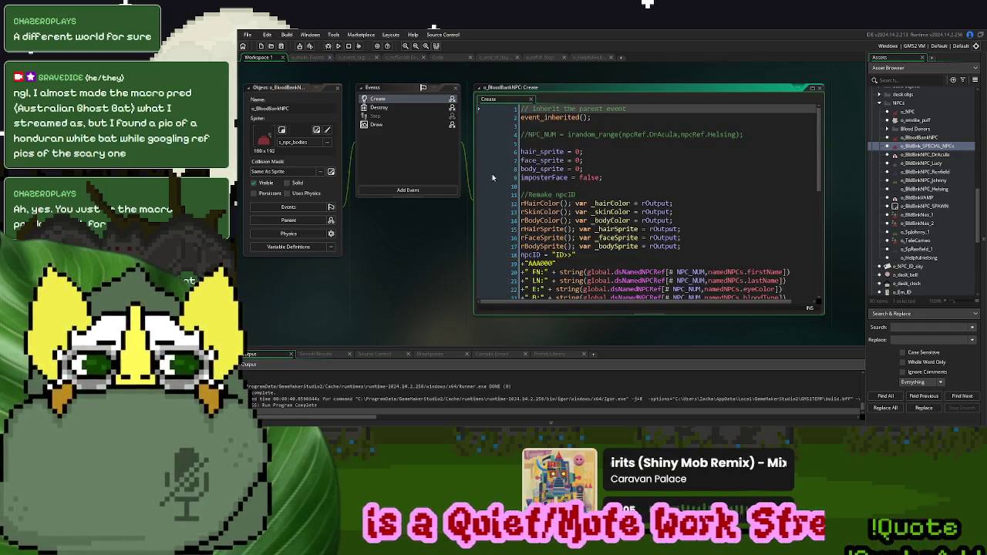
{"action": "scroll", "coordinate": [471, 172], "scroll_direction": "up", "scroll_amount": 3}
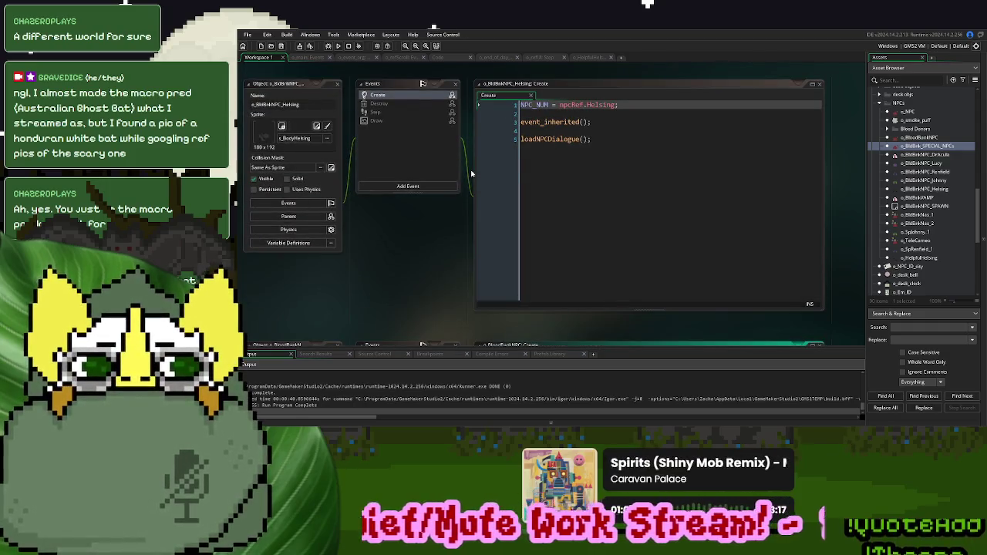
{"action": "scroll", "coordinate": [471, 173], "scroll_direction": "up", "scroll_amount": 5}
{"action": "scroll", "coordinate": [461, 231], "scroll_direction": "down", "scroll_amount": 2}
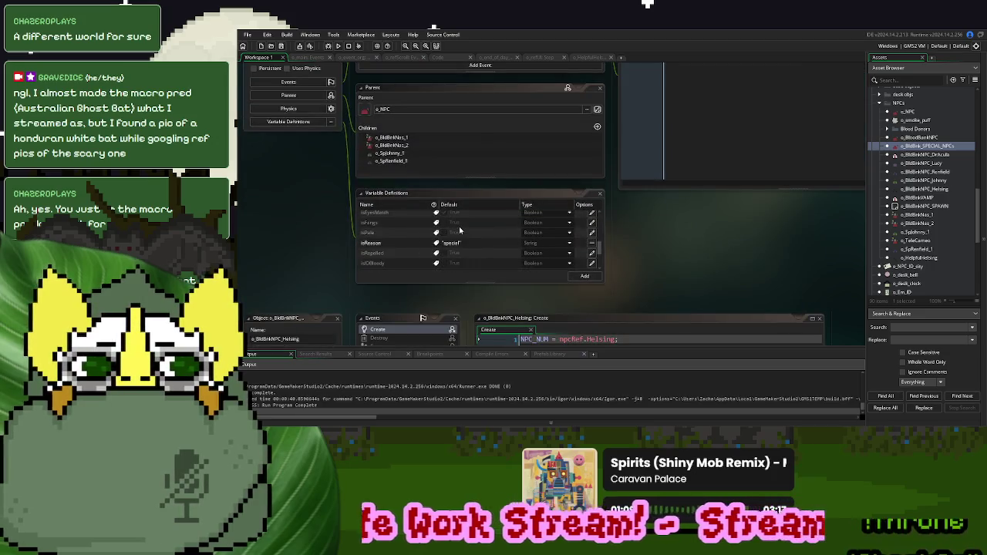
Check the isReason default, then add an inherited Create event to o_HelpfulHelsing
{"action": "left_click", "coordinate": [471, 245]}
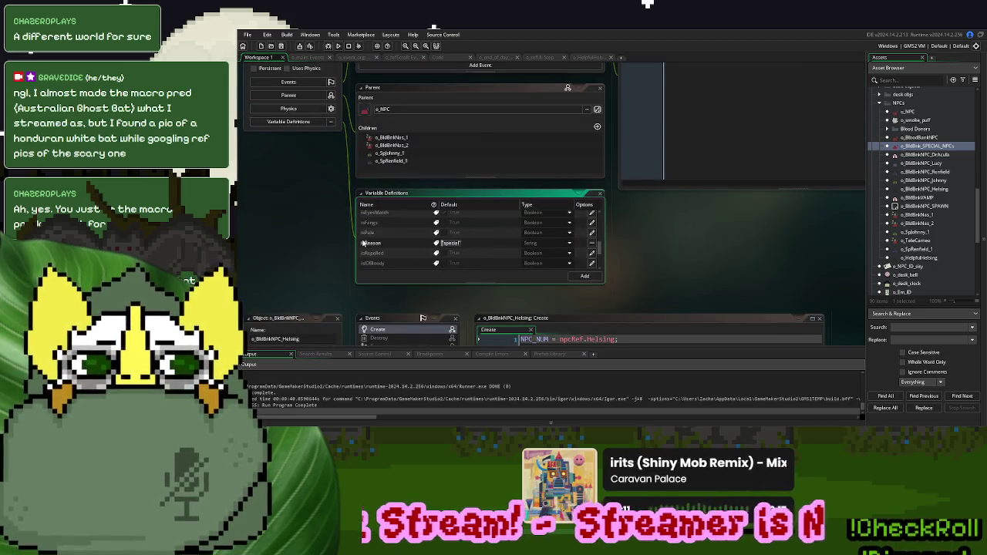
{"action": "scroll", "coordinate": [328, 214], "scroll_direction": "down", "scroll_amount": 5}
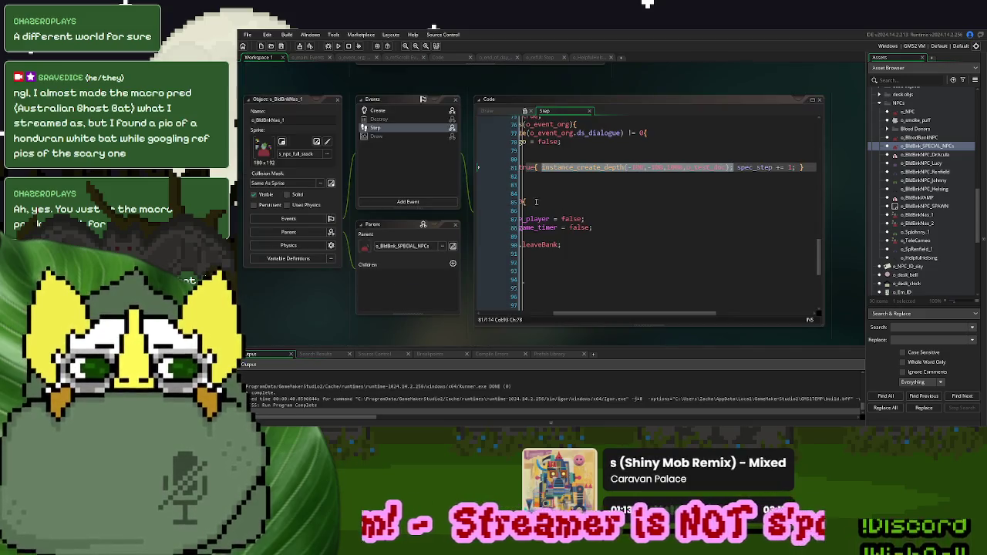
{"action": "scroll", "coordinate": [463, 197], "scroll_direction": "up", "scroll_amount": 2}
{"action": "scroll", "coordinate": [462, 197], "scroll_direction": "up", "scroll_amount": 5}
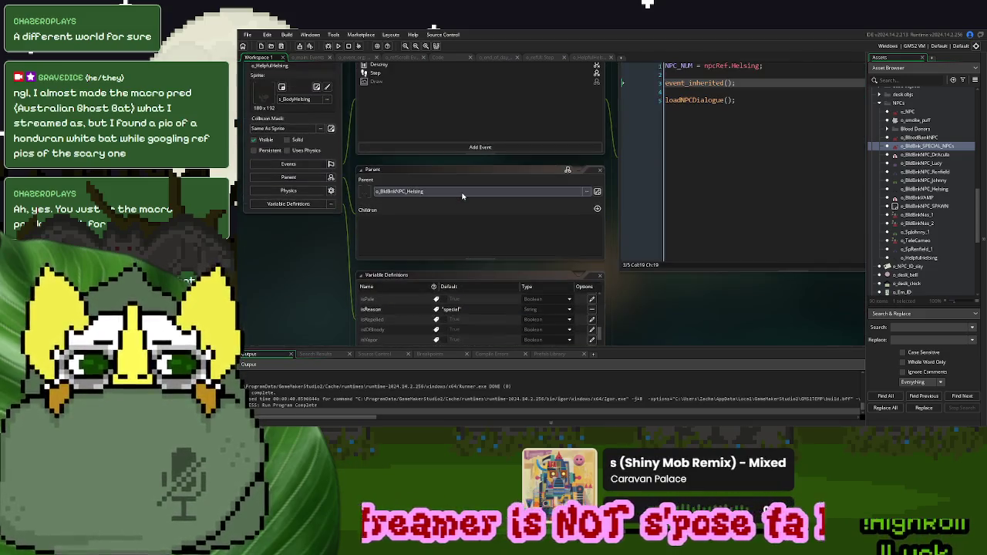
{"action": "scroll", "coordinate": [463, 196], "scroll_direction": "up", "scroll_amount": 1}
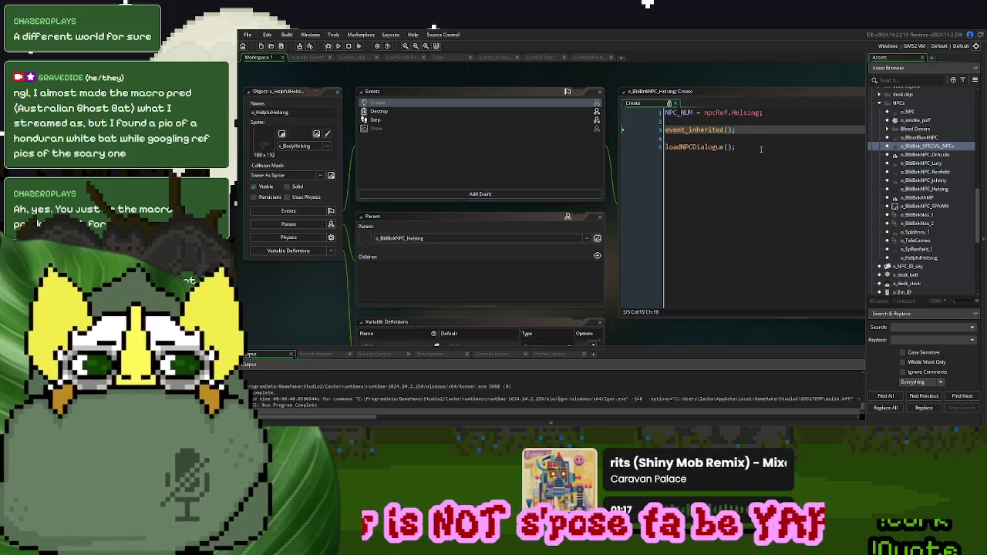
{"action": "left_click", "coordinate": [768, 114]}
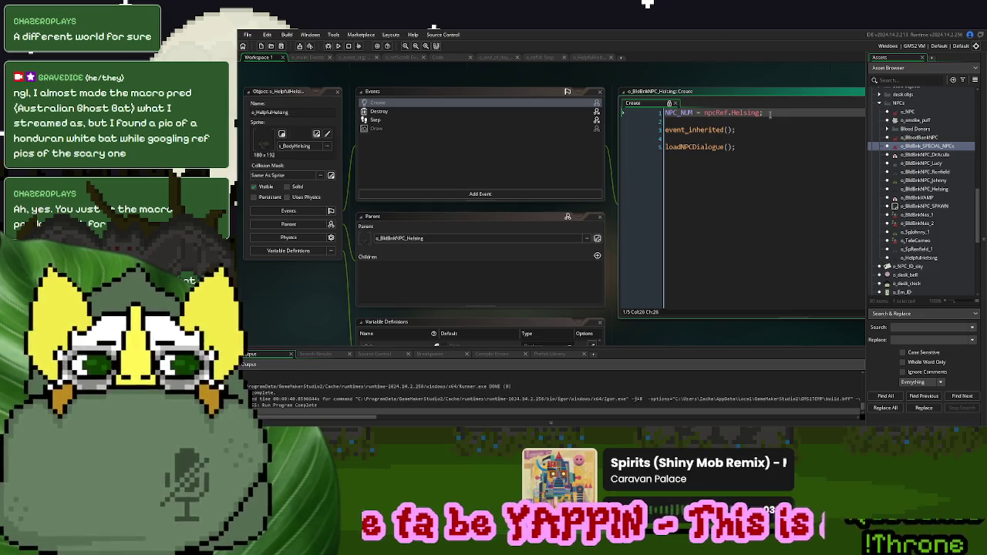
{"action": "right_click", "coordinate": [454, 106]}
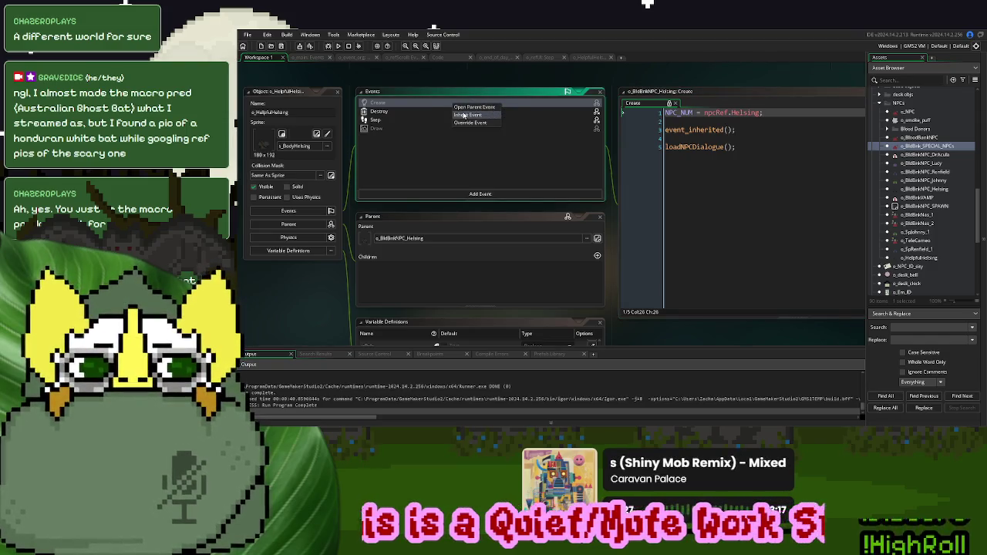
{"action": "left_click", "coordinate": [466, 115]}
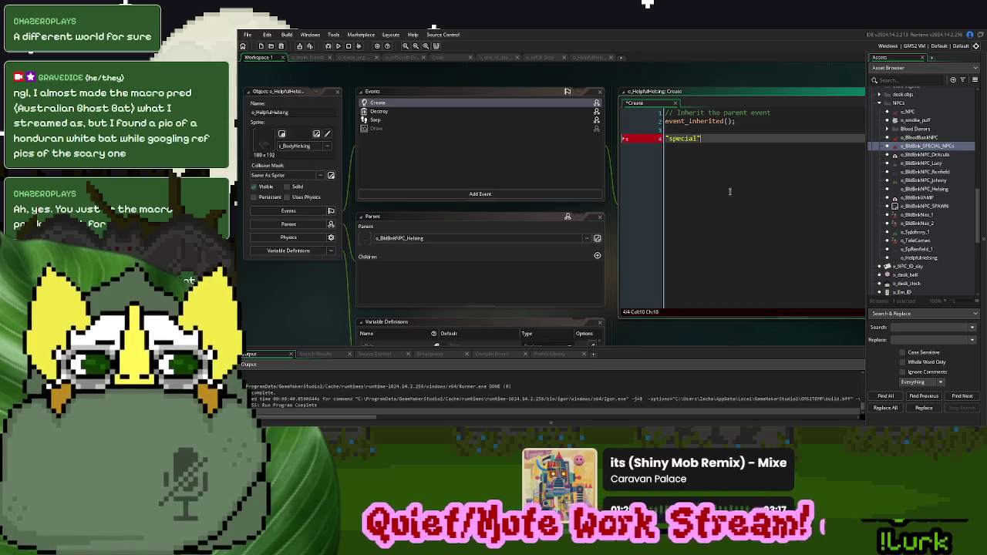
Set isReason = "special" in o_HelpfulHelsing's Create event and launch a test build
{"action": "type", "text": "isReason"}
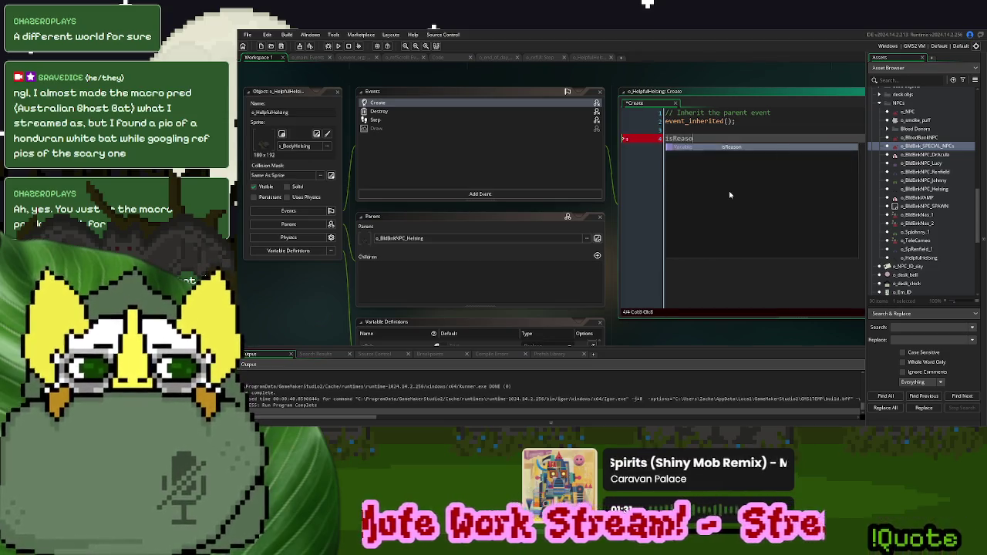
{"action": "type", "text": " = \"special\";"}
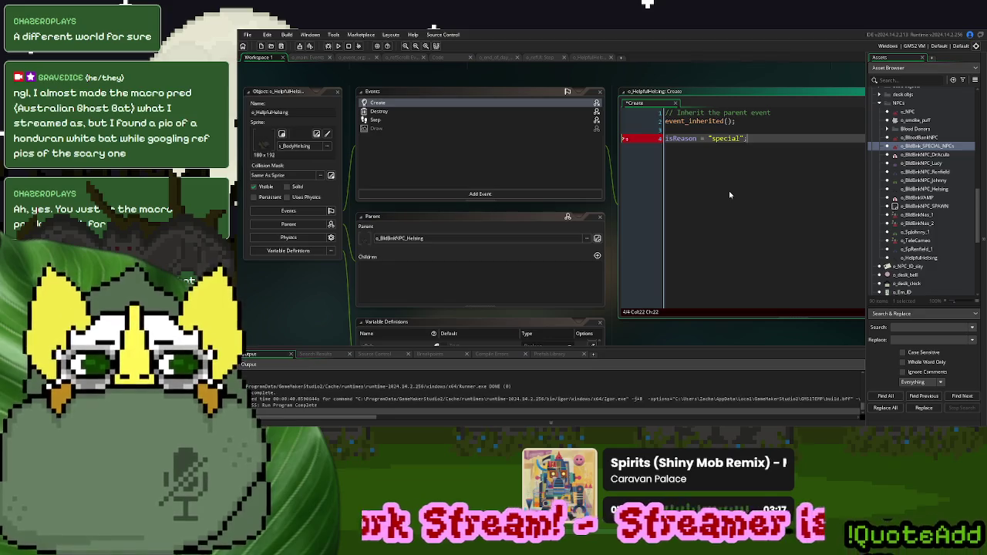
{"action": "left_click", "coordinate": [591, 57]}
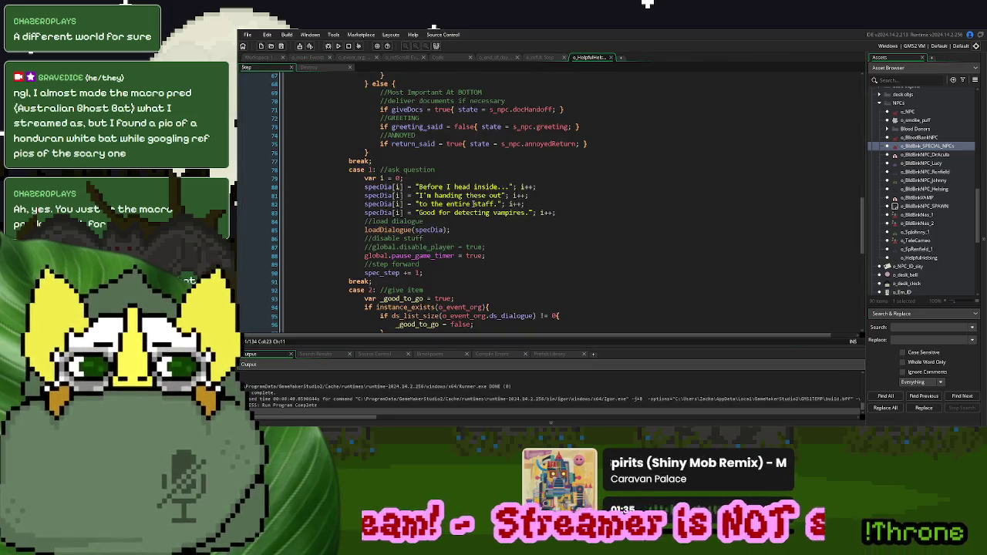
{"action": "scroll", "coordinate": [455, 177], "scroll_direction": "up", "scroll_amount": 10}
{"action": "scroll", "coordinate": [440, 145], "scroll_direction": "down", "scroll_amount": 4}
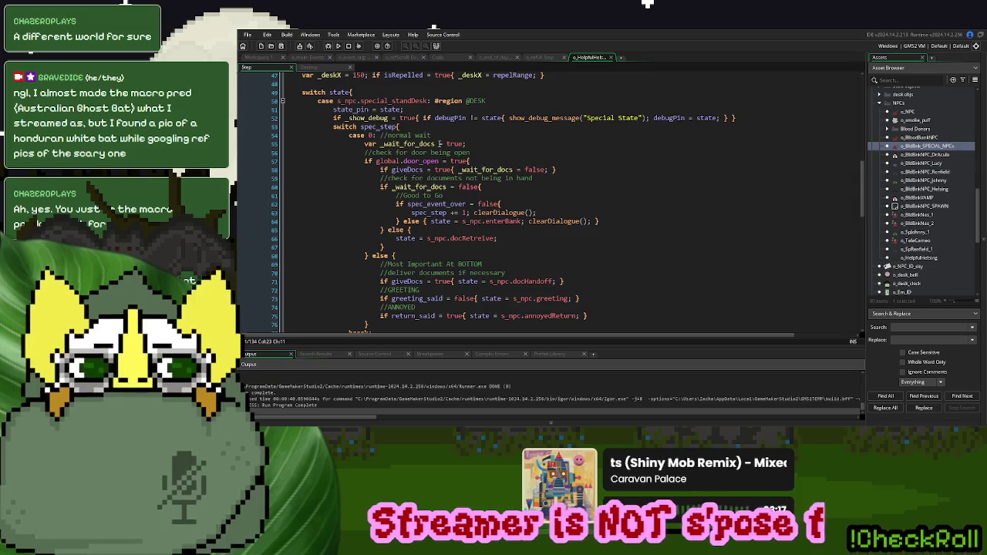
{"action": "left_click", "coordinate": [339, 45]}
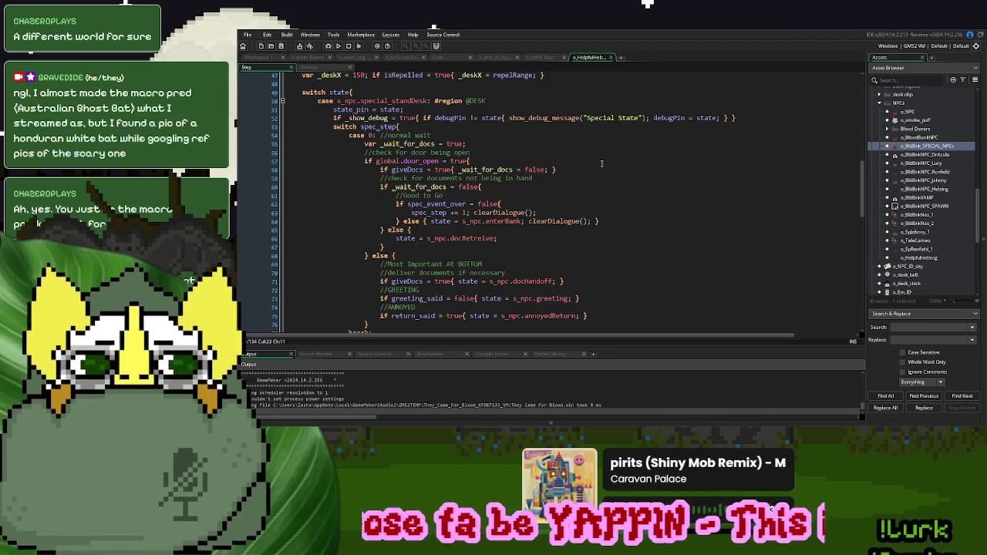
Start a new game and advance until Helsing arrives at the Sep 9 desk
{"action": "left_click", "coordinate": [643, 164]}
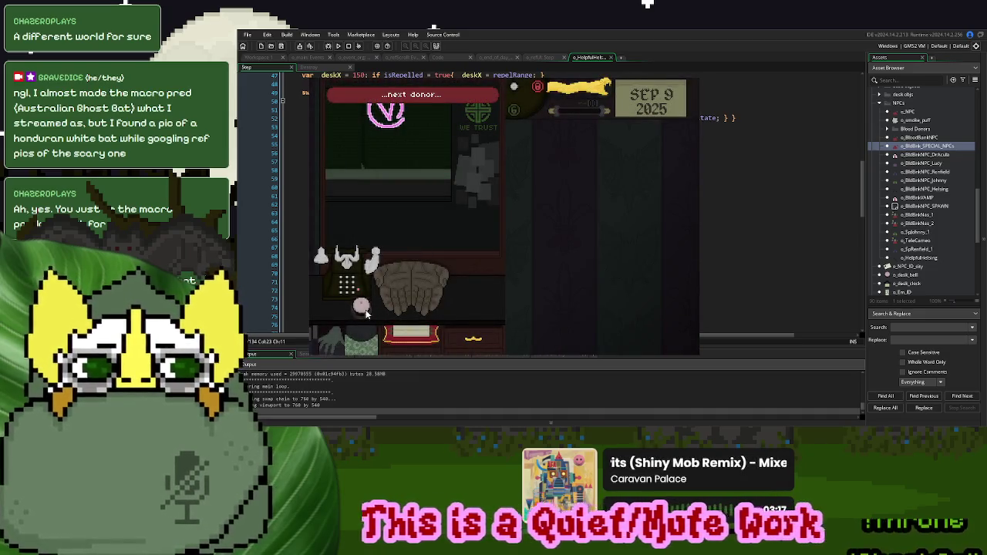
{"action": "left_click", "coordinate": [361, 307]}
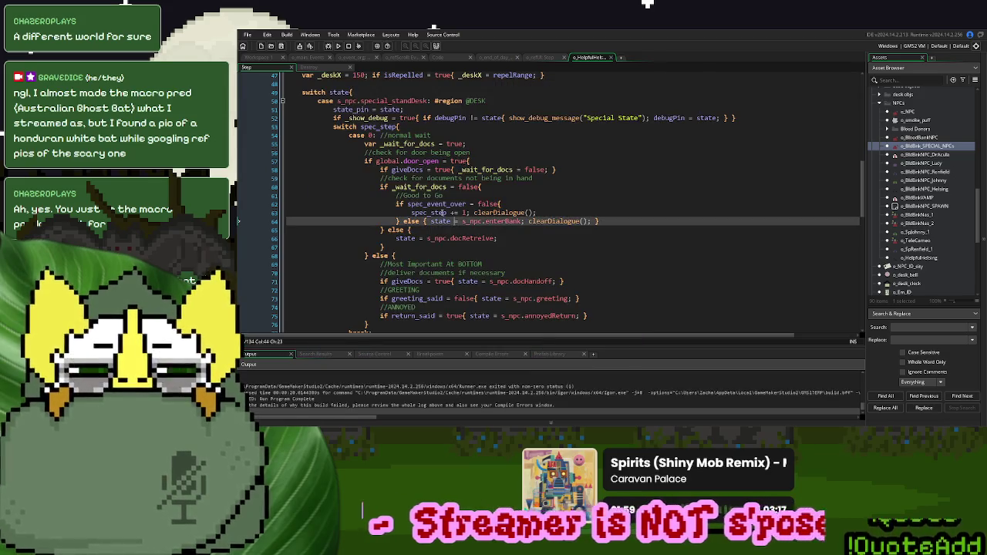
Add 'spec_event_over = false;' below the isReason line in o_HelpfulHelsing's Create event
{"action": "double_click", "coordinate": [437, 204]}
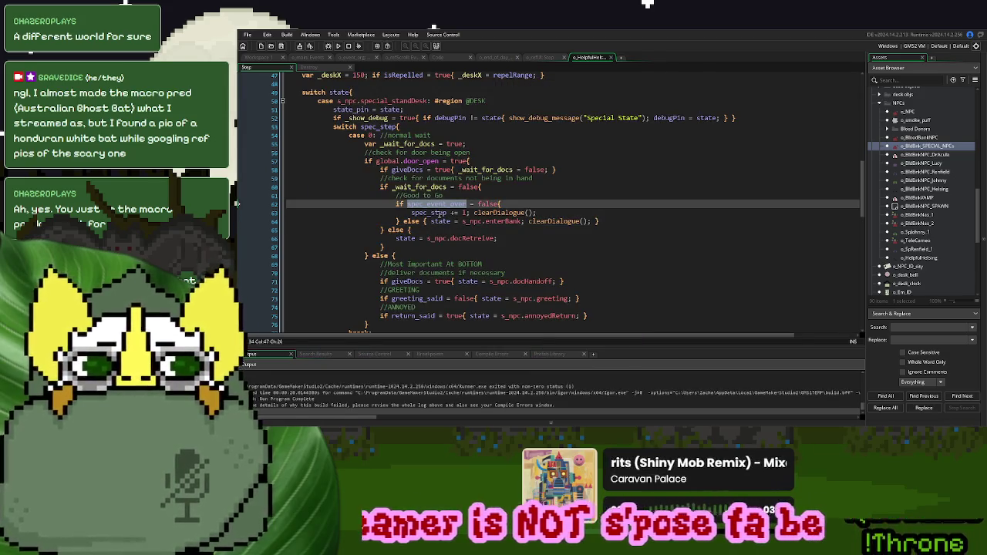
{"action": "left_click", "coordinate": [257, 59]}
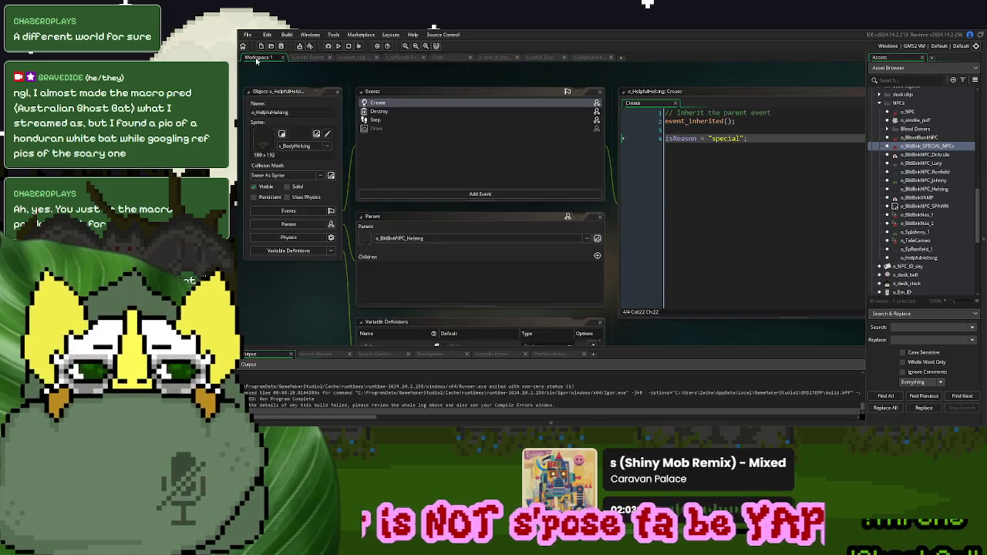
{"action": "left_click", "coordinate": [771, 159]}
{"action": "key", "text": "Return"}
{"action": "type", "text": "spec_event_over = fals"}
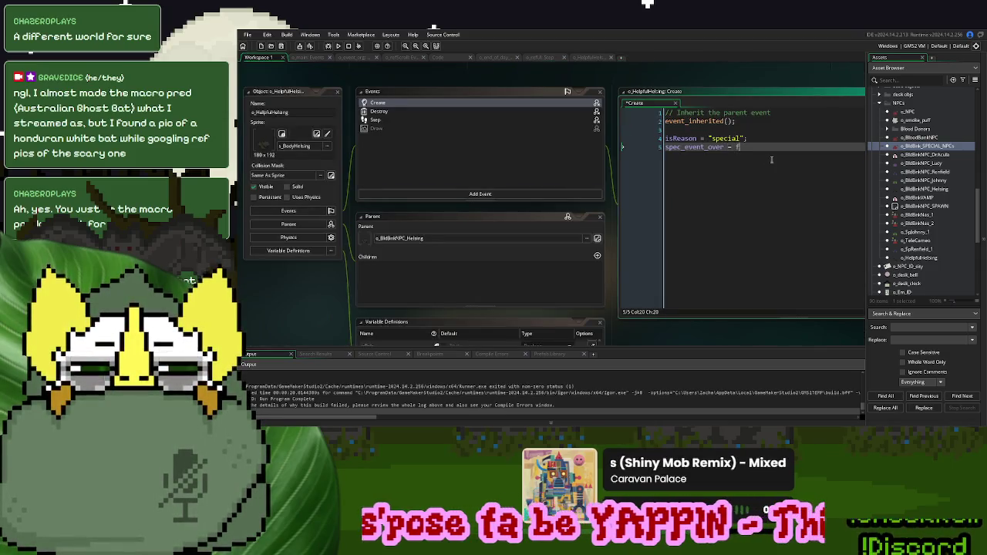
{"action": "type", "text": "e;"}
Add a spec_step initialisation line to the Create event, matching the Step code's variable
{"action": "left_click", "coordinate": [588, 58]}
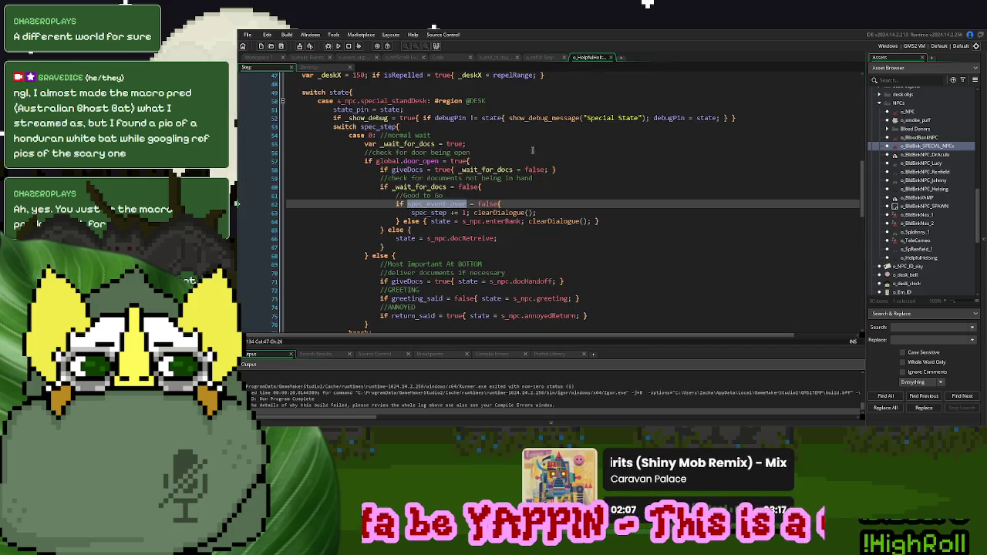
{"action": "double_click", "coordinate": [379, 127]}
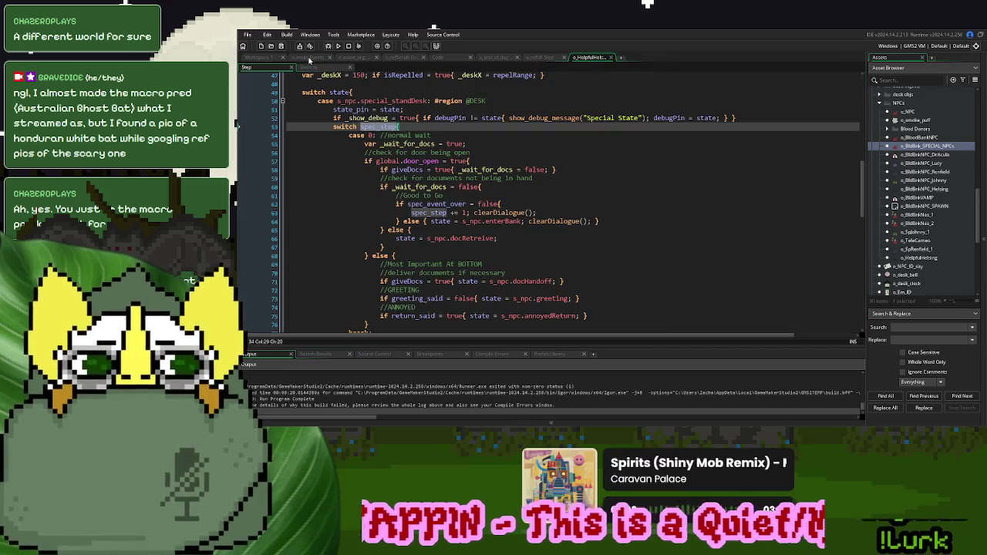
{"action": "left_click", "coordinate": [309, 58]}
{"action": "left_click", "coordinate": [258, 59]}
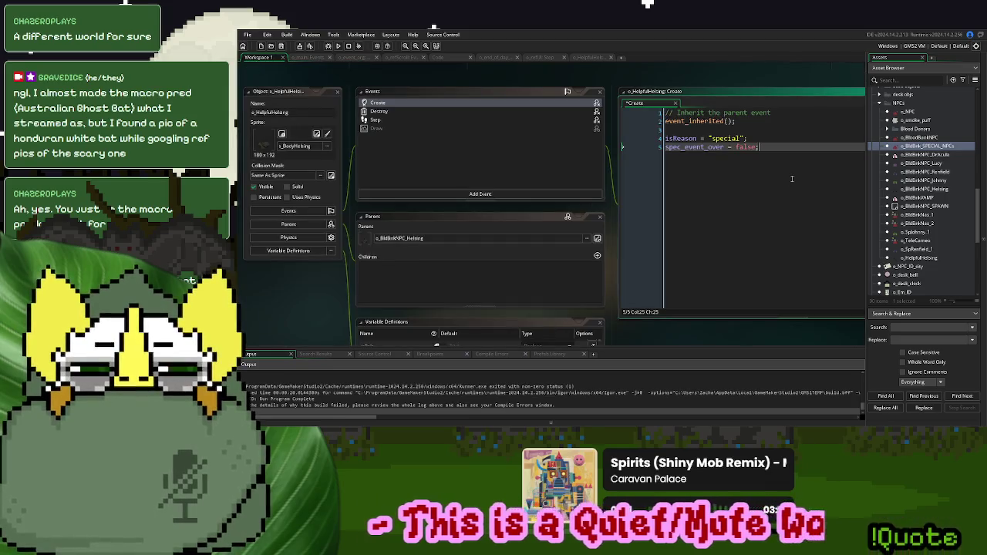
{"action": "key", "text": "Return"}
{"action": "type", "text": "spec_step = 0;"}
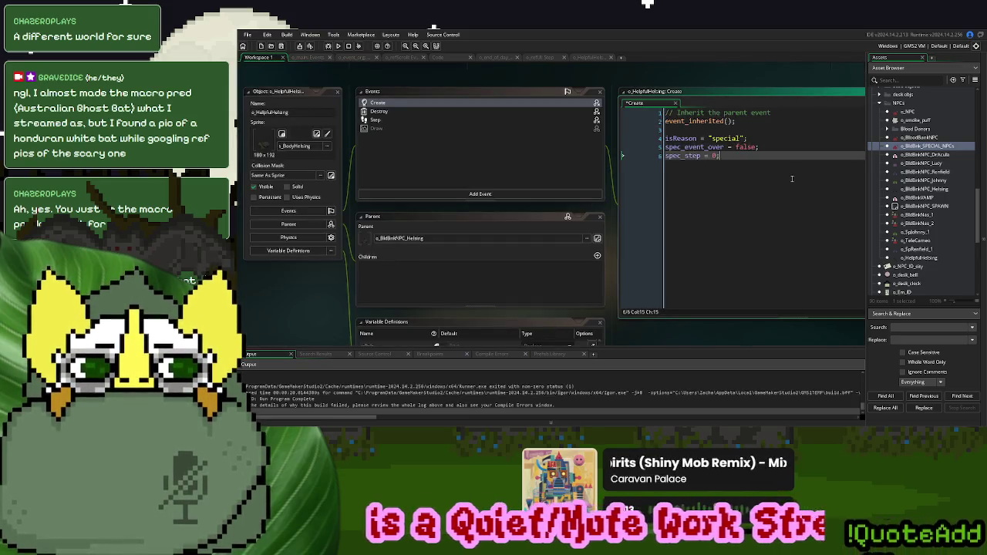
Add 'spec_timer = 0;' below spec_step in the Create event, then save and run the game
{"action": "left_click", "coordinate": [585, 59]}
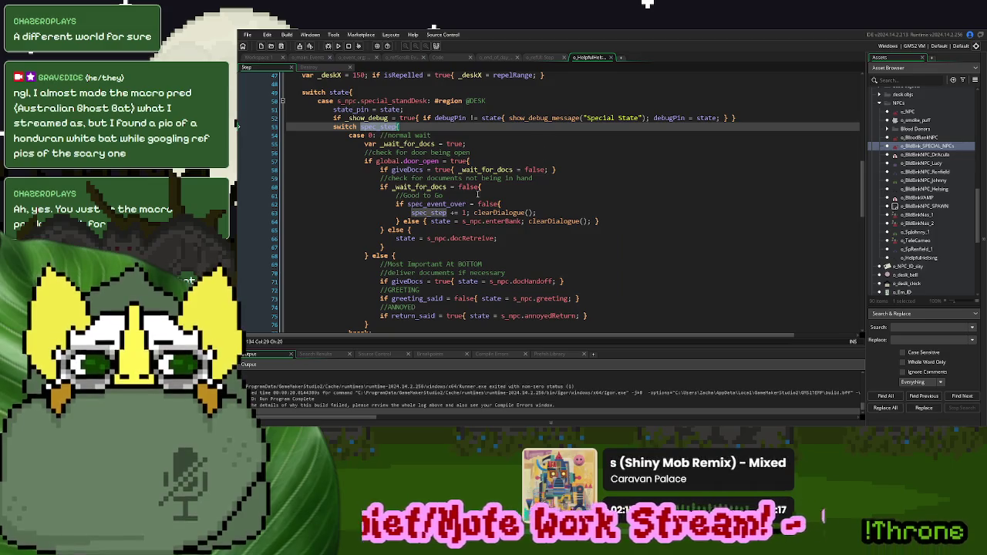
{"action": "scroll", "coordinate": [478, 194], "scroll_direction": "down", "scroll_amount": 4}
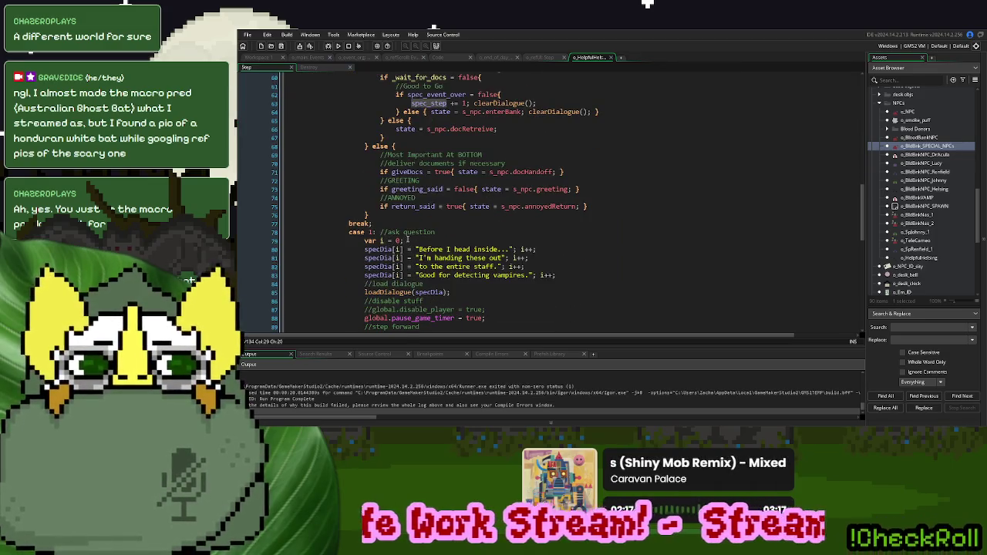
{"action": "scroll", "coordinate": [423, 207], "scroll_direction": "down", "scroll_amount": 9}
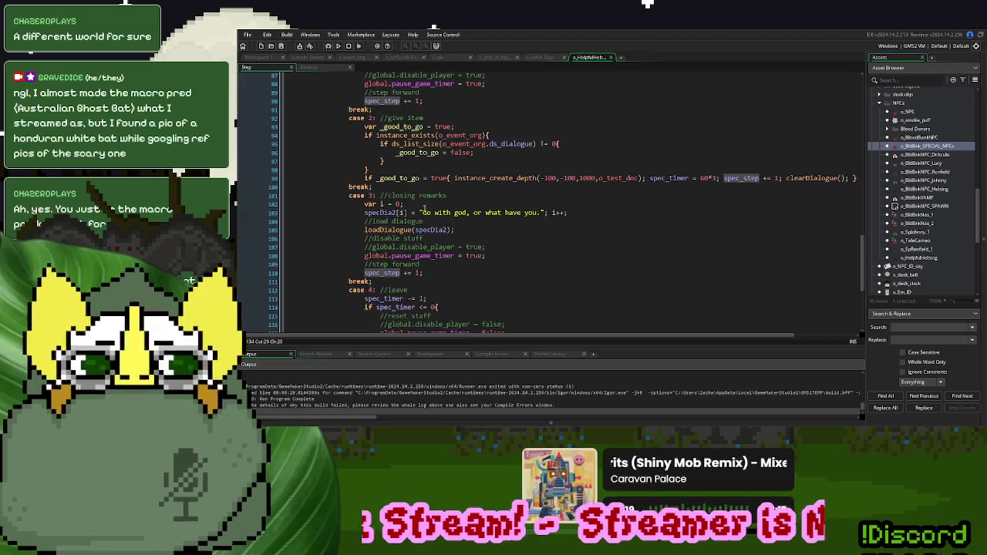
{"action": "scroll", "coordinate": [429, 229], "scroll_direction": "down", "scroll_amount": 4}
{"action": "scroll", "coordinate": [796, 250], "scroll_direction": "up", "scroll_amount": 3}
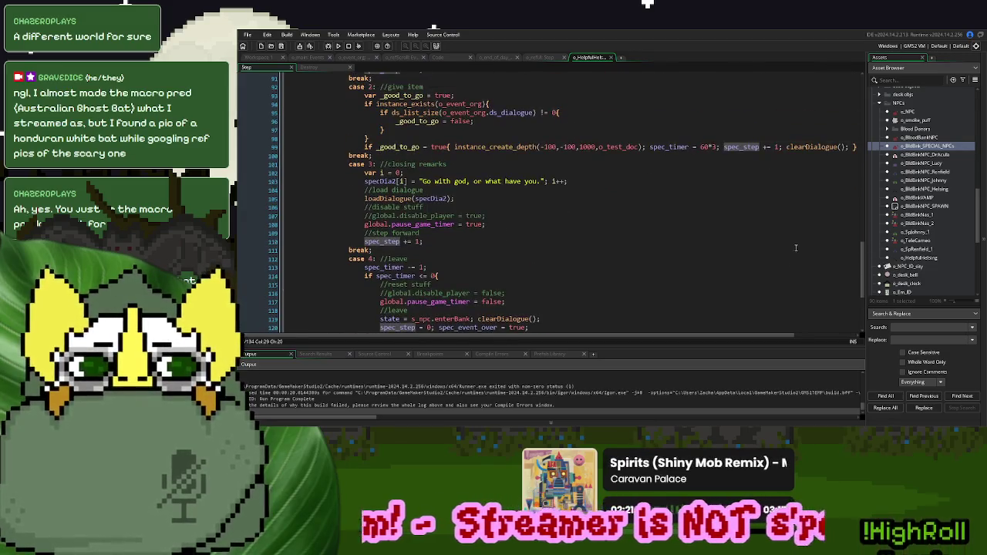
{"action": "double_click", "coordinate": [671, 146]}
{"action": "key", "text": "ctrl+c"}
{"action": "left_click", "coordinate": [306, 58]}
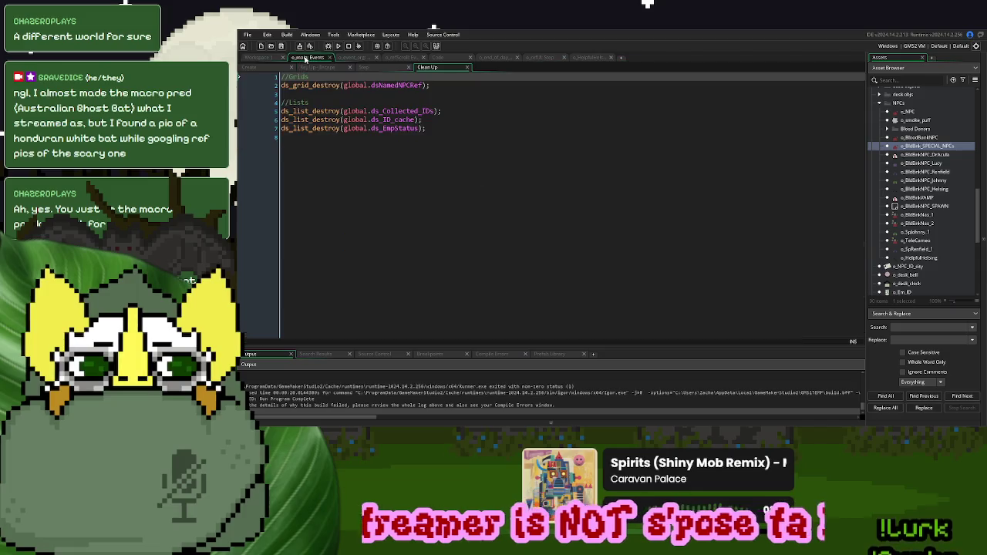
{"action": "left_click", "coordinate": [260, 57]}
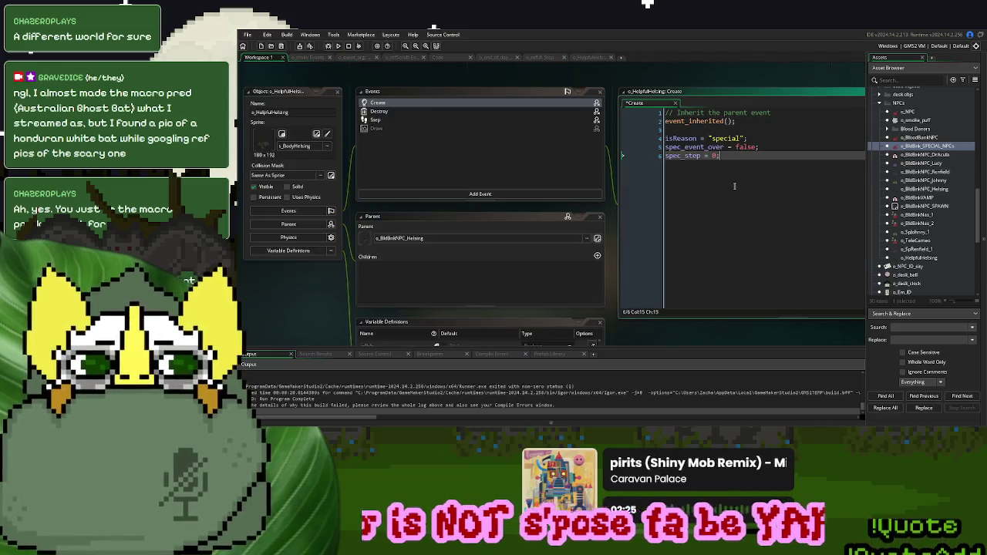
{"action": "key", "text": "Return"}
{"action": "key", "text": "ctrl+v"}
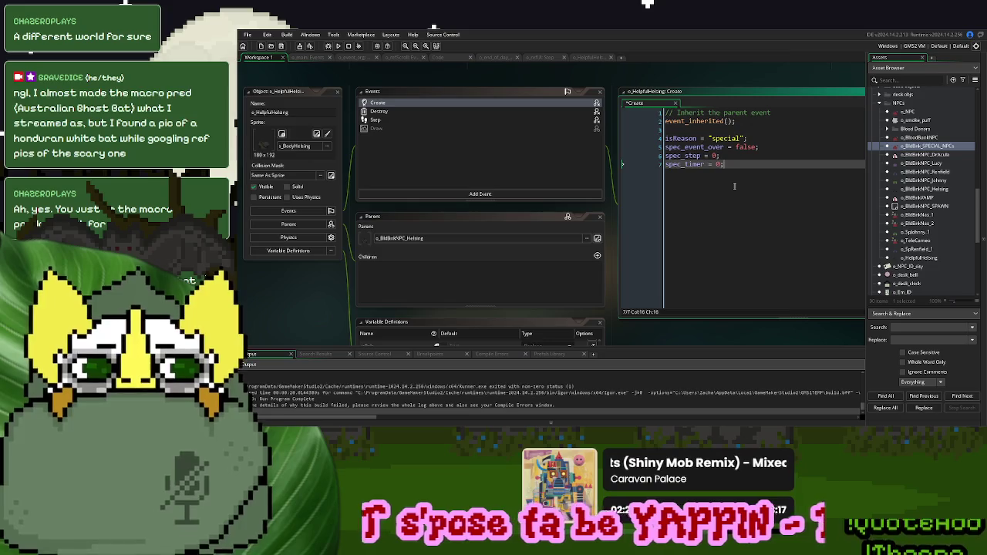
{"action": "left_click", "coordinate": [338, 46]}
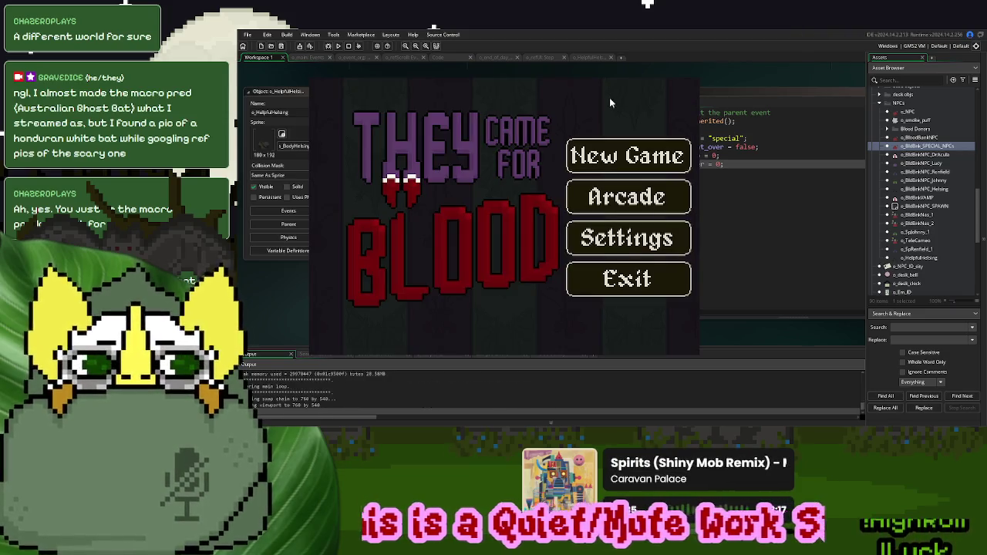
Playtest a new game, ring the bell, click through Helsing's dialogue to the document handout, then close it
{"action": "left_click", "coordinate": [631, 156]}
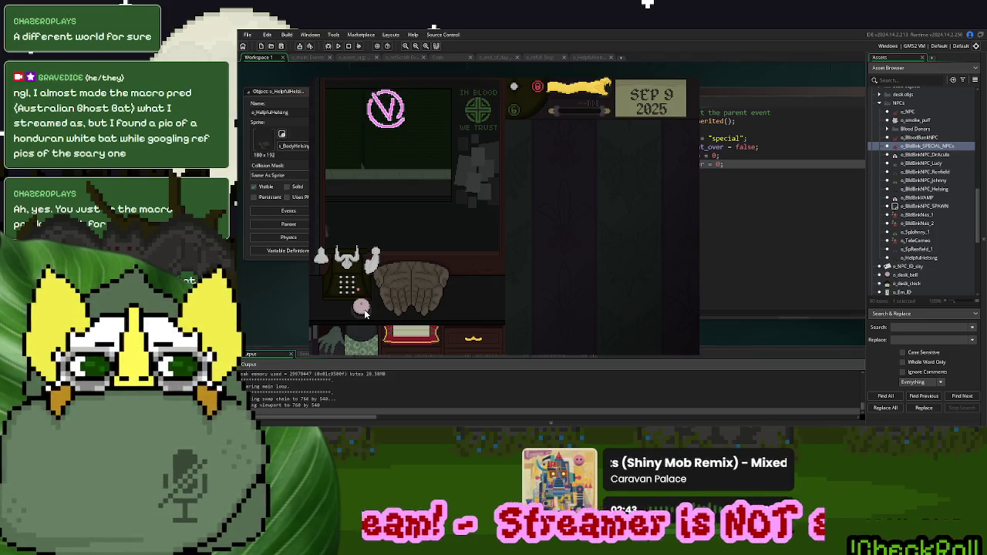
{"action": "left_click", "coordinate": [362, 309]}
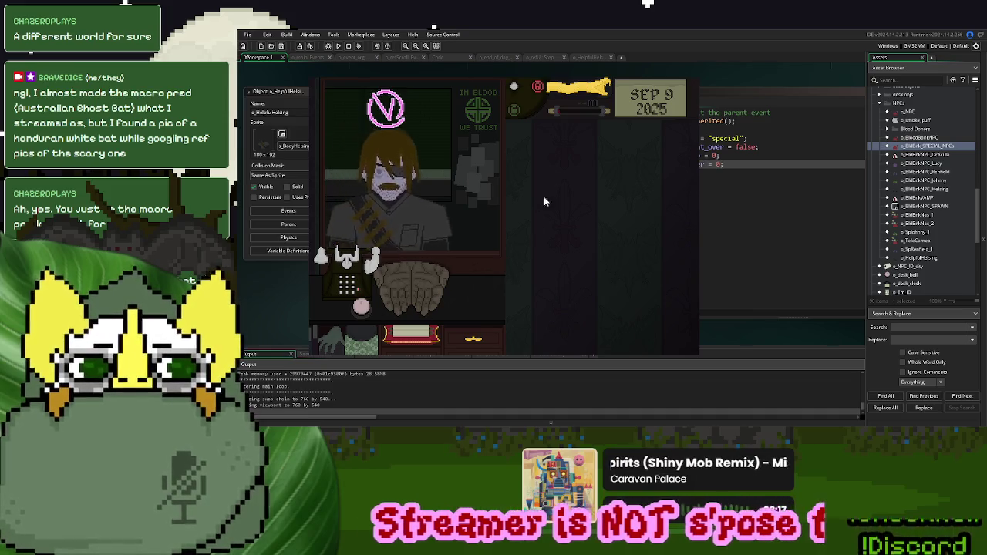
{"action": "left_click", "coordinate": [579, 94]}
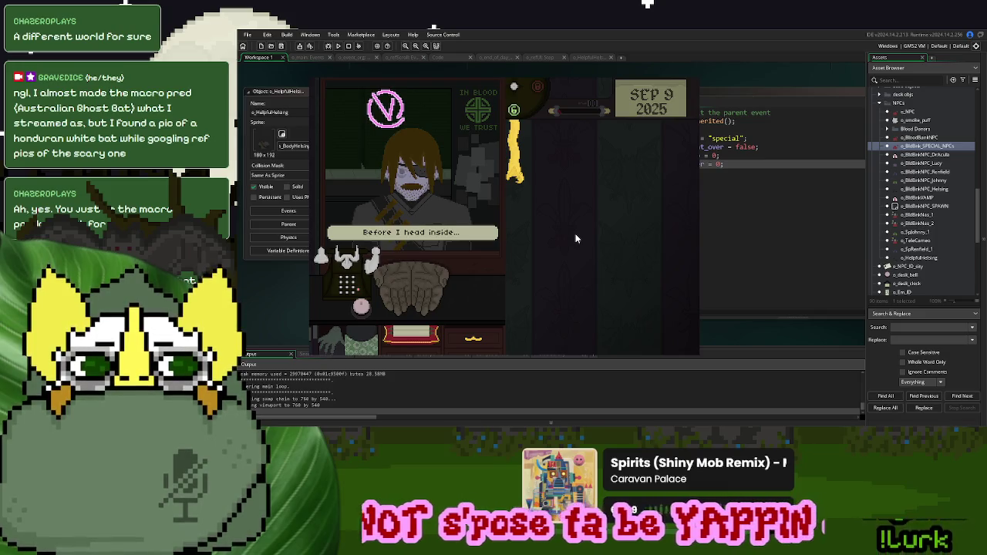
{"action": "left_click", "coordinate": [575, 238]}
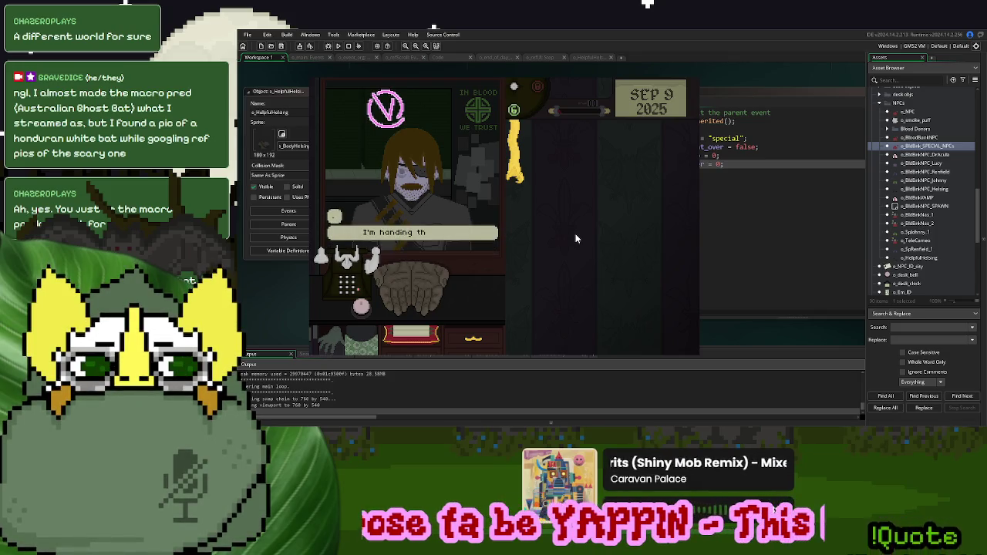
{"action": "left_click", "coordinate": [576, 238]}
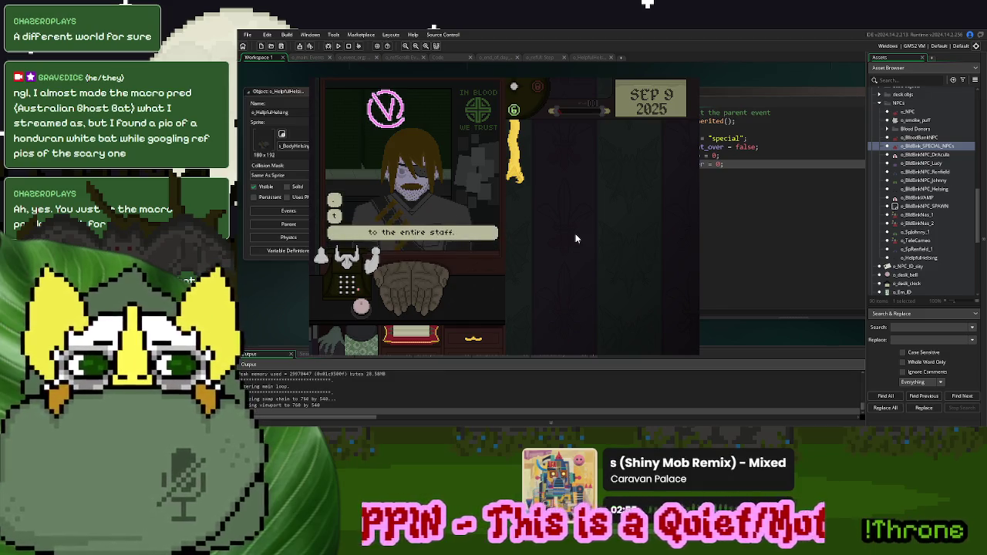
{"action": "left_click", "coordinate": [575, 238]}
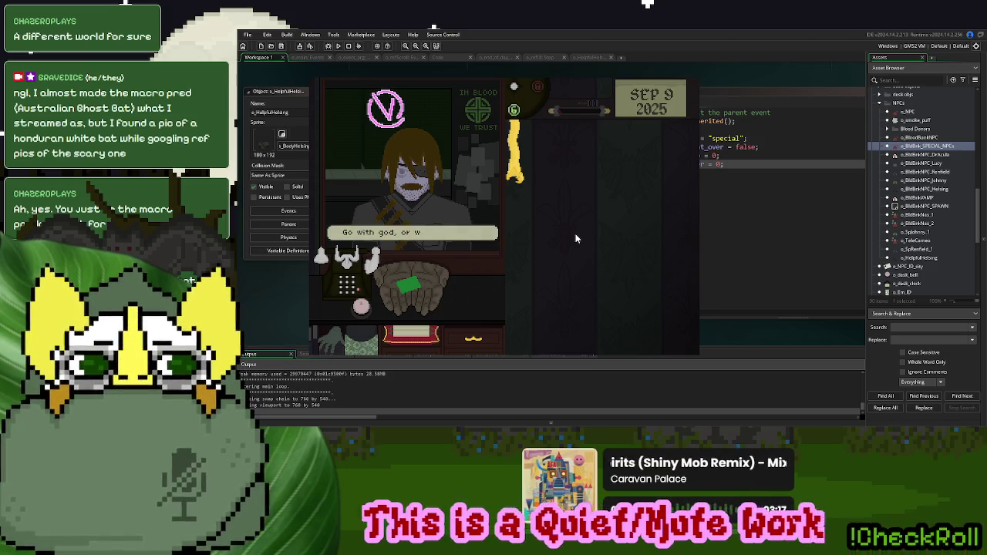
{"action": "left_click", "coordinate": [576, 238]}
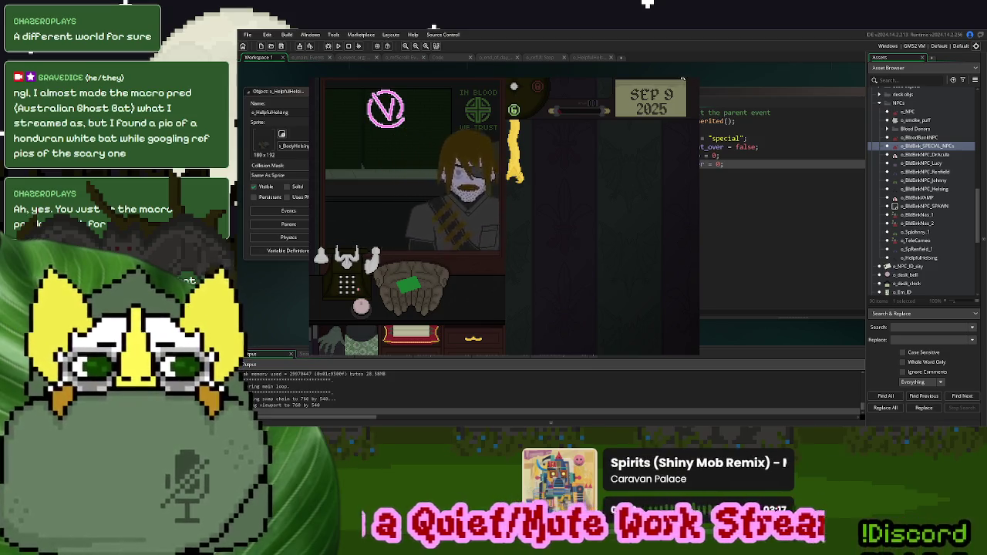
{"action": "left_click", "coordinate": [590, 57]}
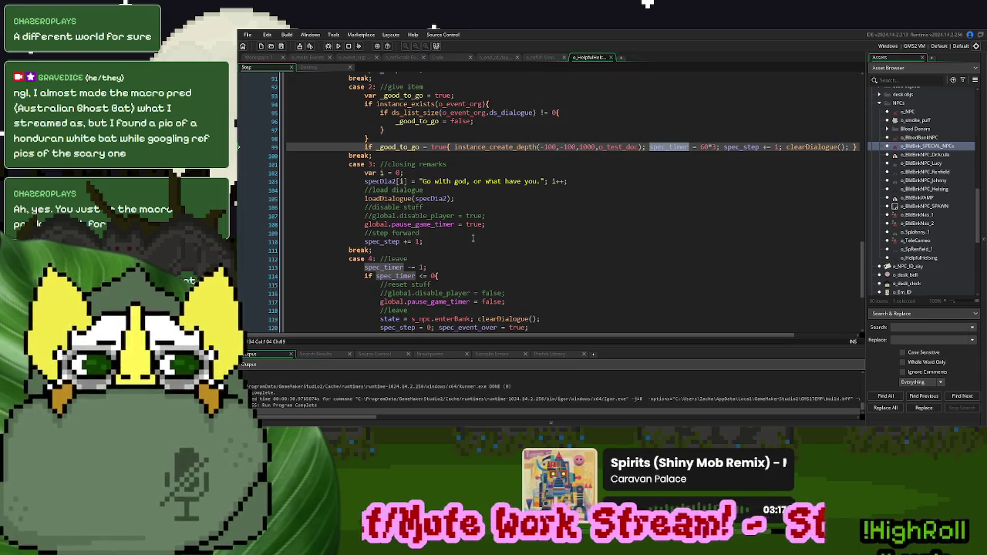
Check Helsing's case 1 dialogue lines in the Step code, then rebuild and run with F5
{"action": "scroll", "coordinate": [472, 235], "scroll_direction": "up", "scroll_amount": 5}
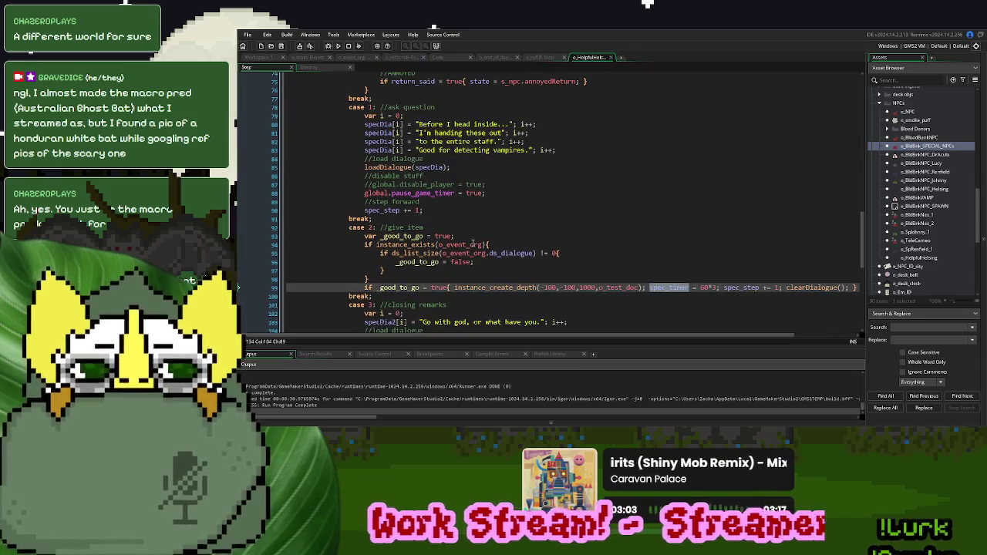
{"action": "left_click", "coordinate": [563, 149]}
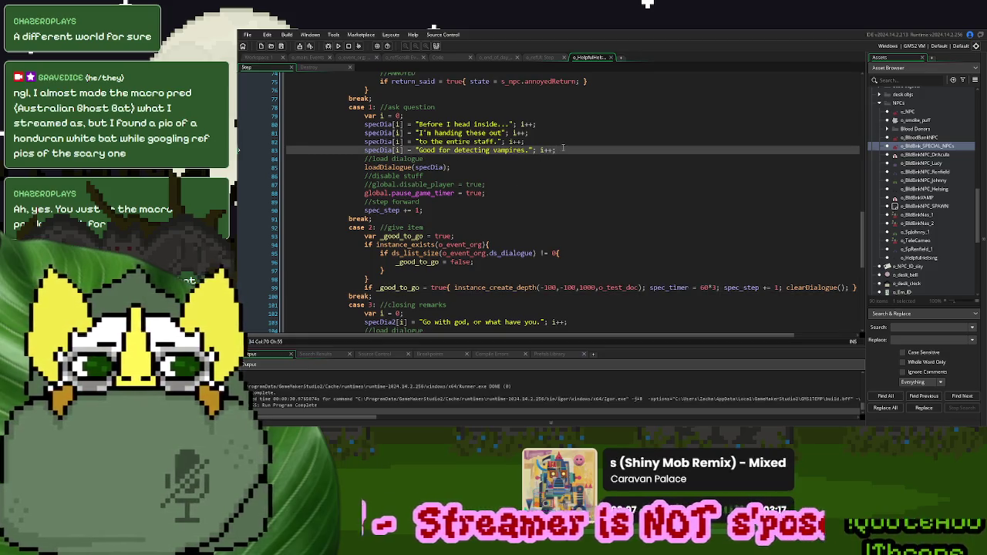
{"action": "key", "text": "F5"}
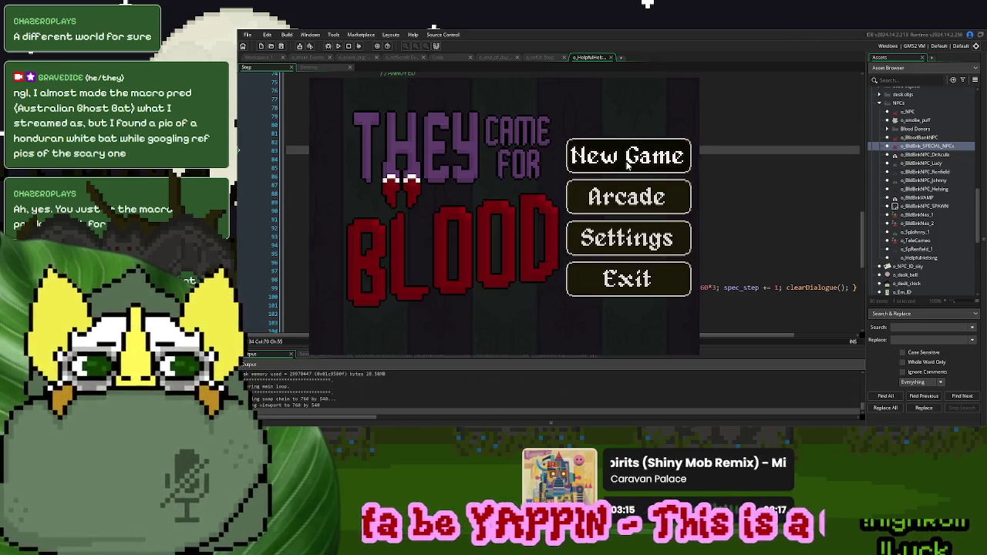
{"action": "left_click", "coordinate": [627, 160]}
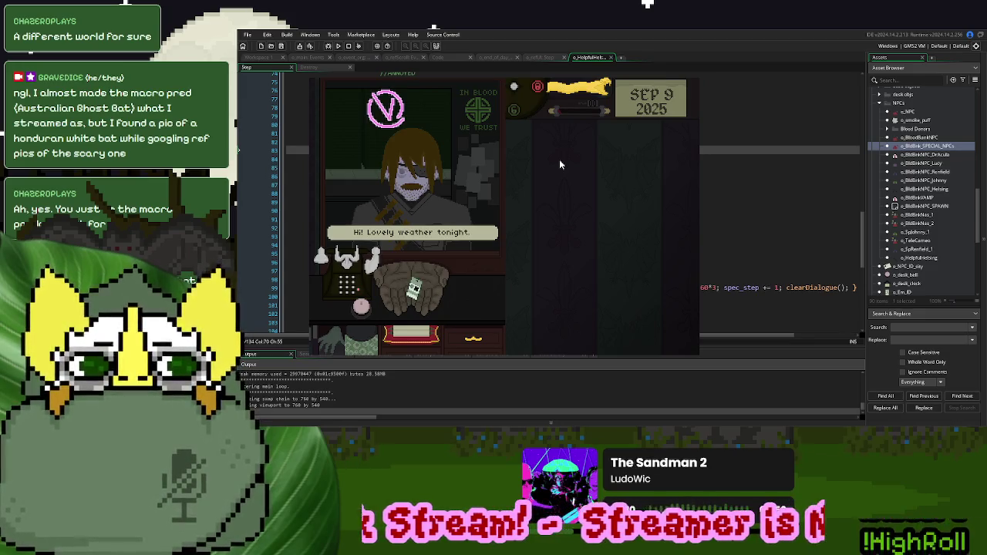
{"action": "left_click", "coordinate": [572, 92]}
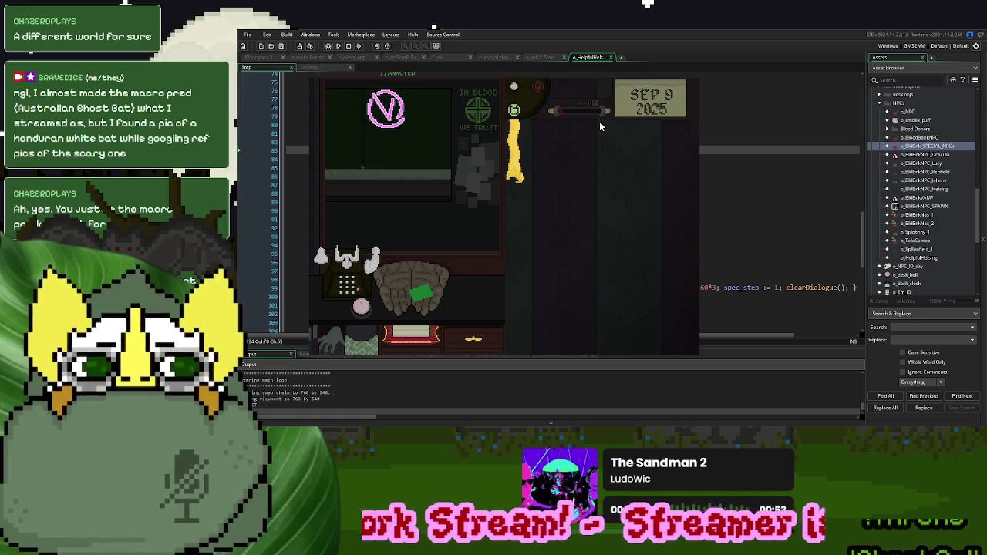
{"action": "key", "text": "Escape"}
{"action": "left_click", "coordinate": [414, 246]}
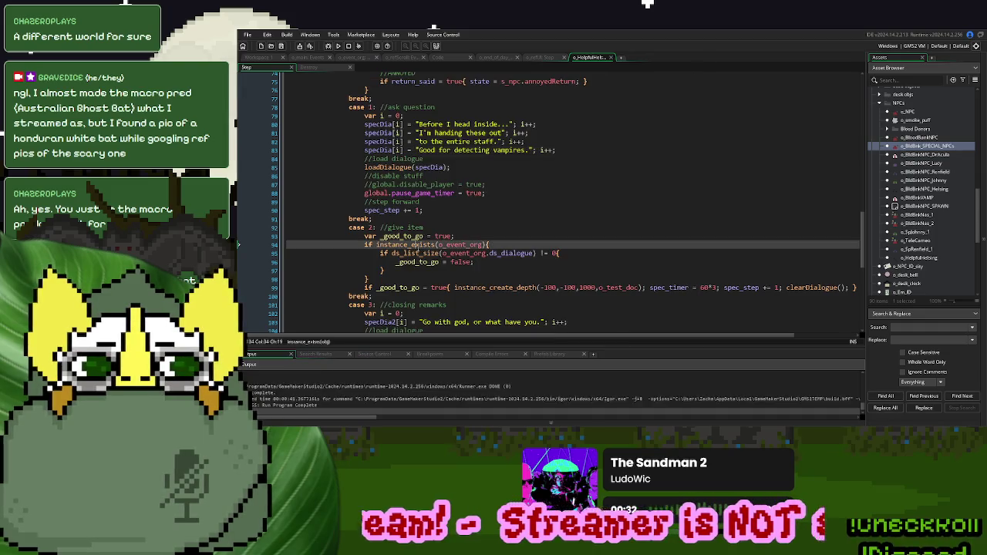
Insert 'show_debug_message(i);' after addDialogue(_array[i]) in loadDialogue's loop, then save and run
{"action": "double_click", "coordinate": [377, 142]}
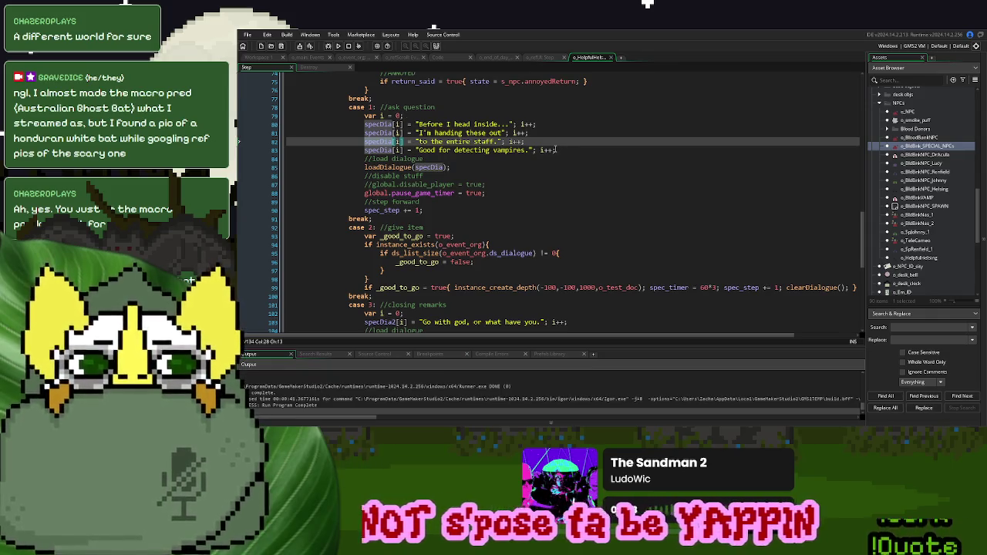
{"action": "middle_click", "coordinate": [389, 166]}
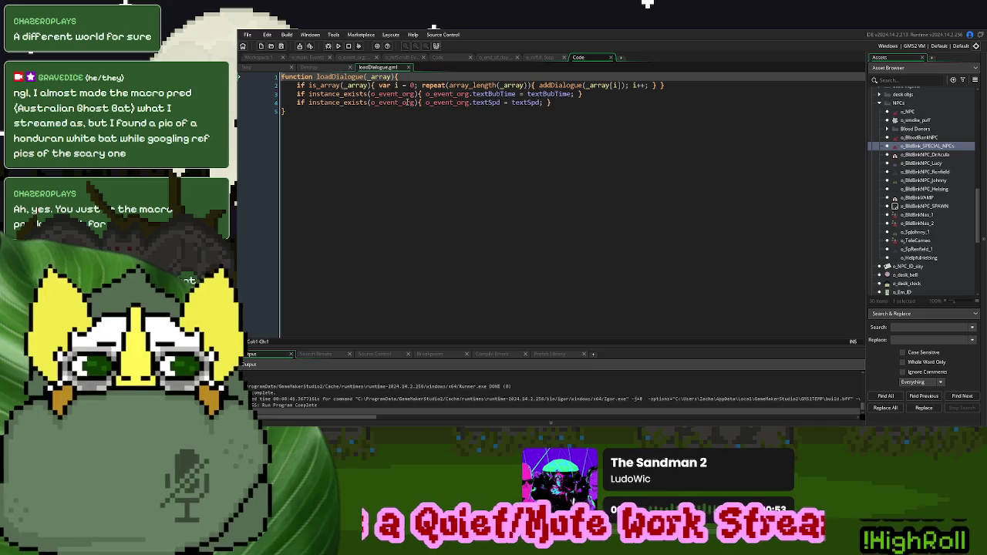
{"action": "left_click", "coordinate": [628, 86]}
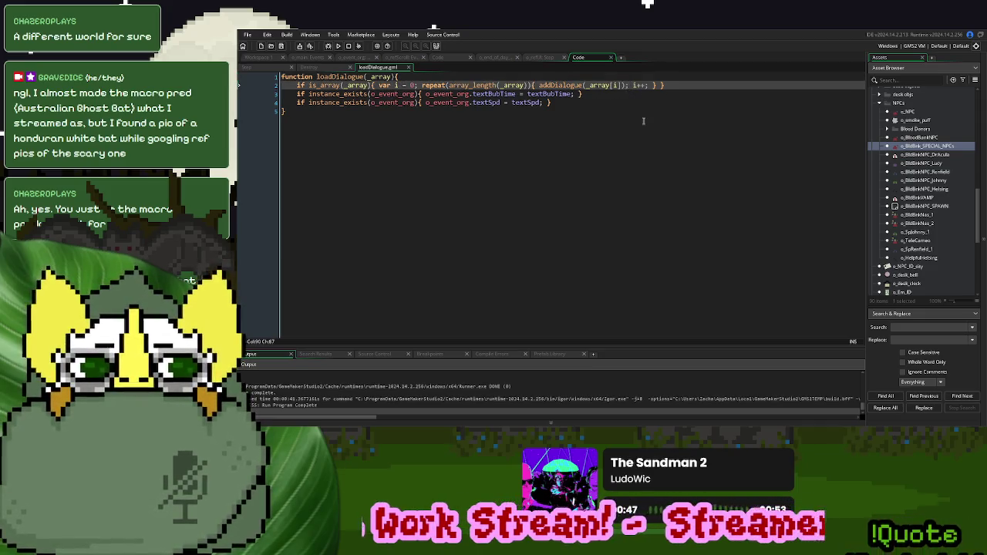
{"action": "type", "text": "show_debug_"}
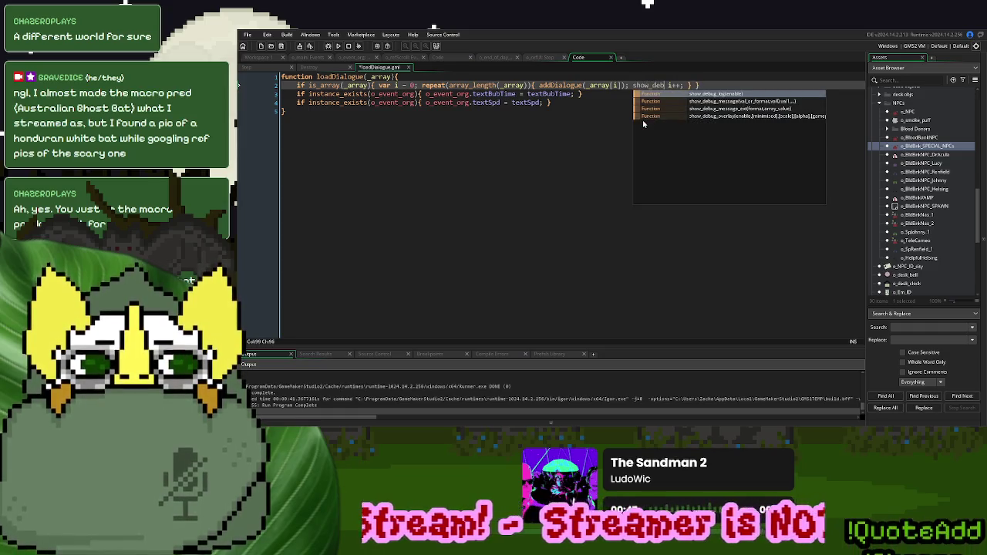
{"action": "type", "text": "me"}
{"action": "key", "text": "Return"}
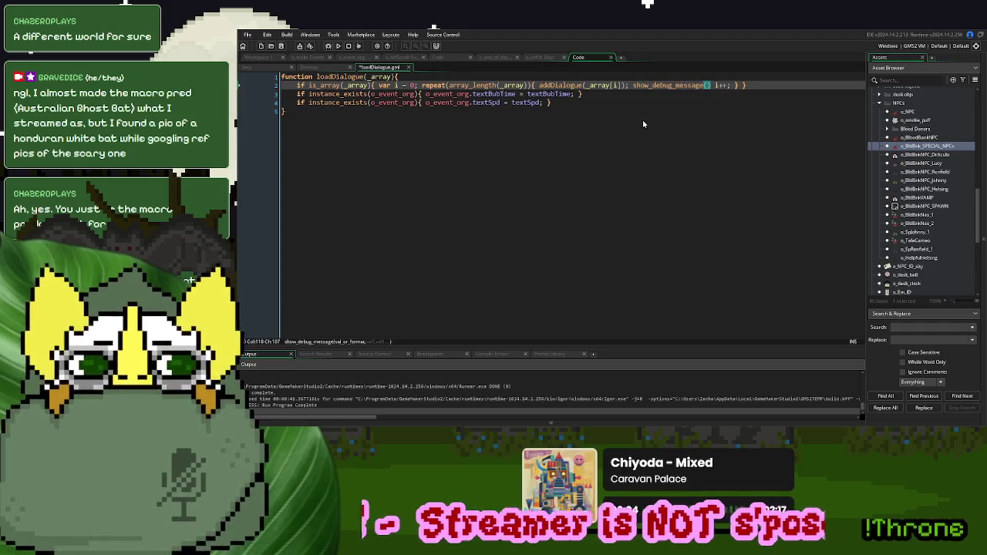
{"action": "type", "text": "i);"}
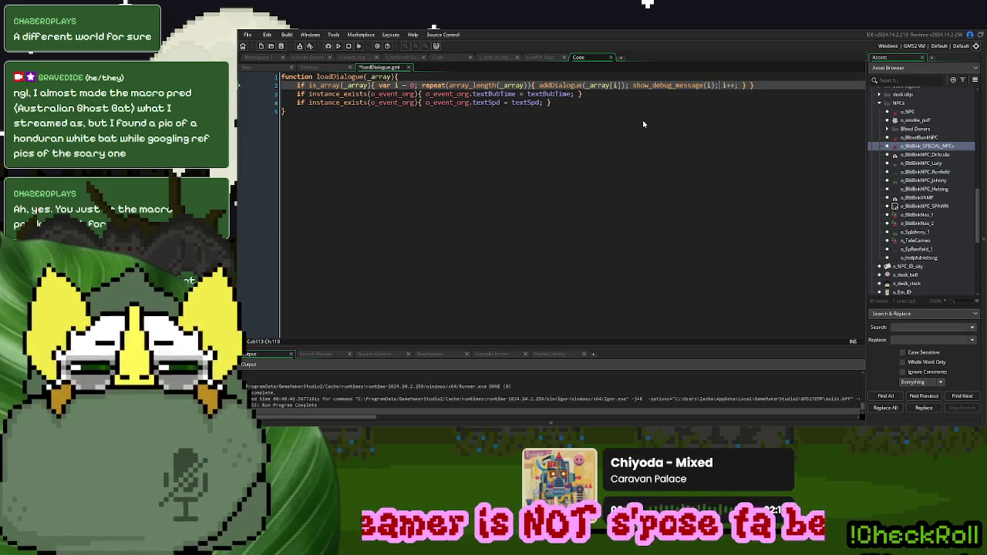
{"action": "left_click", "coordinate": [337, 45]}
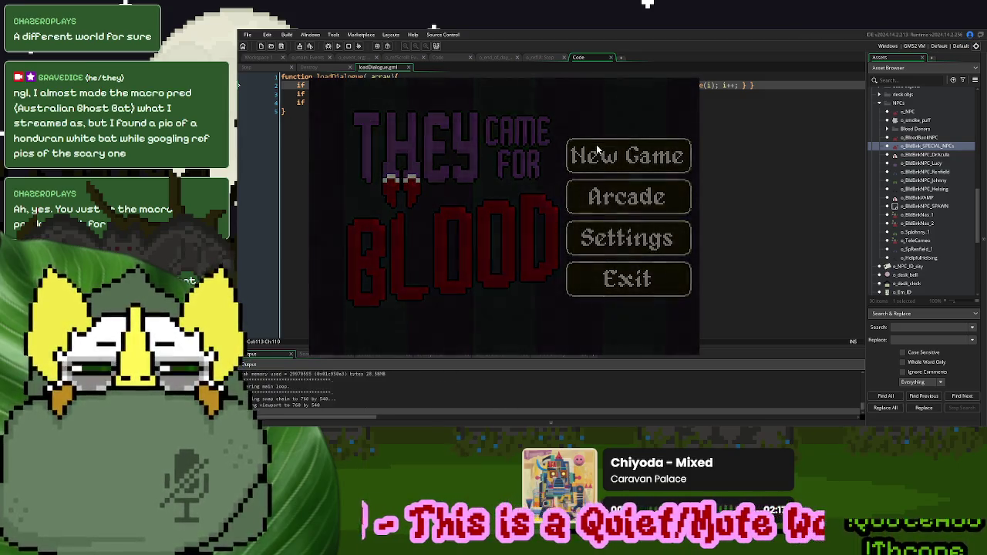
{"action": "left_click", "coordinate": [596, 146]}
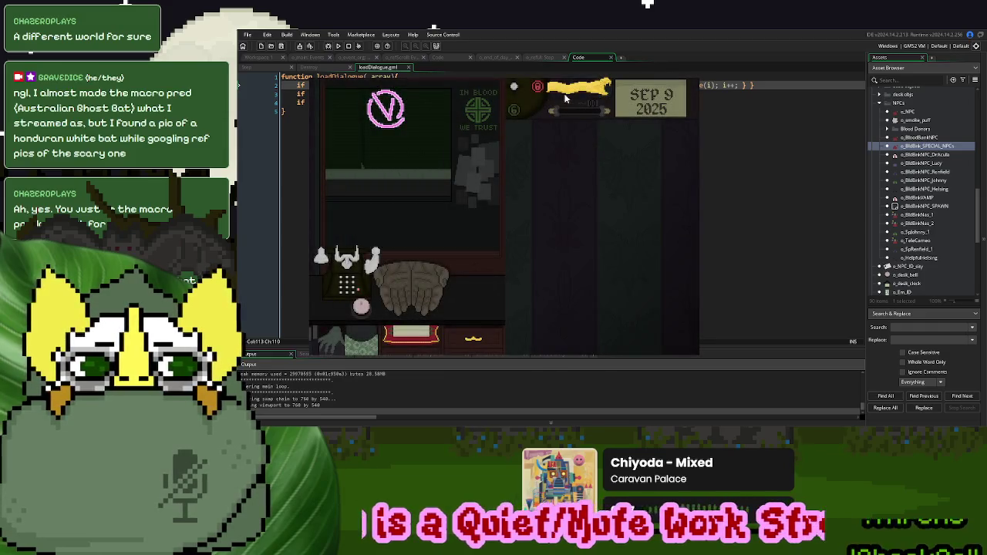
{"action": "left_click", "coordinate": [361, 307]}
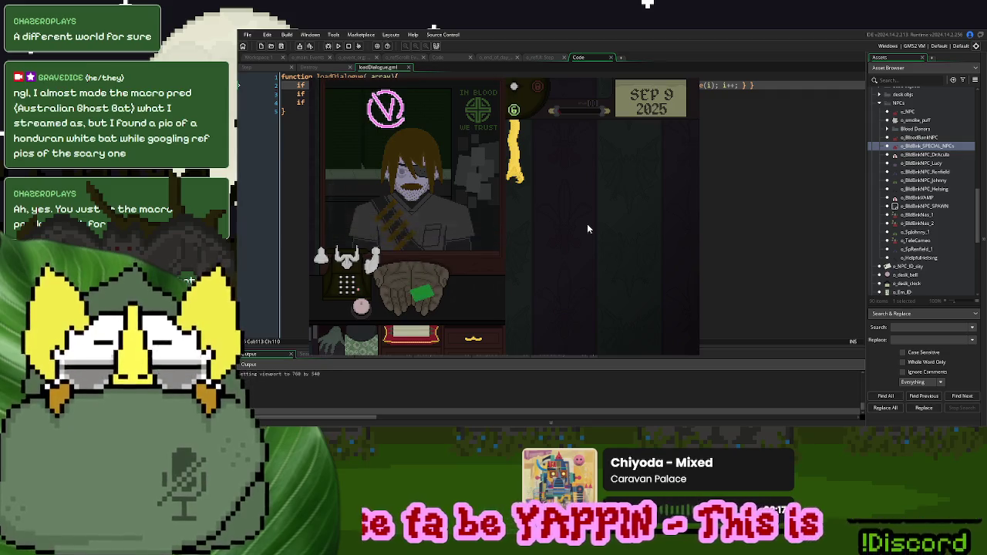
{"action": "left_click", "coordinate": [684, 81]}
{"action": "left_click_drag", "start_coordinate": [722, 85], "coordinate": [633, 87]}
{"action": "key", "text": "BackSpace"}
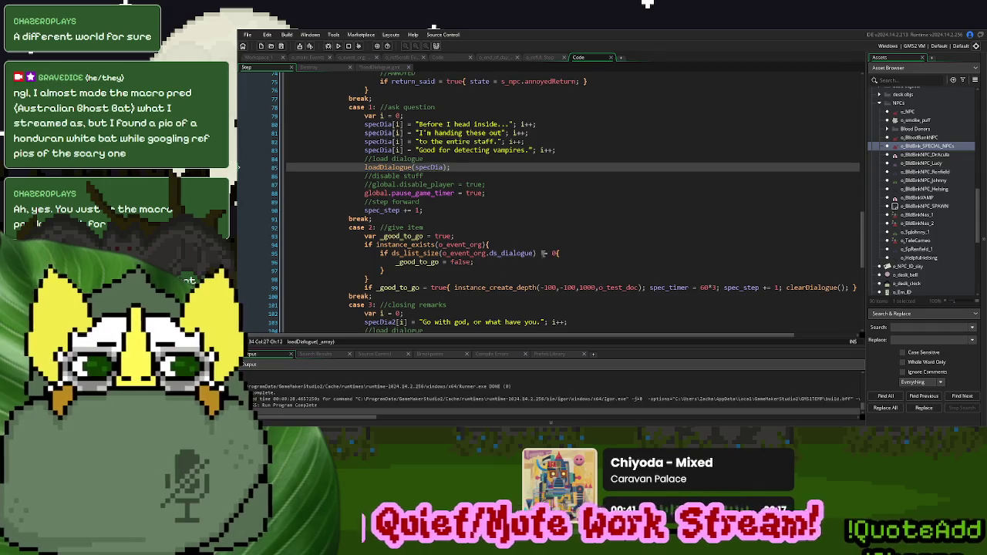
Change the dialogue-size comparison on line 95 from != to >
{"action": "left_click", "coordinate": [543, 252]}
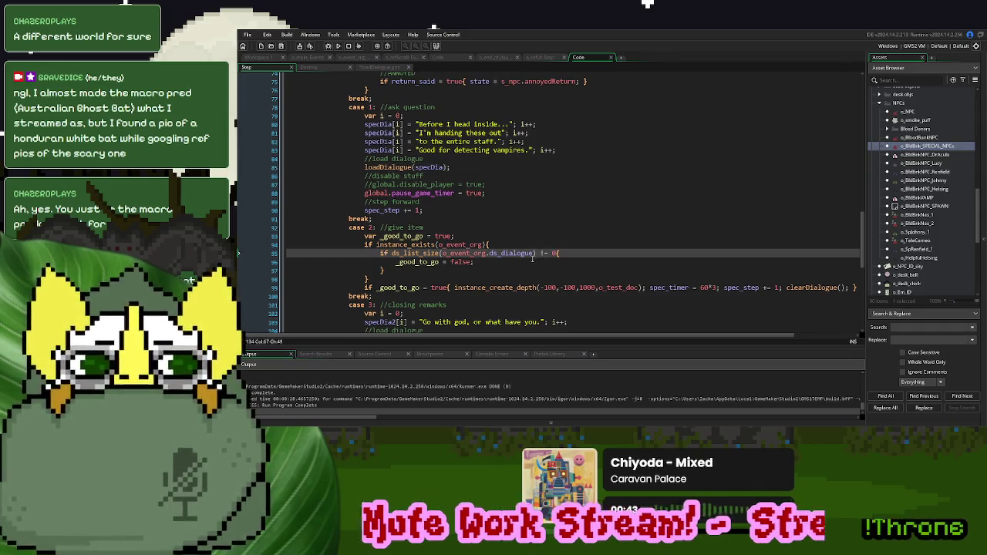
{"action": "left_click", "coordinate": [514, 261]}
{"action": "scroll", "coordinate": [515, 261], "scroll_direction": "down", "scroll_amount": 1}
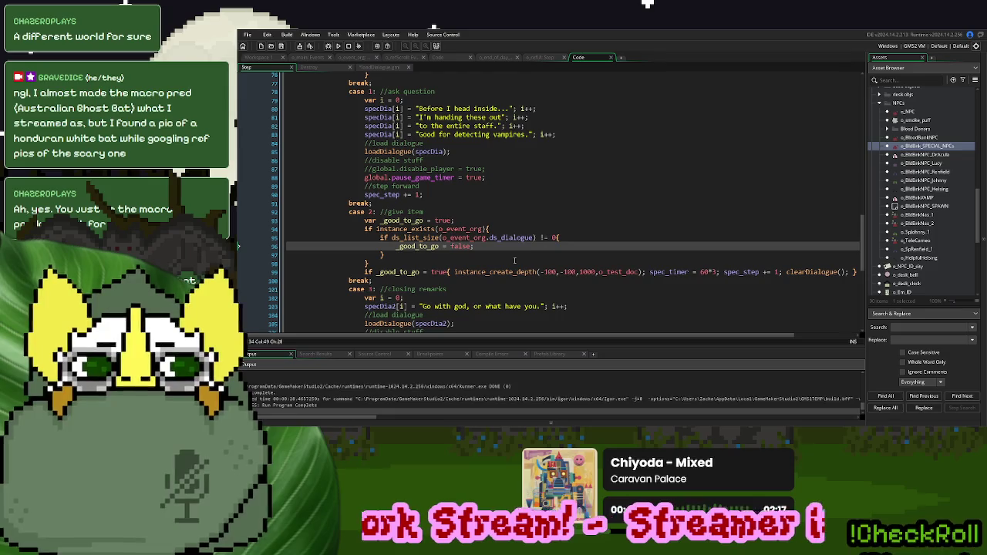
{"action": "double_click", "coordinate": [544, 237]}
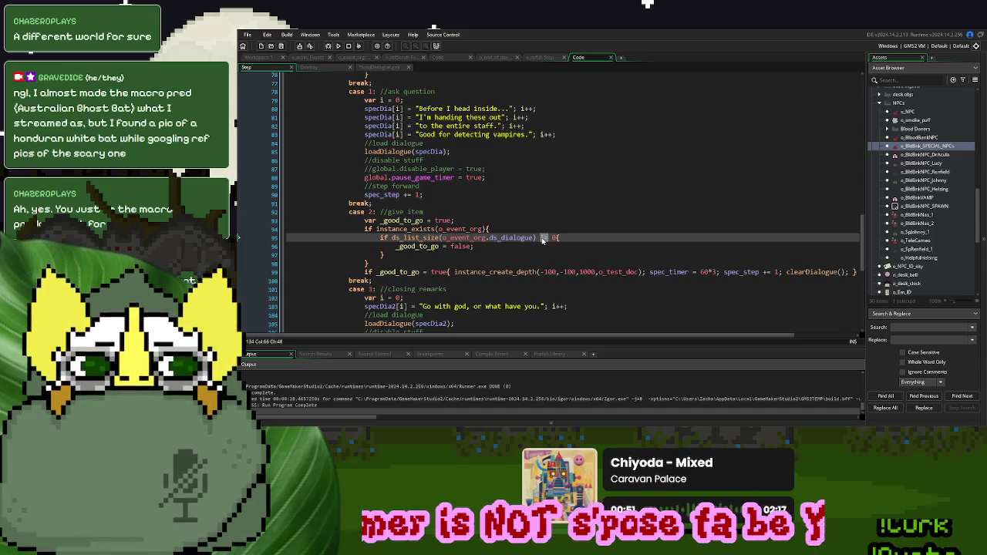
{"action": "type", "text": ">"}
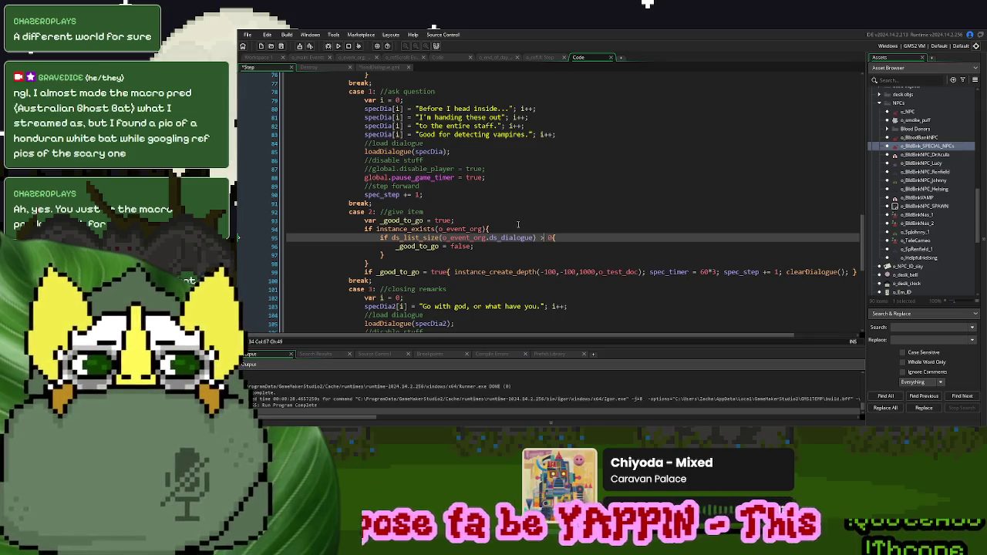
Add a '/pause, then give item' case 3 and renumber the closing remarks case to 4
{"action": "left_click", "coordinate": [484, 246]}
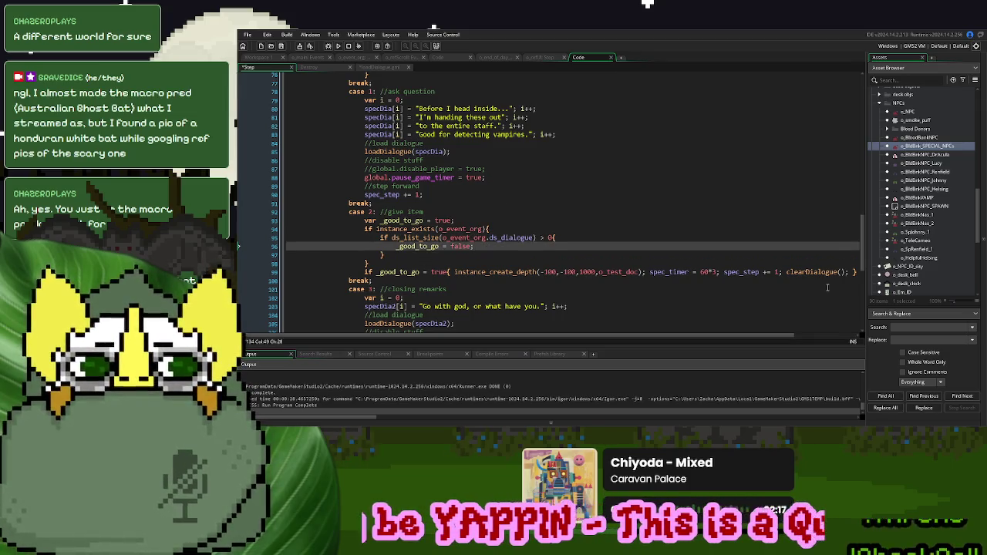
{"action": "scroll", "coordinate": [851, 273], "scroll_direction": "down", "scroll_amount": 2}
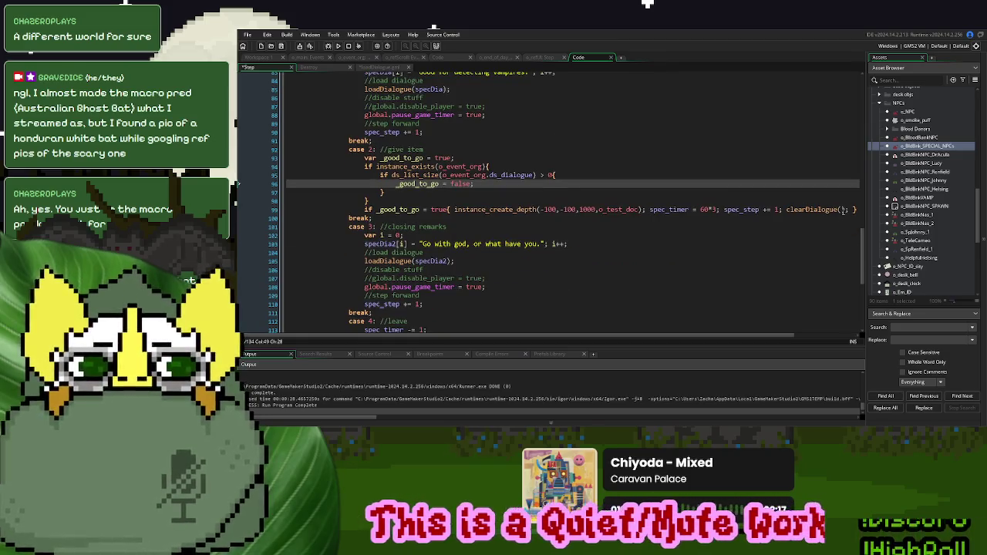
{"action": "left_click", "coordinate": [375, 218]}
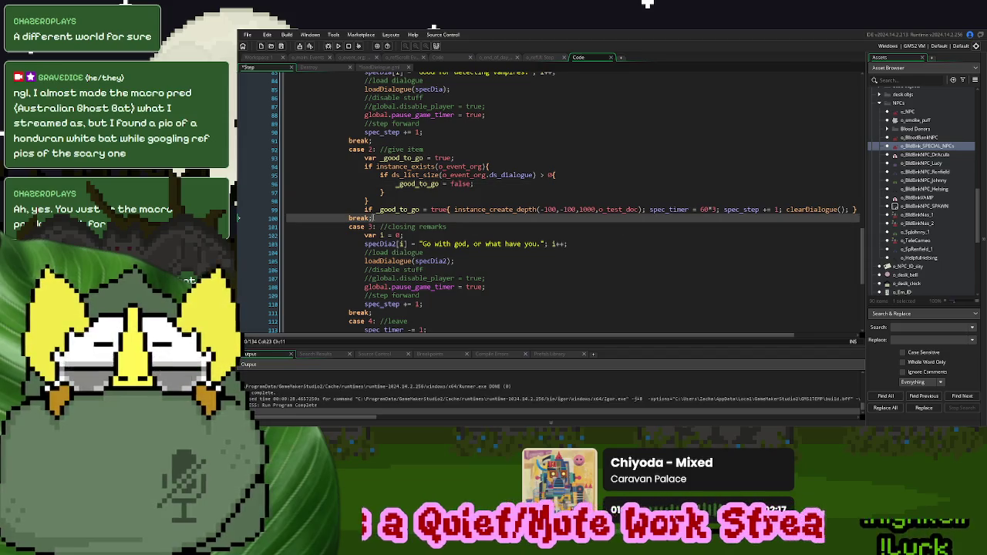
{"action": "key", "text": "Return"}
{"action": "type", "text": "case "}
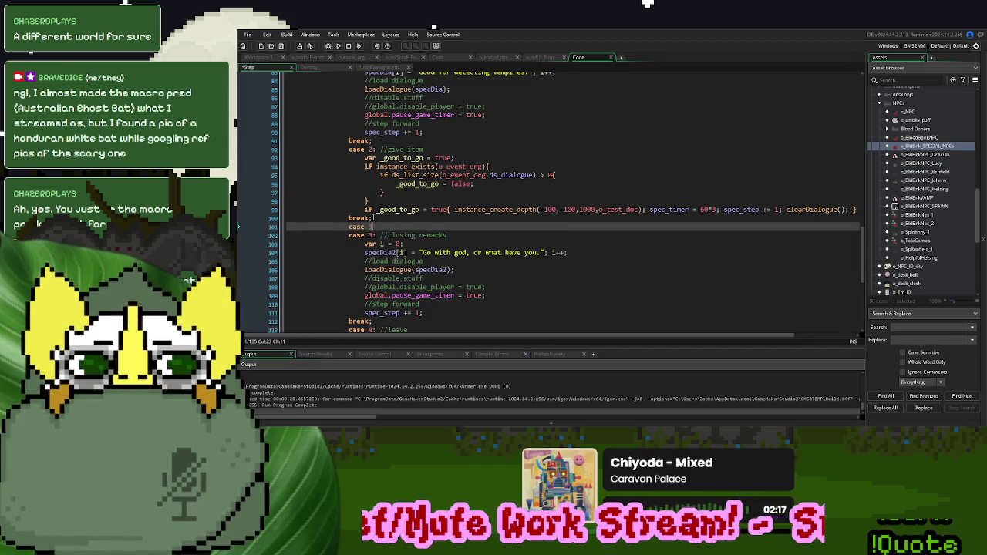
{"action": "type", "text": "3:"}
{"action": "key", "text": "Return"}
{"action": "key", "text": "Return"}
{"action": "type", "text": "break;"}
{"action": "key", "text": "Down"}
{"action": "key", "text": "BackSpace"}
{"action": "type", "text": "4"}
{"action": "left_click", "coordinate": [424, 228]}
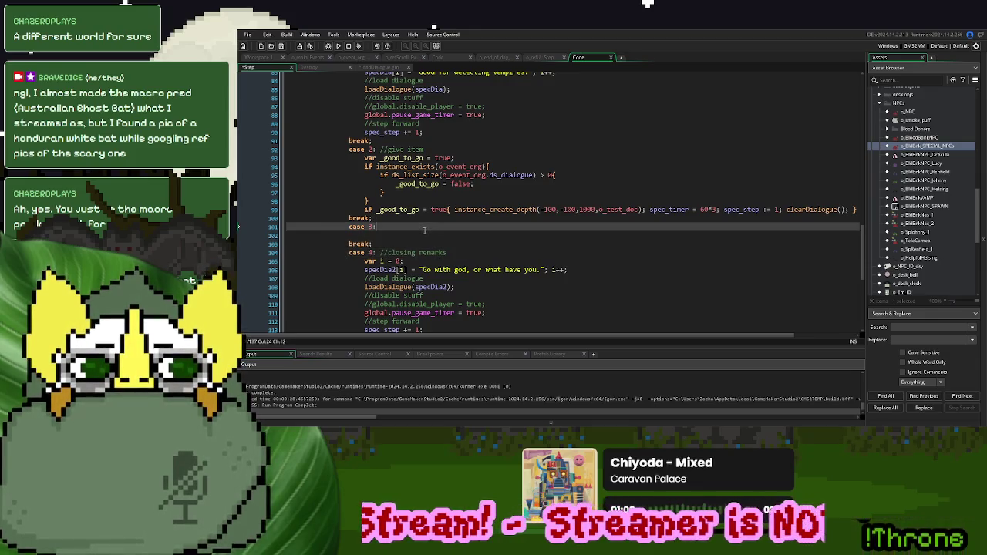
{"action": "type", "text": " //paus"}
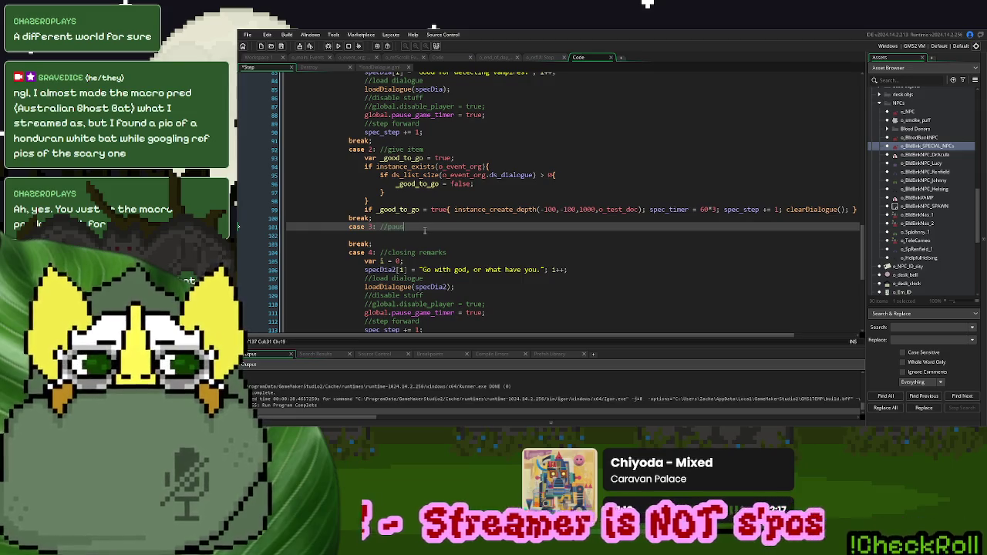
{"action": "type", "text": "e, then give item"}
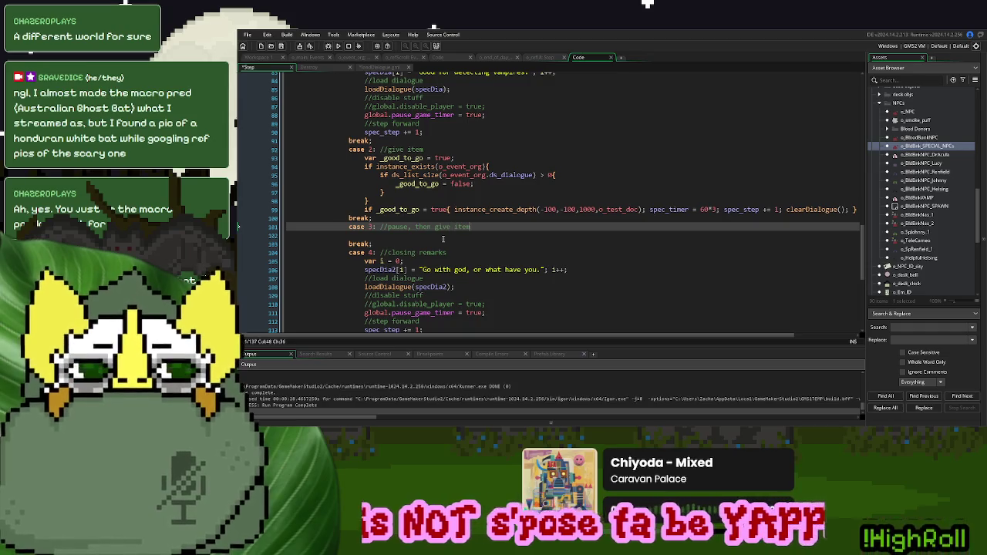
{"action": "key", "text": "Down"}
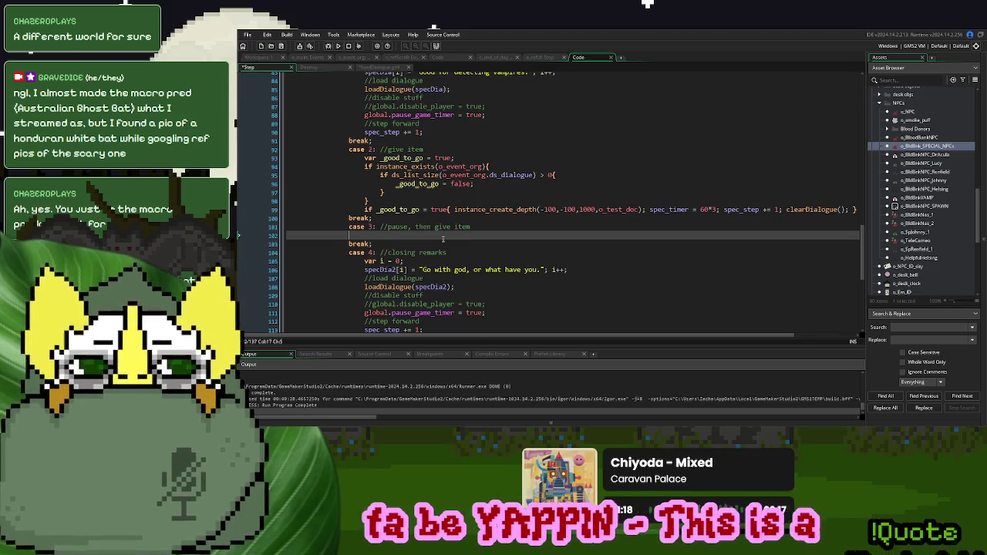
Delete the clearDialogue() call, then undo the added pause case and the deletion
{"action": "left_click_drag", "start_coordinate": [849, 209], "coordinate": [785, 209]}
{"action": "key", "text": "Delete"}
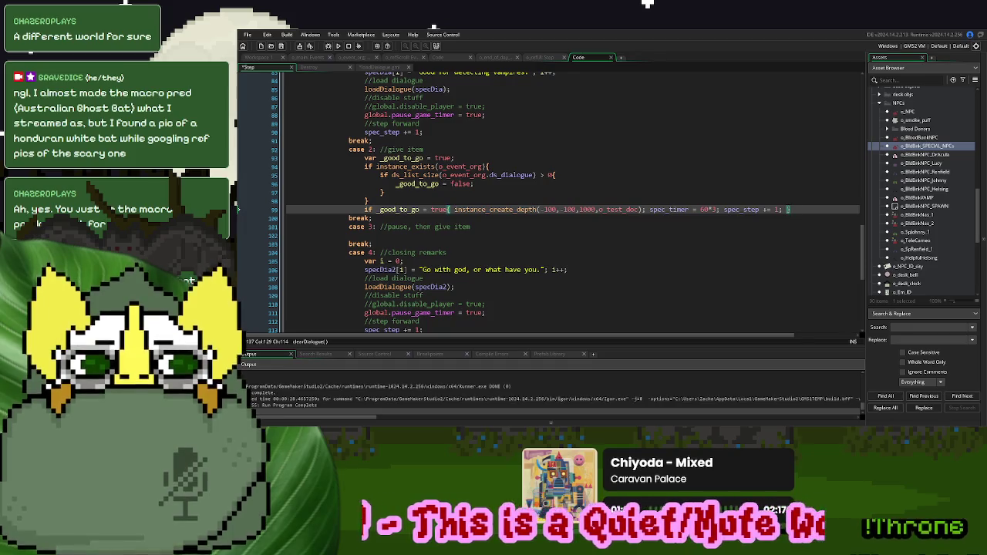
{"action": "left_click", "coordinate": [609, 250]}
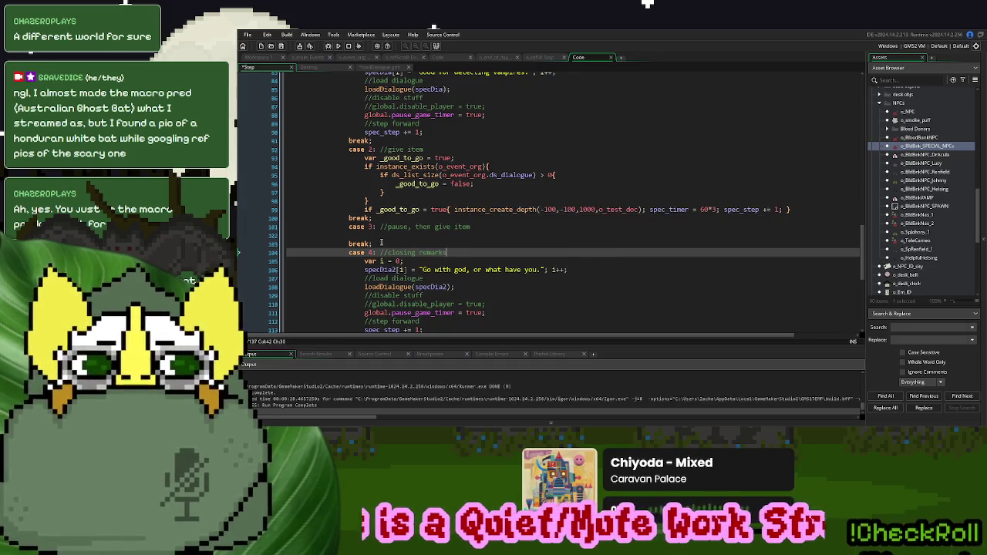
{"action": "key", "text": "ctrl+z"}
{"action": "key", "text": "ctrl+z"}
{"action": "key", "text": "ctrl+z"}
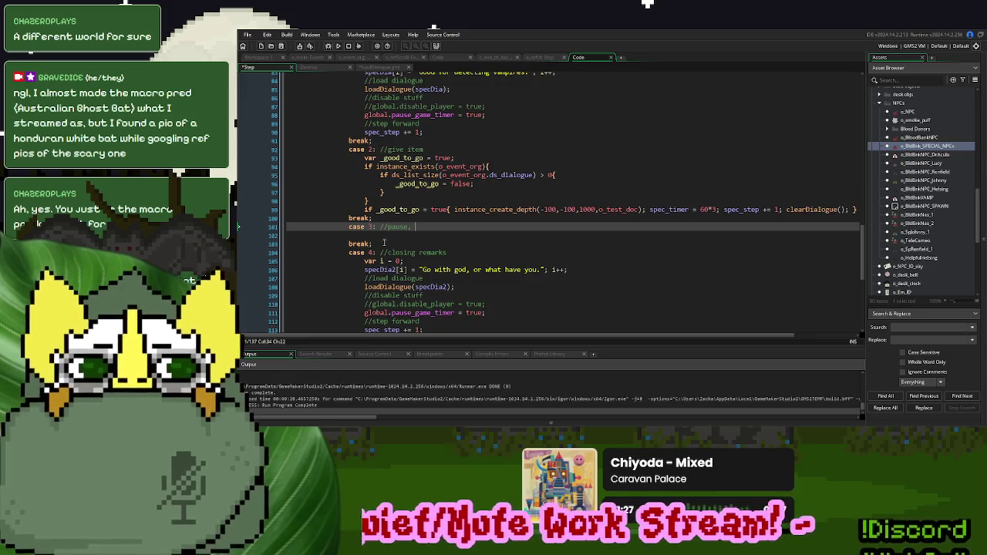
{"action": "key", "text": "ctrl+z"}
{"action": "key", "text": "ctrl+z"}
{"action": "key", "text": "ctrl+z"}
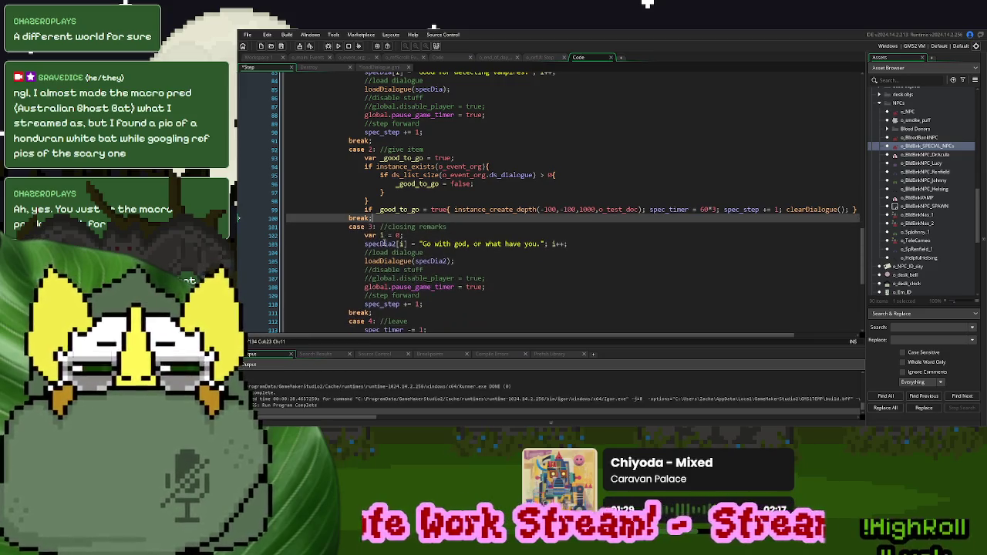
Remove clearDialogue() from line 99's give-item case, then build and run the game
{"action": "left_click_drag", "start_coordinate": [848, 209], "coordinate": [782, 209]}
{"action": "key", "text": "Delete"}
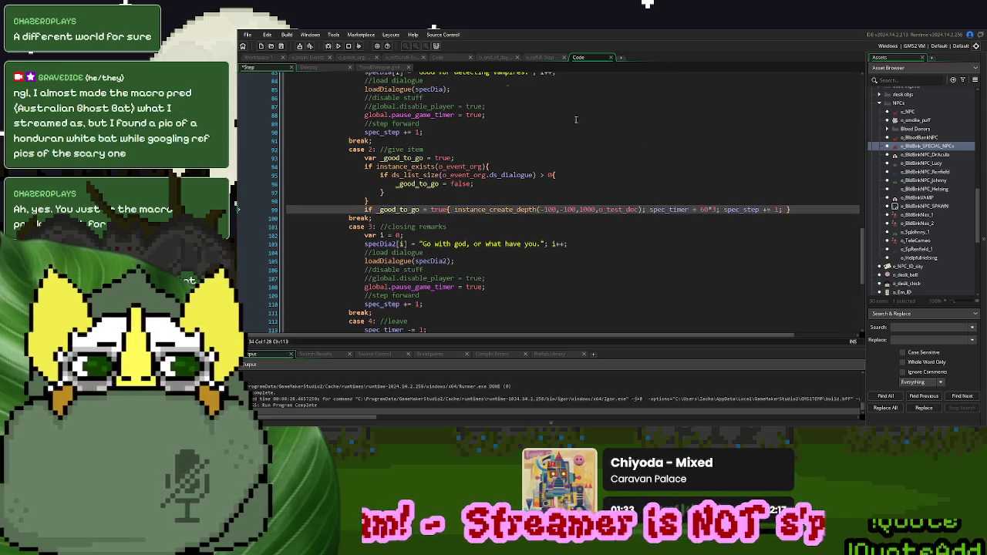
{"action": "left_click", "coordinate": [339, 46]}
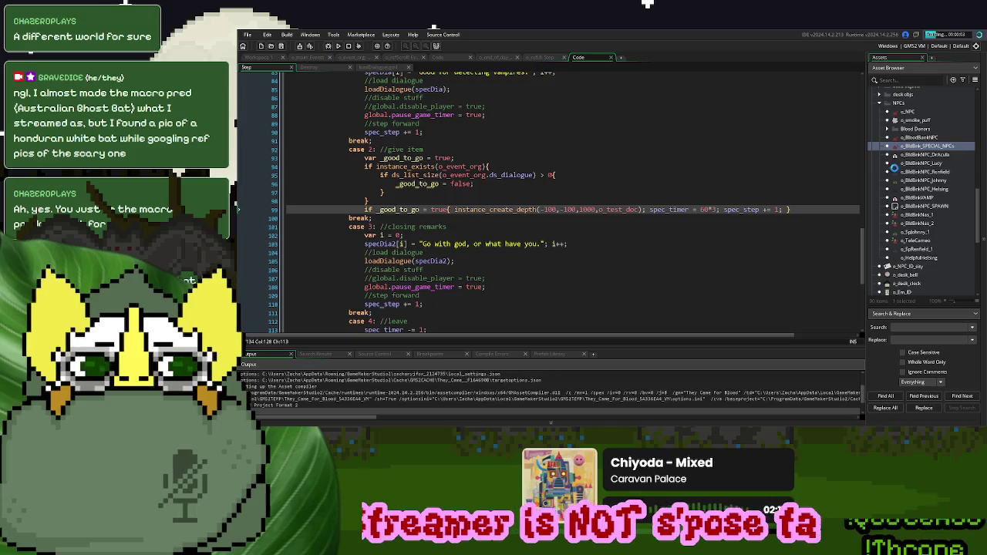
{"action": "left_click", "coordinate": [929, 249]}
Open o_SpRenfield_1, then playtest a new game by dragging the yellow item onto the NPC
{"action": "double_click", "coordinate": [929, 249]}
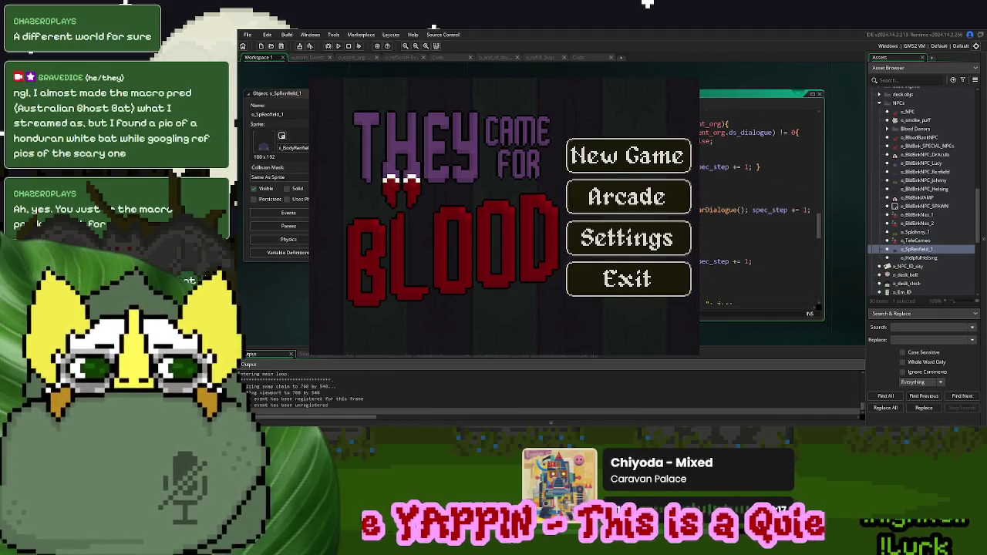
{"action": "scroll", "coordinate": [704, 243], "scroll_direction": "up", "scroll_amount": 5}
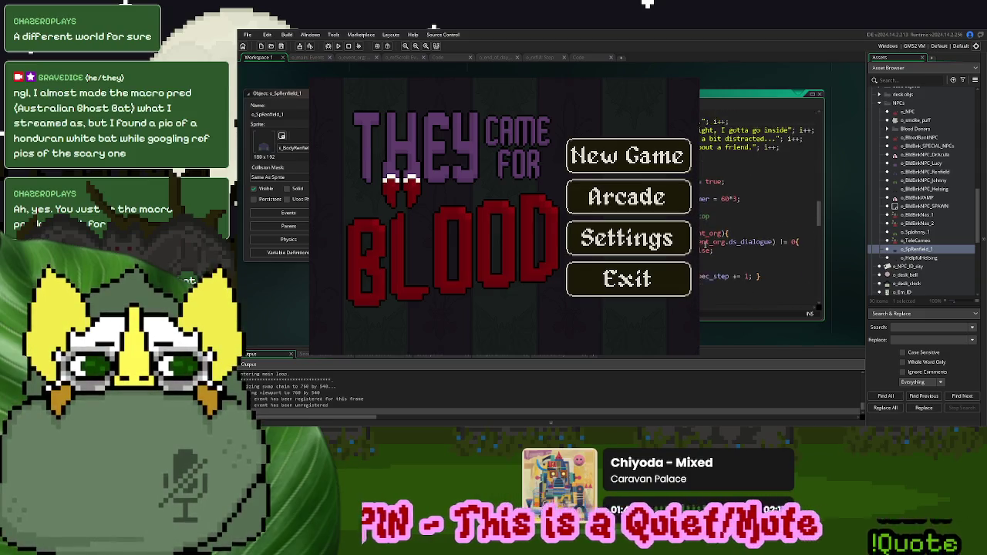
{"action": "left_click", "coordinate": [820, 94]}
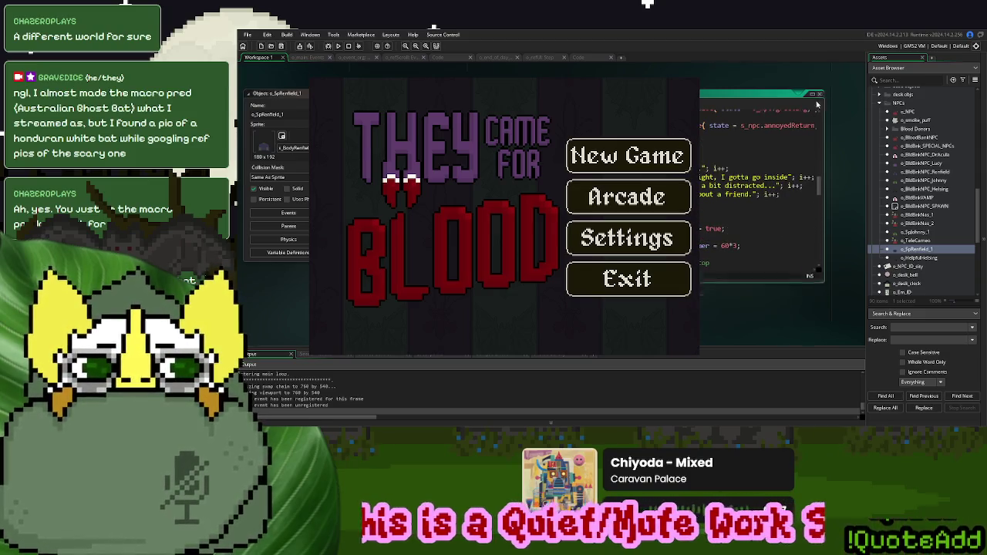
{"action": "left_click", "coordinate": [607, 157]}
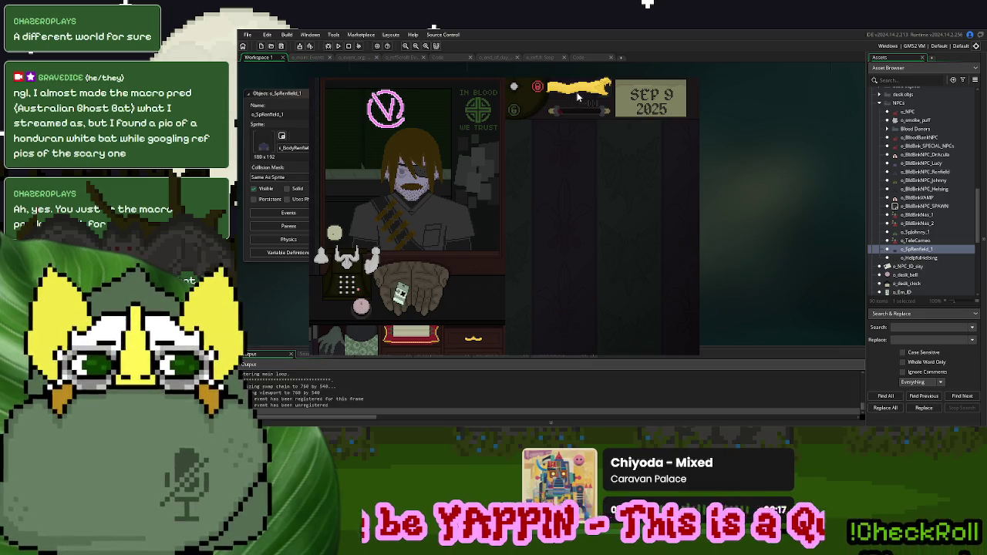
{"action": "left_click_drag", "start_coordinate": [577, 98], "coordinate": [594, 182]}
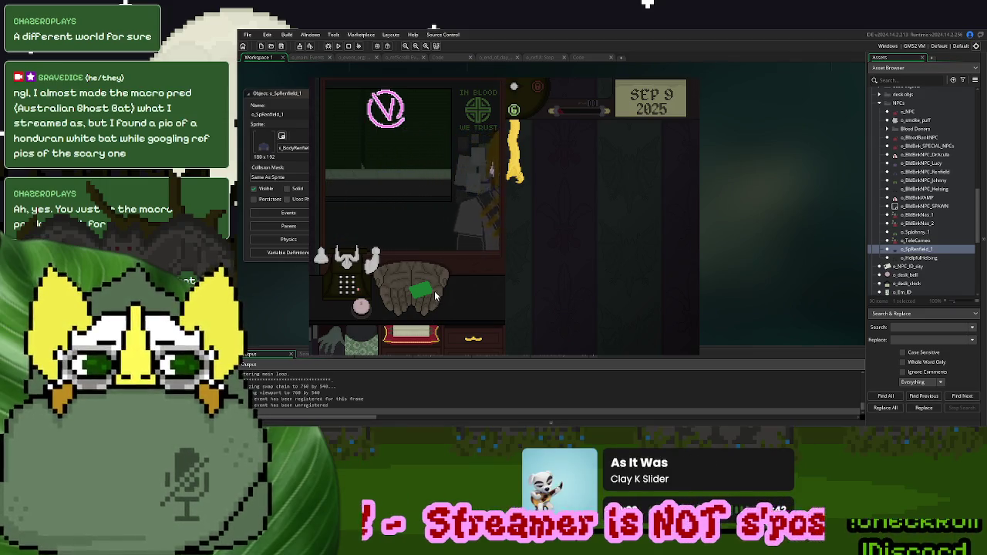
{"action": "right_click", "coordinate": [616, 160]}
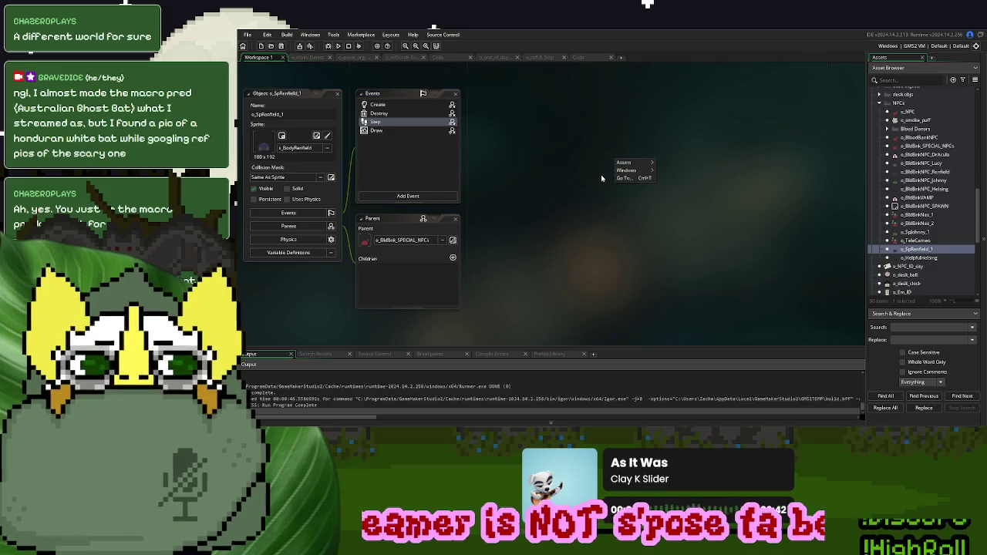
Add a new object named o_garlic and drag o_test_doc into its Parent slot
{"action": "mouse_move", "coordinate": [624, 163]}
{"action": "left_click", "coordinate": [679, 260]}
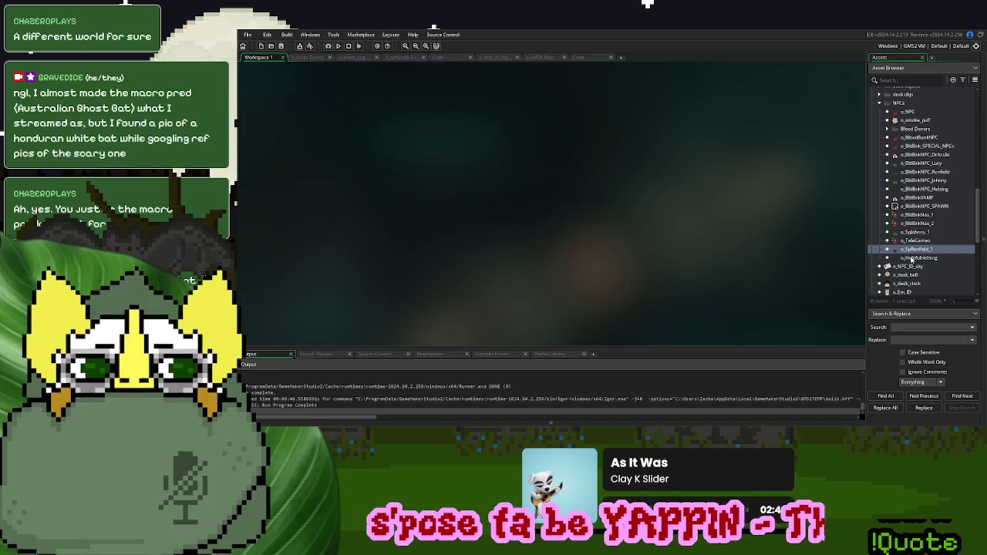
{"action": "scroll", "coordinate": [911, 259], "scroll_direction": "down", "scroll_amount": 4}
{"action": "scroll", "coordinate": [912, 234], "scroll_direction": "down", "scroll_amount": 1}
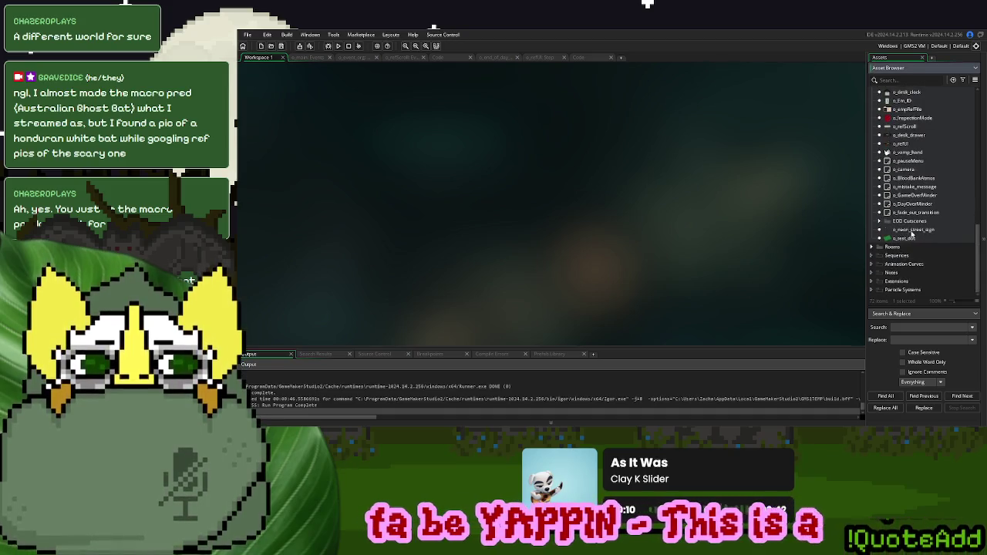
{"action": "right_click", "coordinate": [905, 240]}
{"action": "left_click", "coordinate": [923, 257]}
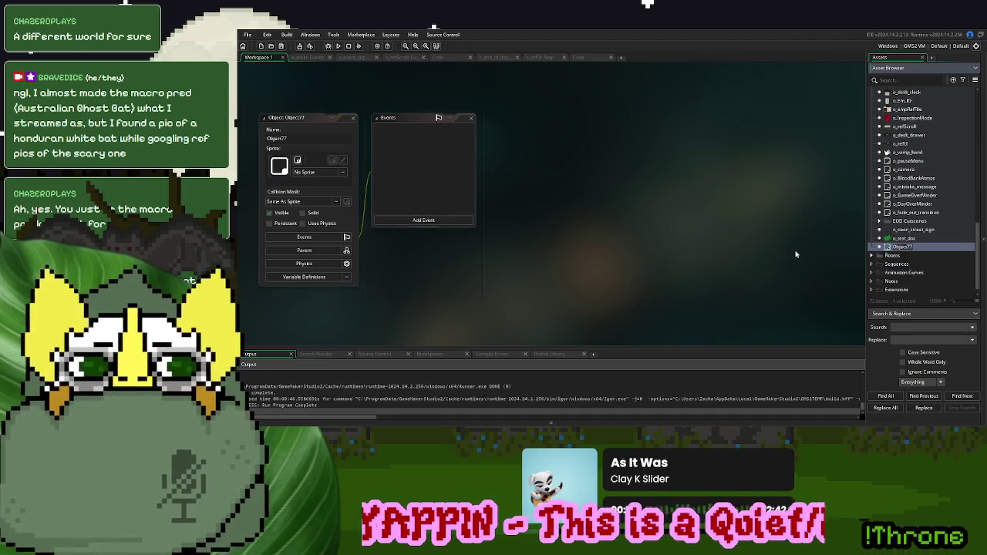
{"action": "type", "text": "o_parti"}
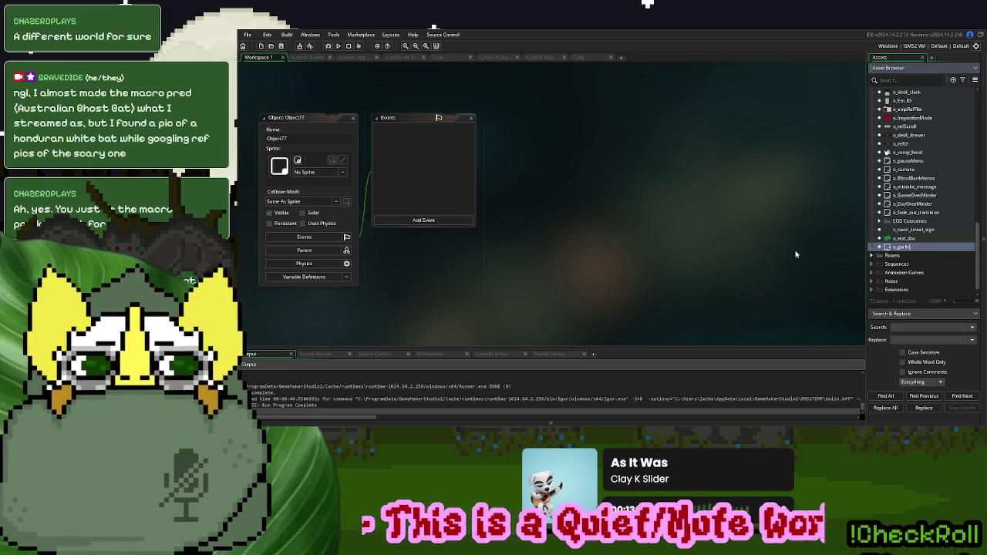
{"action": "key", "text": "Return"}
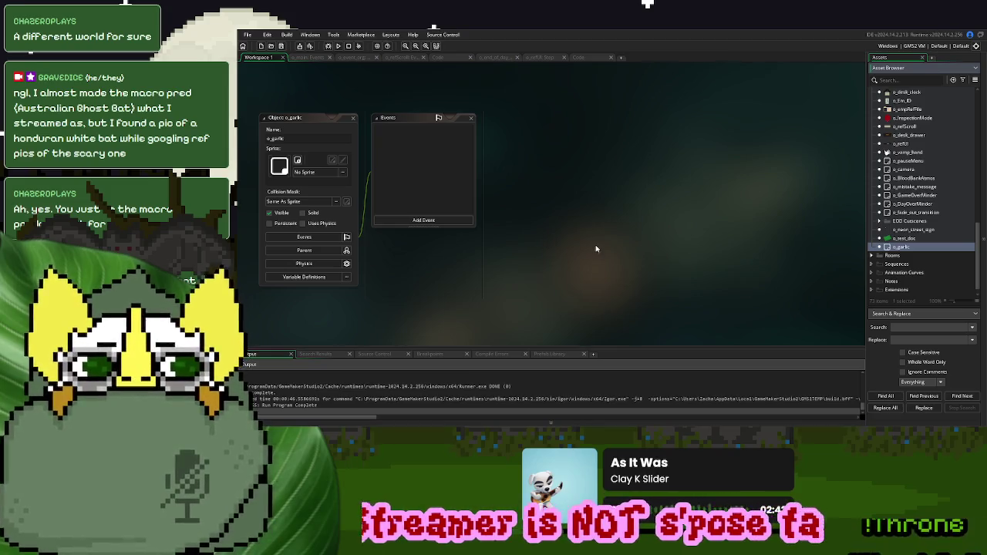
{"action": "left_click", "coordinate": [304, 251]}
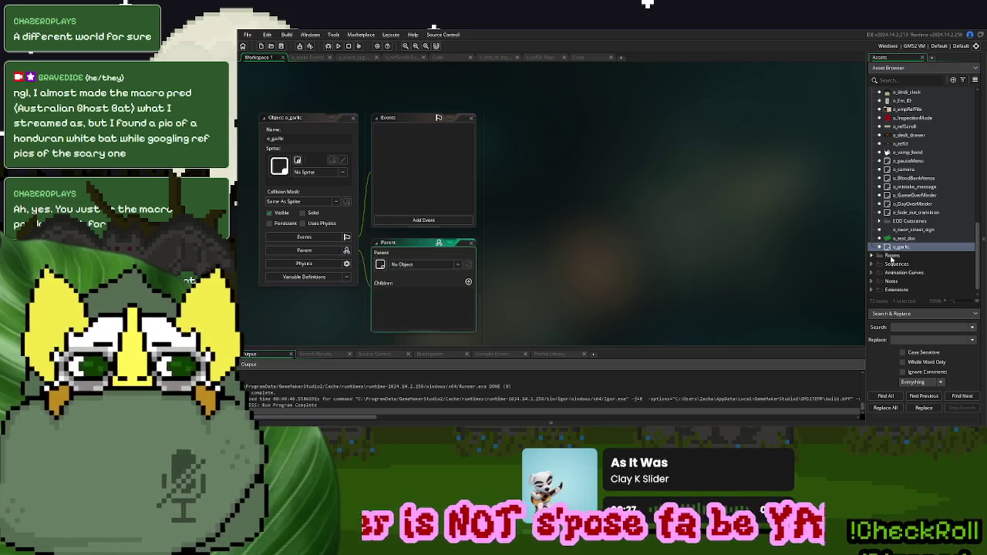
{"action": "left_click_drag", "start_coordinate": [902, 239], "coordinate": [424, 264]}
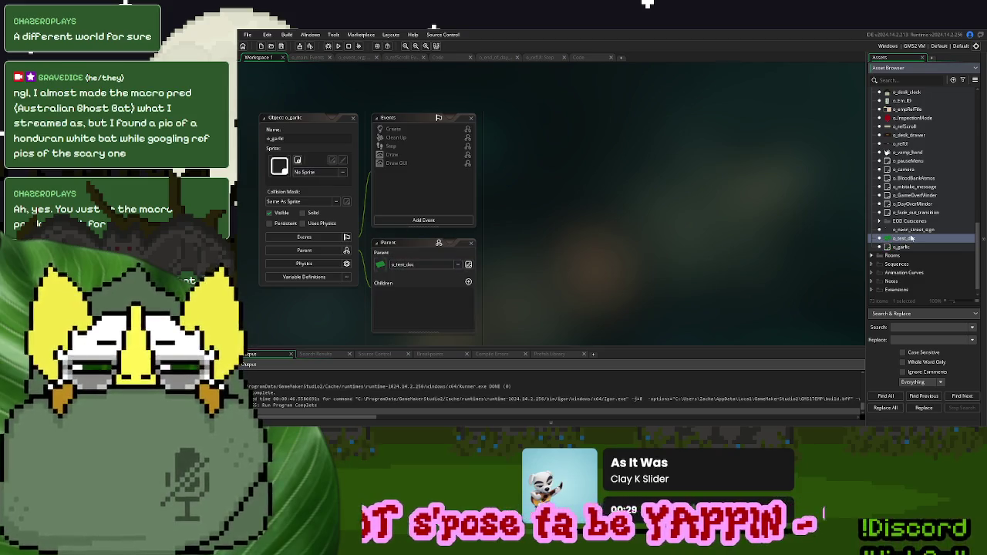
{"action": "key", "text": "alt+o"}
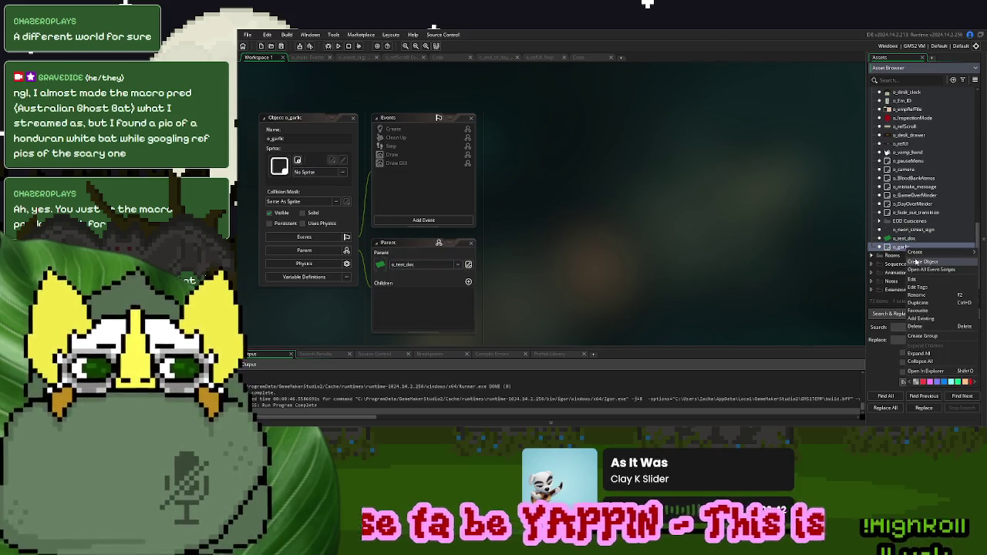
Name the new object o_bag_of_rice and make o_test_doc its parent
{"action": "type", "text": "o_bag"}
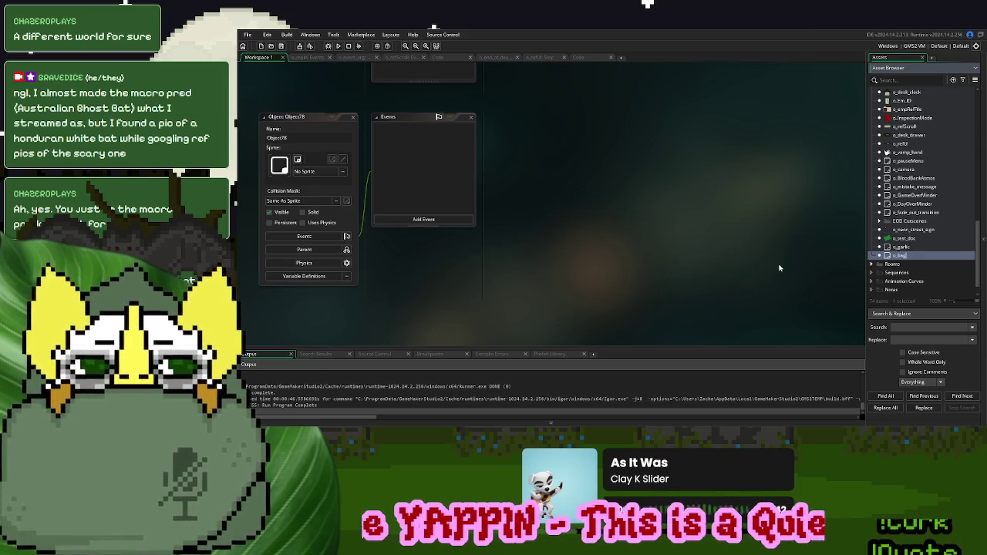
{"action": "type", "text": "_of_rice"}
{"action": "key", "text": "Return"}
{"action": "left_click", "coordinate": [903, 238]}
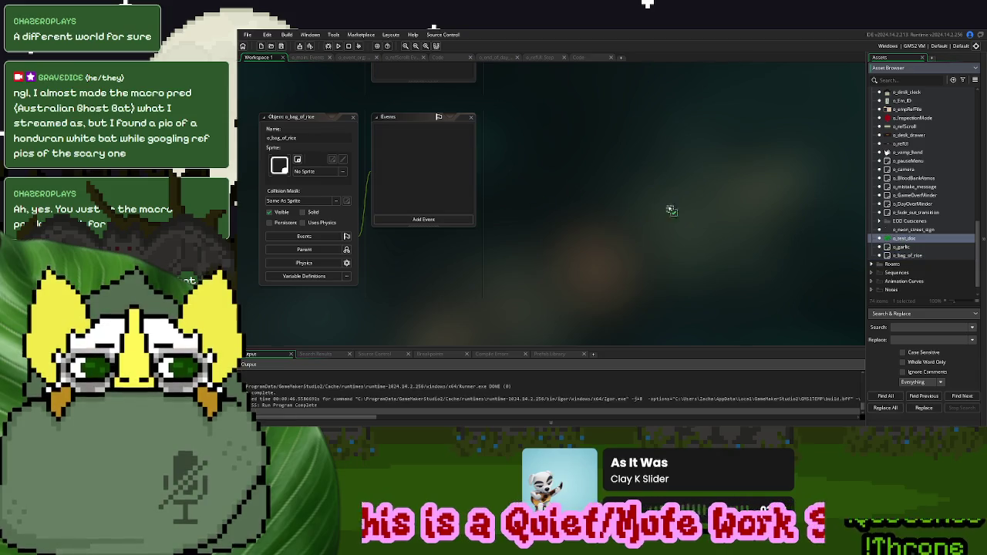
{"action": "mouse_move", "coordinate": [909, 240]}
{"action": "left_mouse_down"}
{"action": "mouse_move", "coordinate": [308, 249]}
{"action": "mouse_move", "coordinate": [367, 276]}
{"action": "mouse_move", "coordinate": [604, 276]}
{"action": "mouse_move", "coordinate": [426, 265]}
{"action": "left_mouse_up"}
Create the o_holy_water object with o_test_doc as its parent
{"action": "right_click", "coordinate": [922, 257]}
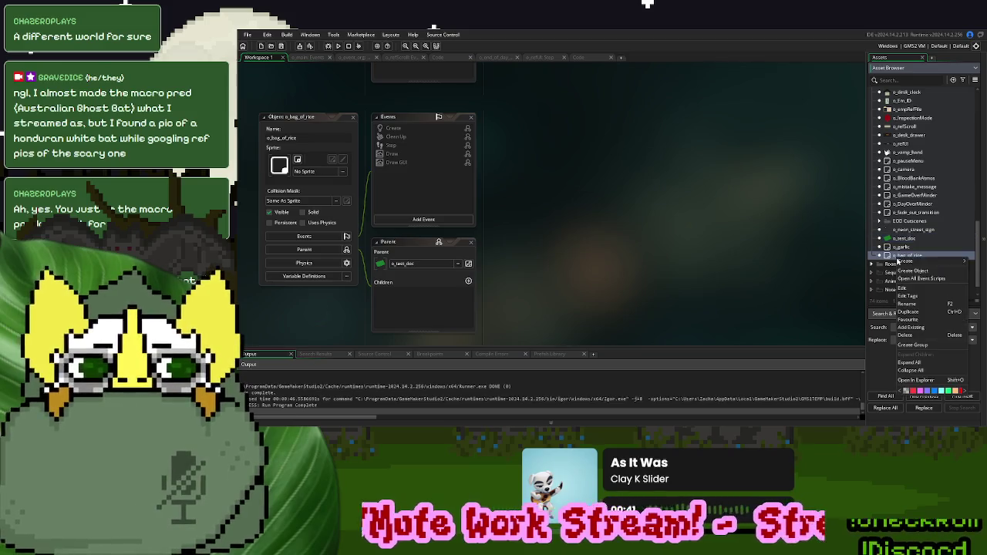
{"action": "left_click", "coordinate": [912, 270]}
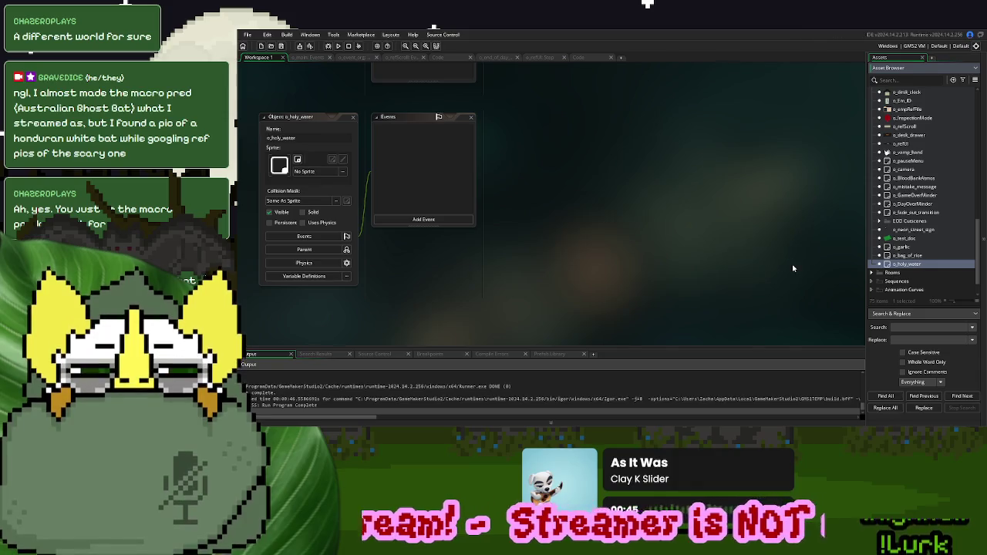
{"action": "left_click", "coordinate": [318, 249]}
{"action": "left_click_drag", "start_coordinate": [906, 238], "coordinate": [427, 263]}
Inspect the s_small_test_card sprite and the o_bag_of_rice and o_garlic editors, then expand the NPC objects folder
{"action": "scroll", "coordinate": [680, 225], "scroll_direction": "up", "scroll_amount": 5}
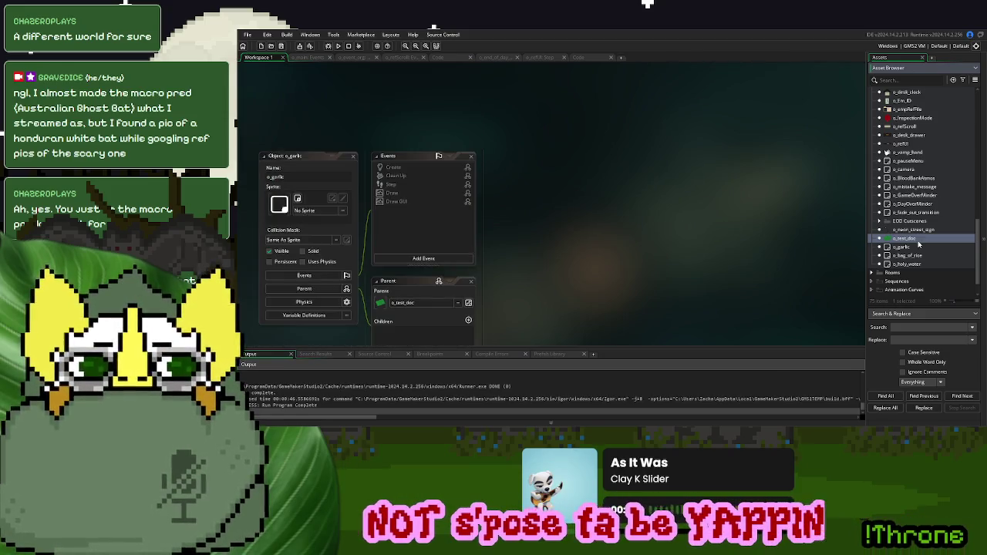
{"action": "scroll", "coordinate": [921, 248], "scroll_direction": "up", "scroll_amount": 15}
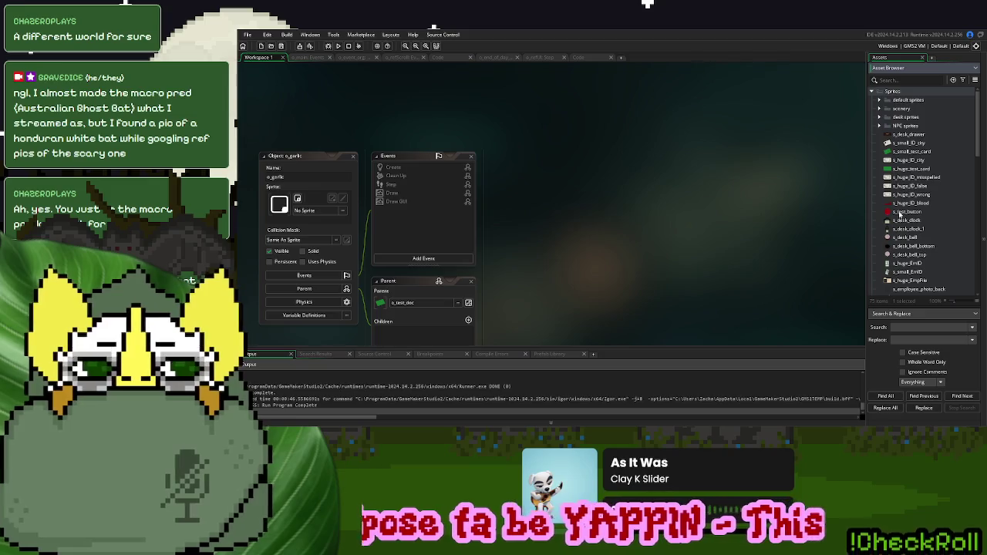
{"action": "left_click", "coordinate": [910, 152]}
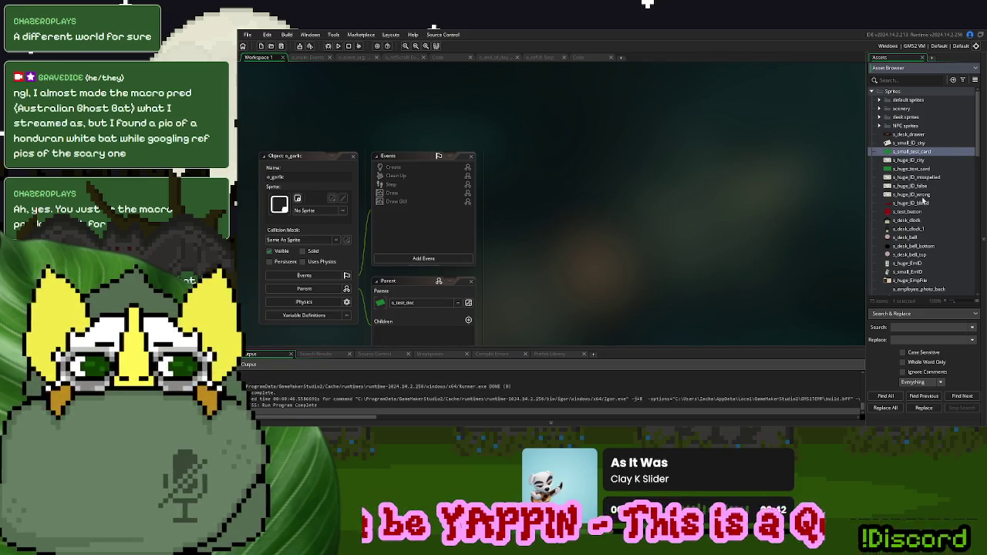
{"action": "scroll", "coordinate": [913, 217], "scroll_direction": "down", "scroll_amount": 2}
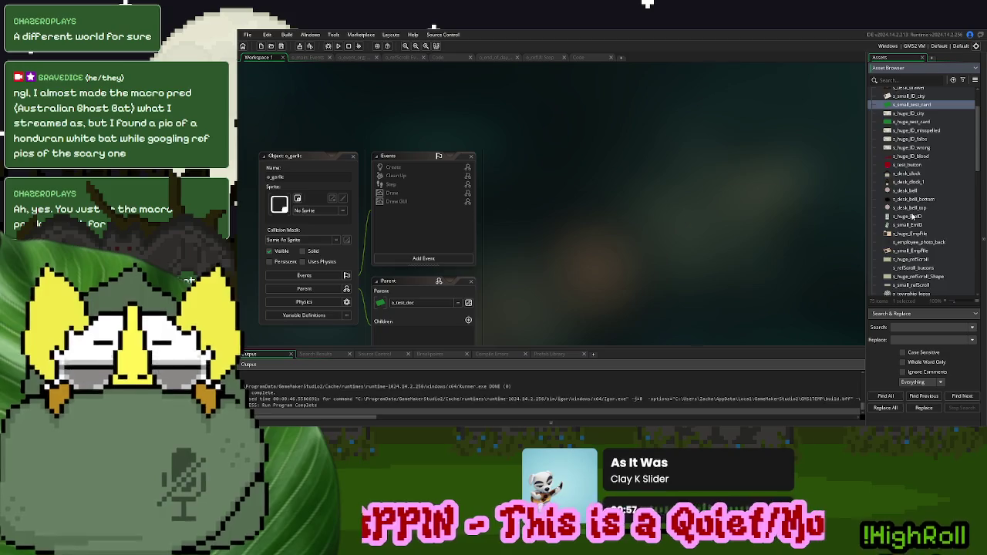
{"action": "scroll", "coordinate": [914, 224], "scroll_direction": "down", "scroll_amount": 10}
{"action": "scroll", "coordinate": [919, 236], "scroll_direction": "down", "scroll_amount": 5}
{"action": "double_click", "coordinate": [908, 276]}
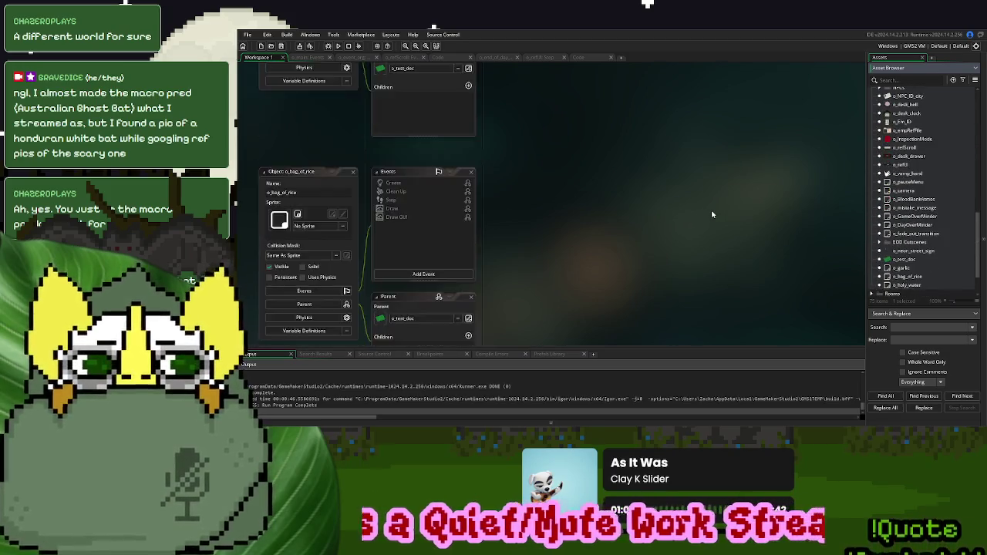
{"action": "scroll", "coordinate": [712, 214], "scroll_direction": "up", "scroll_amount": 3}
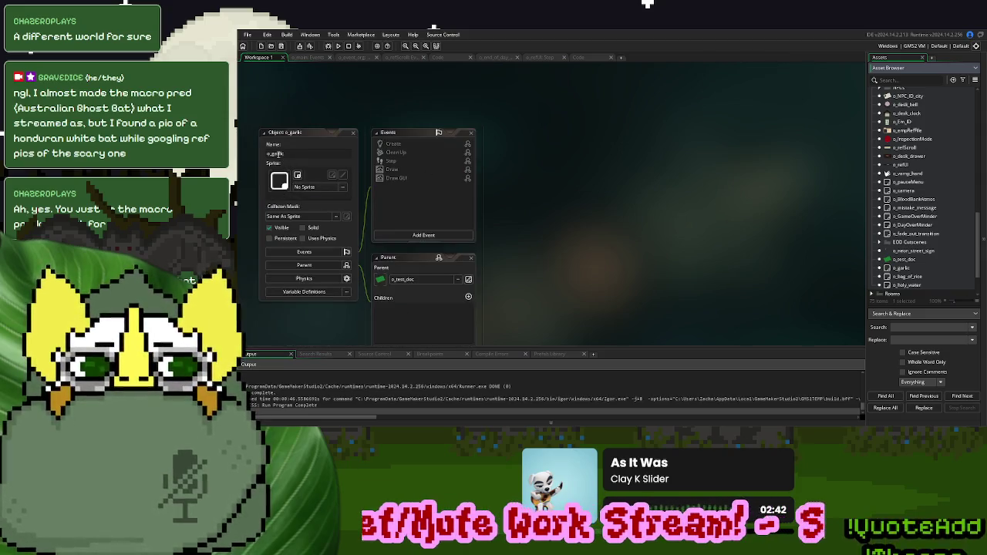
{"action": "left_click", "coordinate": [275, 154]}
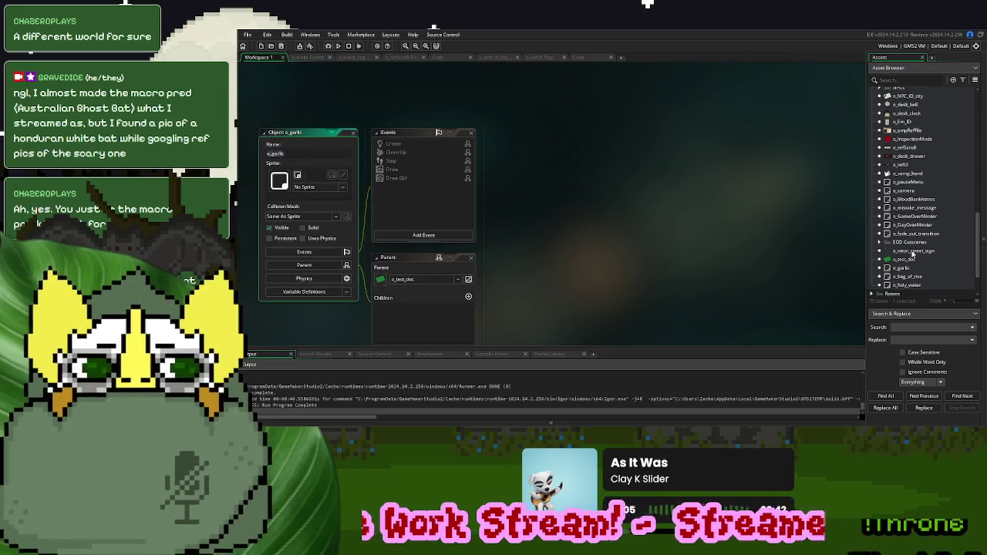
{"action": "scroll", "coordinate": [885, 206], "scroll_direction": "up", "scroll_amount": 3}
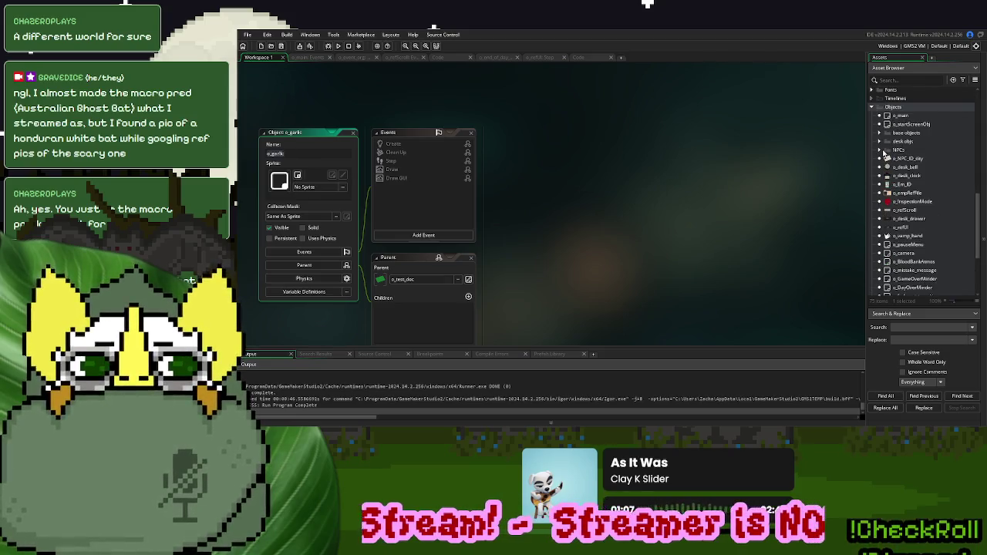
{"action": "left_click", "coordinate": [885, 153]}
{"action": "scroll", "coordinate": [915, 220], "scroll_direction": "down", "scroll_amount": 1}
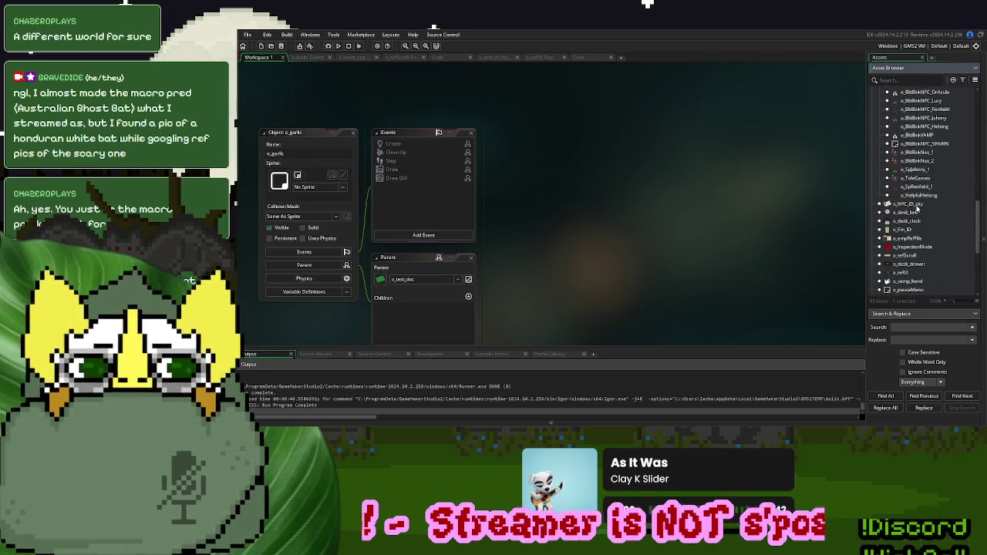
Duplicate o_HelpfulHelsing as o_GarlicHelsing and set o_HelpfulHelsing as its parent
{"action": "right_click", "coordinate": [914, 196]}
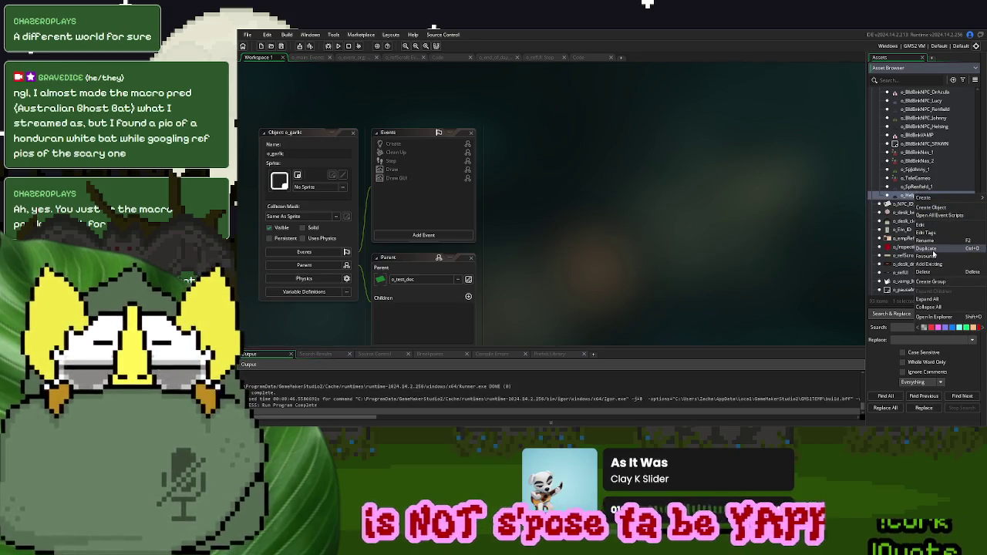
{"action": "left_click", "coordinate": [930, 248]}
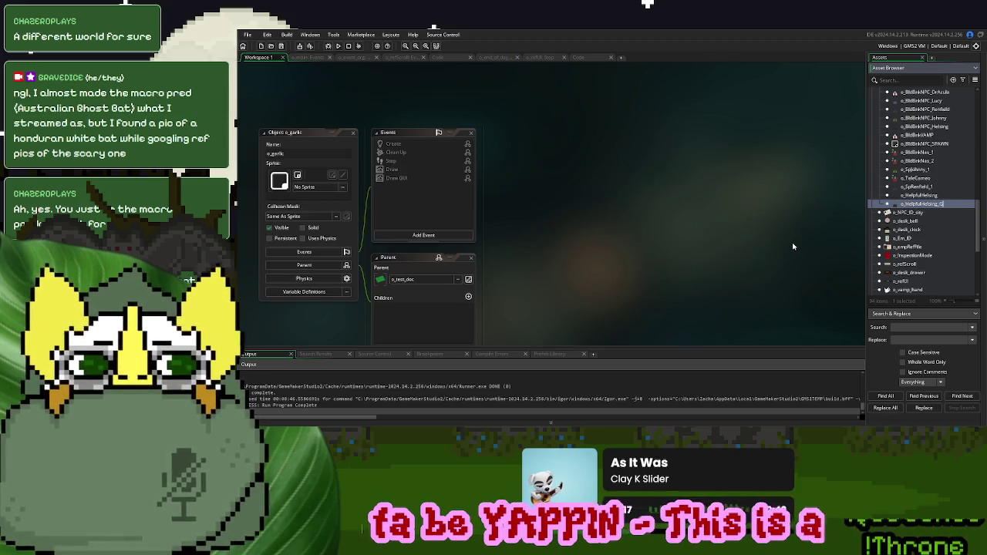
{"action": "key", "text": "BackSpace"}
{"action": "key", "text": "BackSpace"}
{"action": "key", "text": "BackSpace"}
{"action": "type", "text": "Garlic"}
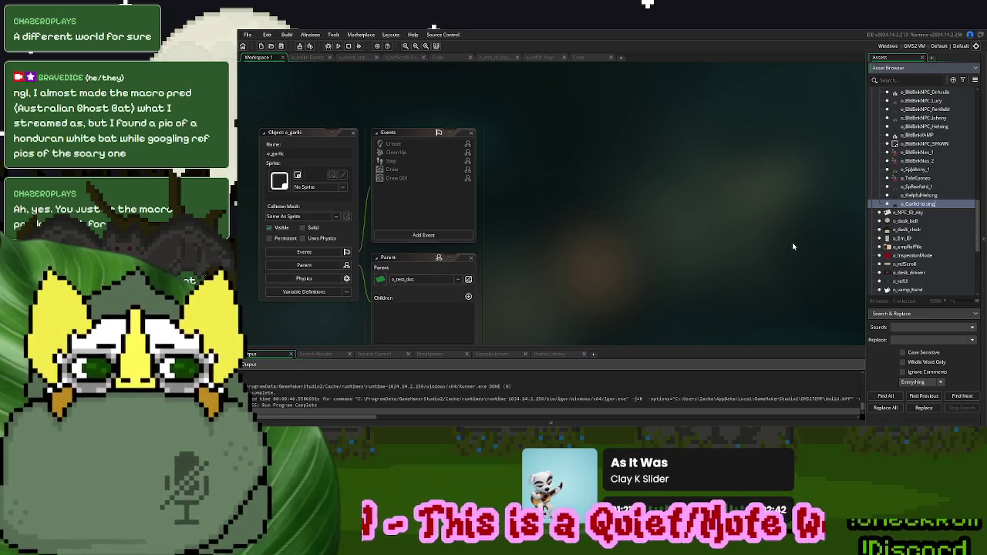
{"action": "double_click", "coordinate": [916, 205]}
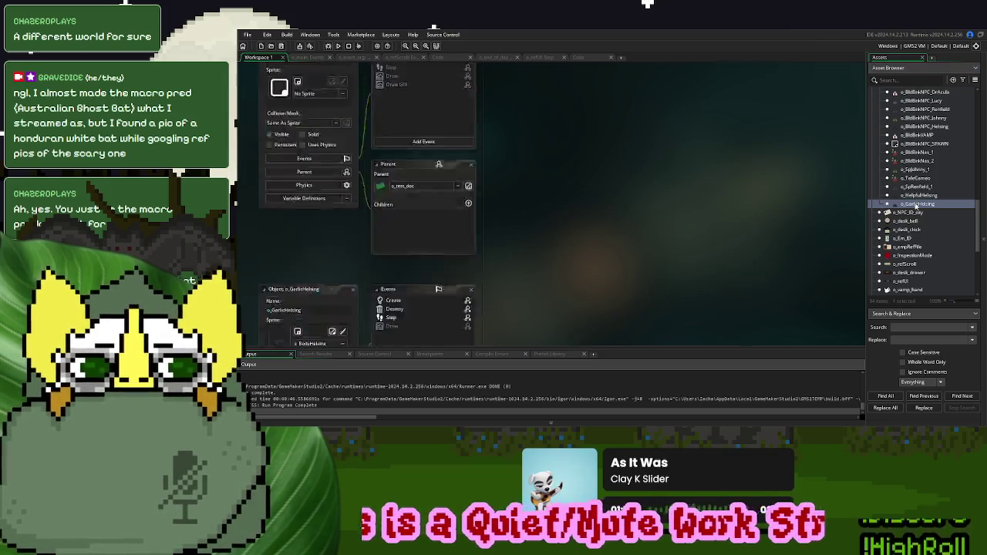
{"action": "left_click_drag", "start_coordinate": [930, 196], "coordinate": [391, 241]}
Delete the copied Create, Destroy and Step events from o_GarlicHelsing
{"action": "right_click", "coordinate": [397, 104]}
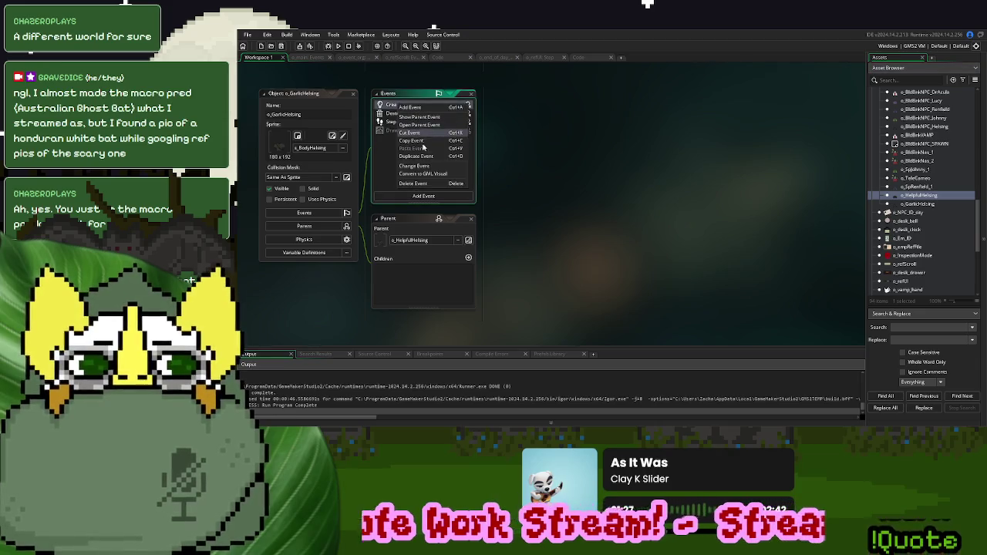
{"action": "left_click", "coordinate": [416, 184]}
{"action": "right_click", "coordinate": [395, 113]}
{"action": "left_click", "coordinate": [416, 193]}
{"action": "right_click", "coordinate": [398, 122]}
{"action": "left_click", "coordinate": [429, 201]}
Add a new variable definition named item_to_give to o_HelpfulHelsing
{"action": "double_click", "coordinate": [924, 195]}
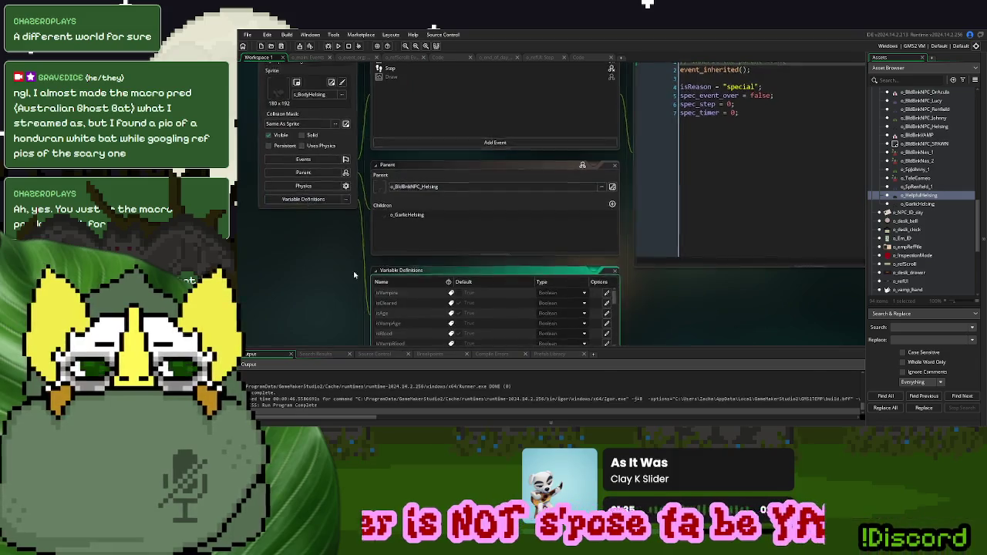
{"action": "left_click", "coordinate": [585, 335]}
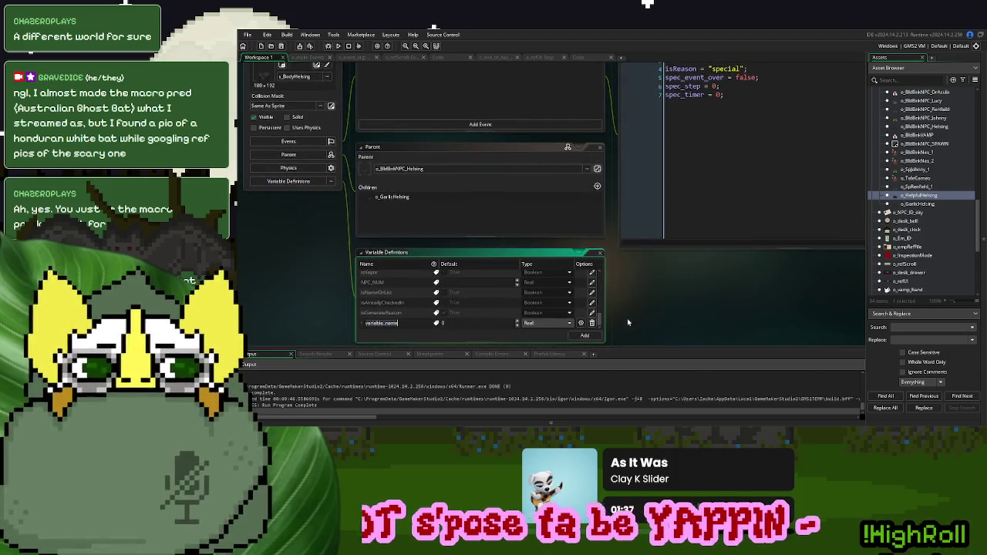
{"action": "left_click", "coordinate": [415, 325]}
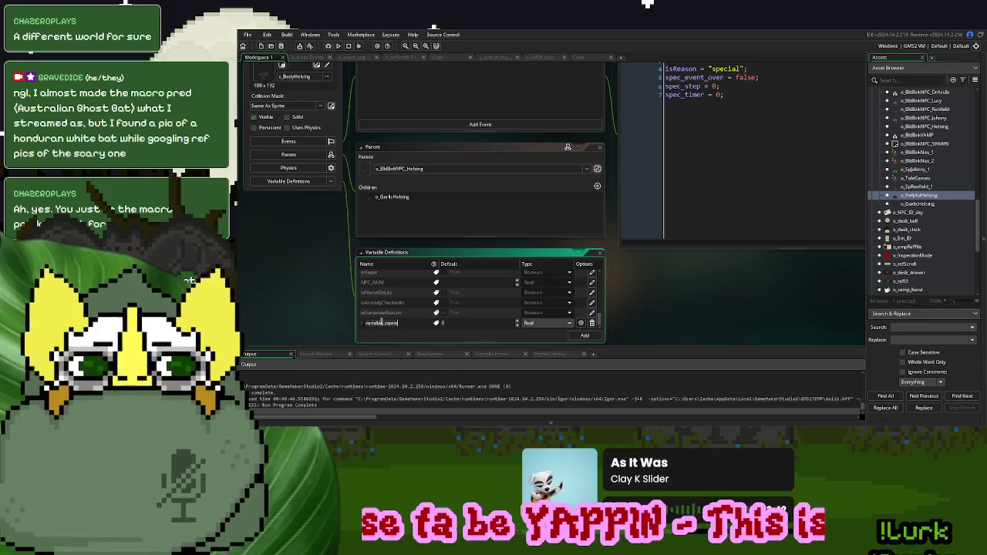
{"action": "key", "text": "ctrl+a"}
{"action": "type", "text": "p"}
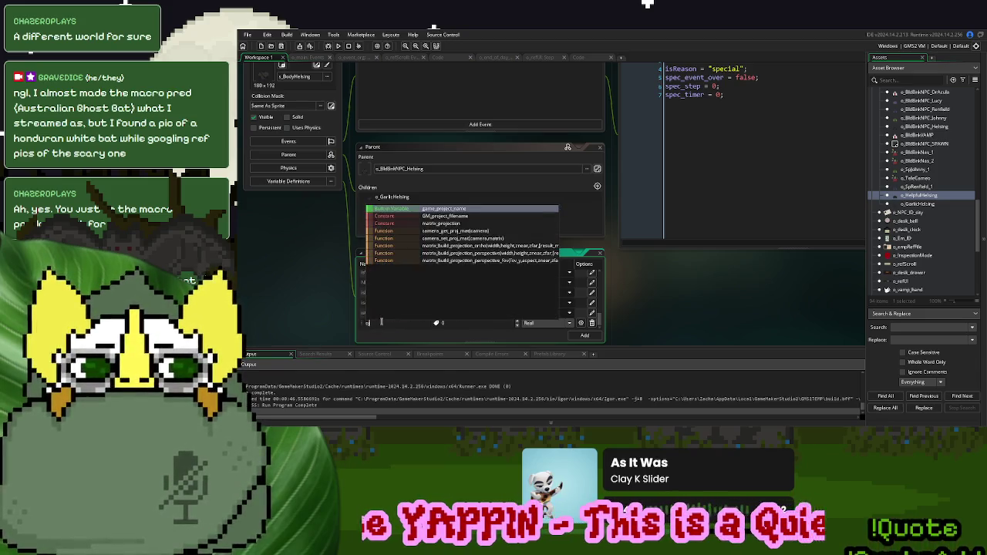
{"action": "key", "text": "BackSpace"}
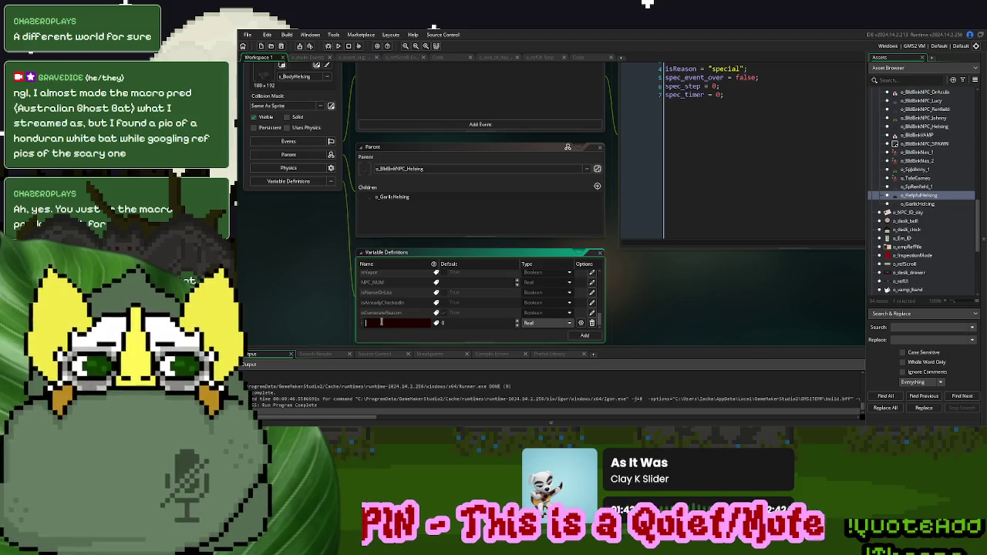
{"action": "type", "text": "item_to_give"}
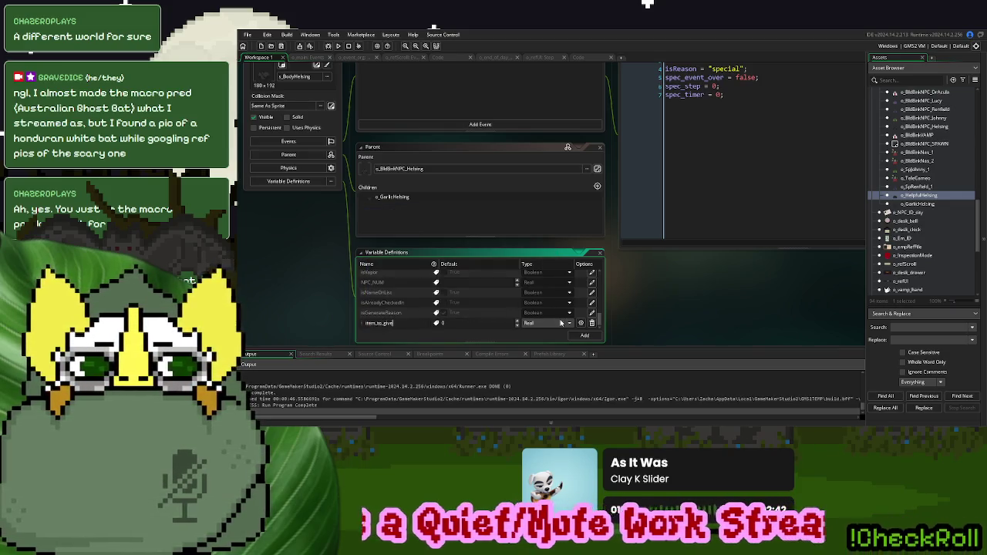
Make item_to_give an Asset variable with o_garlic as its default
{"action": "left_click", "coordinate": [561, 323]}
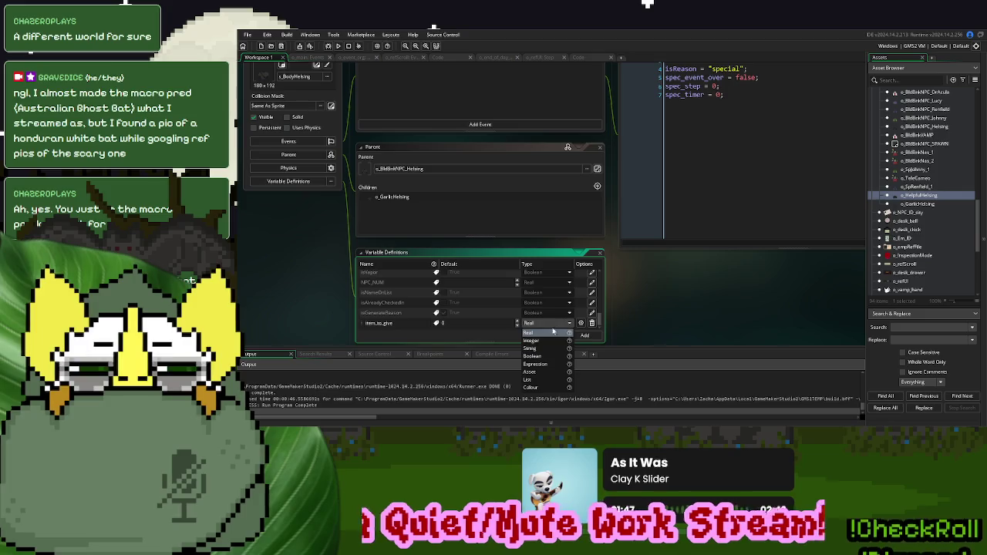
{"action": "left_click", "coordinate": [539, 374]}
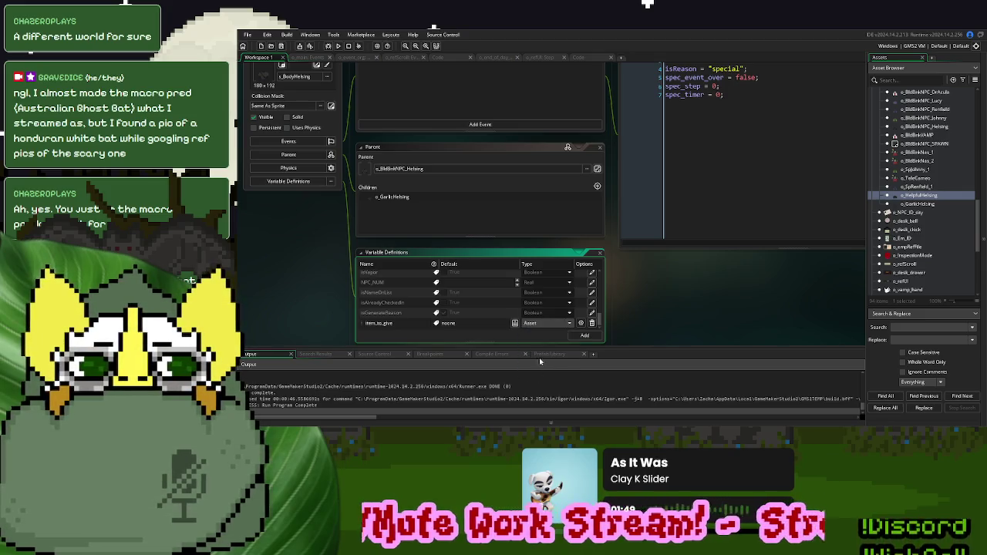
{"action": "scroll", "coordinate": [918, 193], "scroll_direction": "down", "scroll_amount": 5}
{"action": "mouse_move", "coordinate": [901, 243]}
{"action": "left_mouse_down"}
{"action": "mouse_move", "coordinate": [801, 253]}
{"action": "mouse_move", "coordinate": [495, 327]}
{"action": "left_mouse_up"}
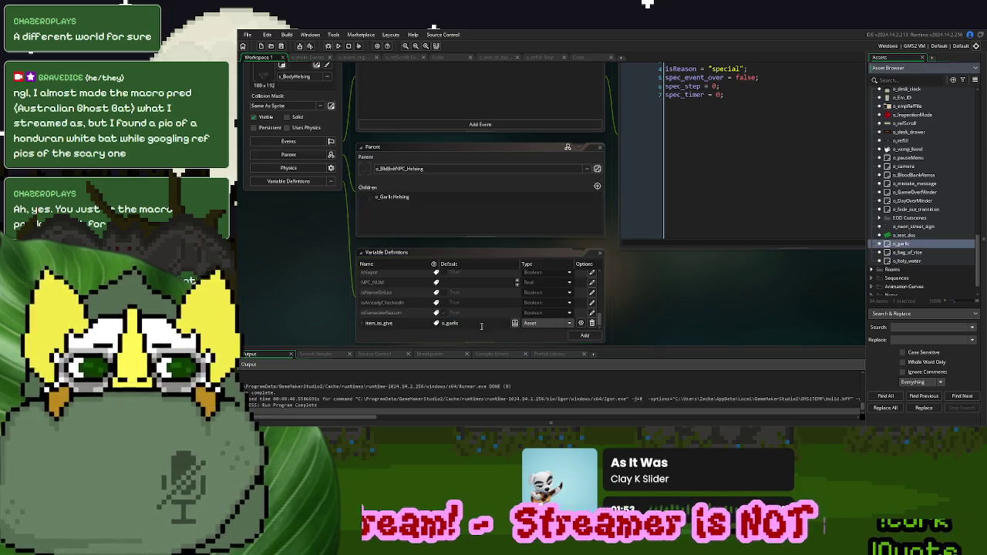
{"action": "left_click", "coordinate": [542, 327]}
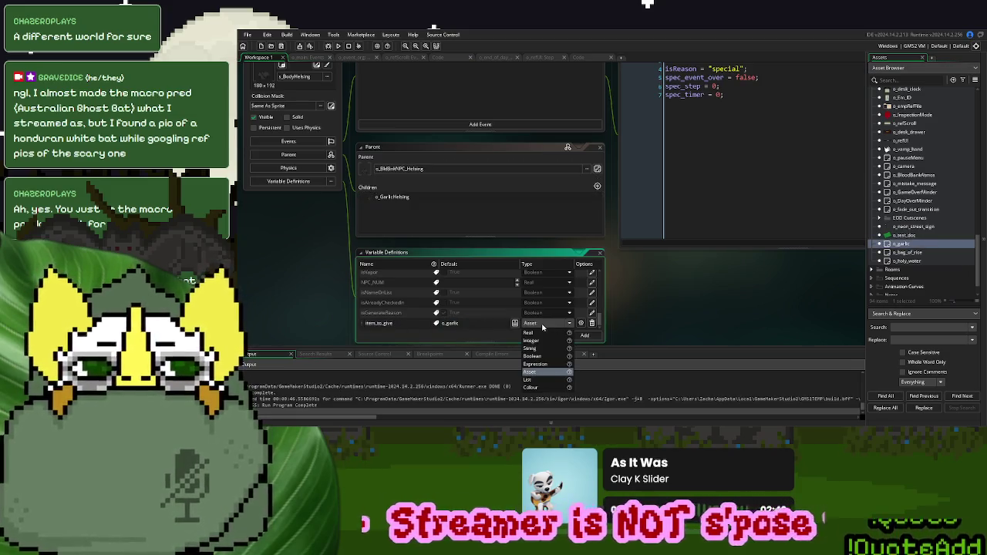
{"action": "left_click", "coordinate": [713, 310]}
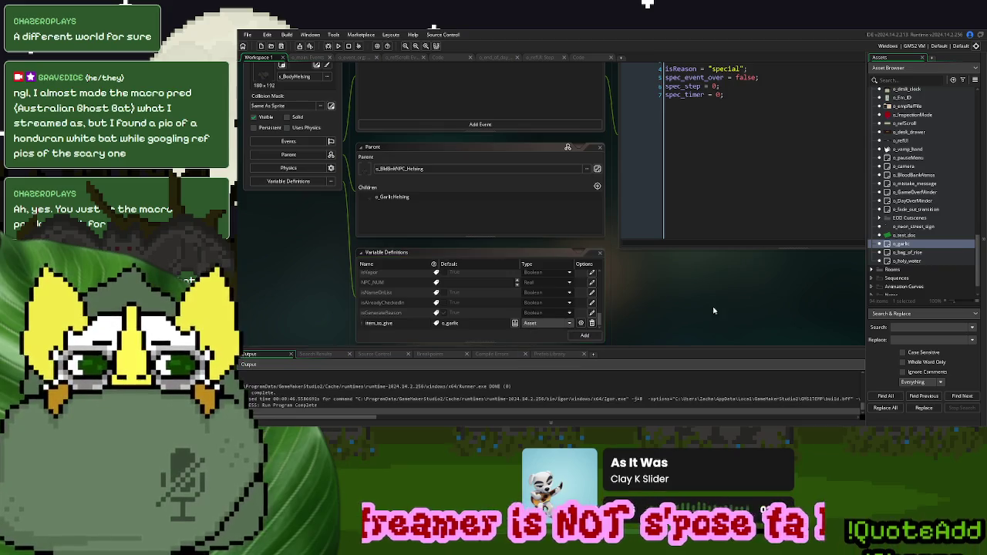
{"action": "left_click", "coordinate": [580, 58]}
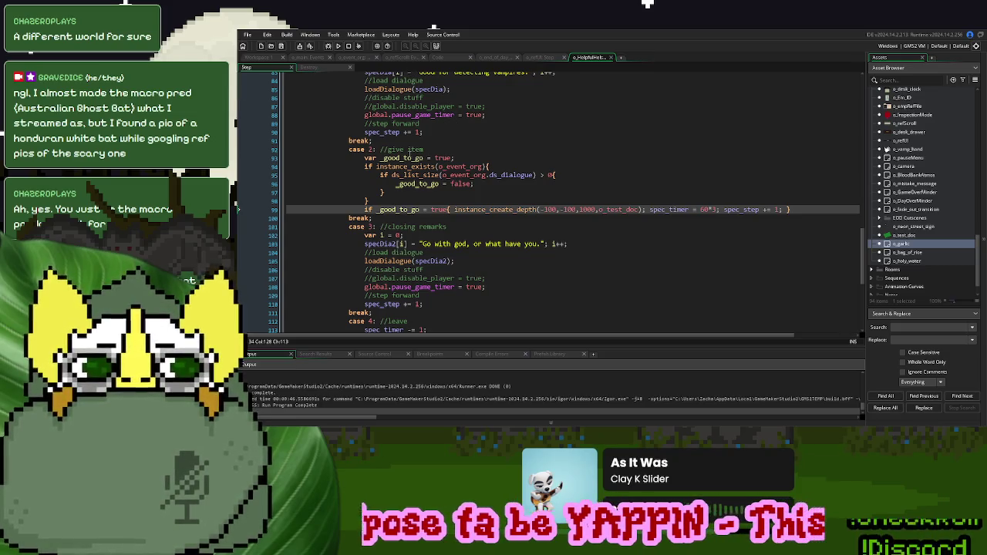
Replace o_test_doc on line 99 of the Step code with item_to_give
{"action": "scroll", "coordinate": [518, 223], "scroll_direction": "down", "scroll_amount": 3}
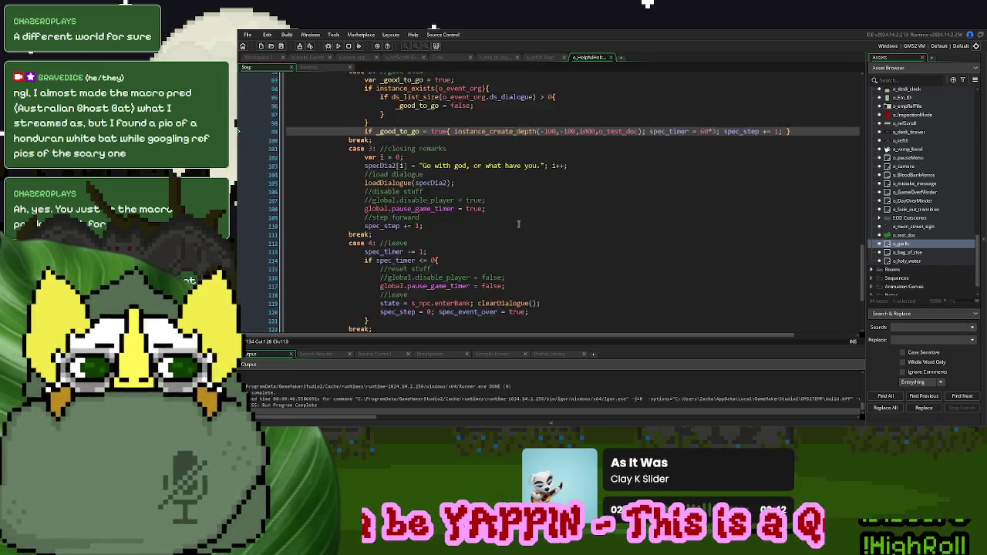
{"action": "scroll", "coordinate": [518, 223], "scroll_direction": "down", "scroll_amount": 2}
{"action": "scroll", "coordinate": [518, 223], "scroll_direction": "up", "scroll_amount": 2}
{"action": "scroll", "coordinate": [518, 224], "scroll_direction": "up", "scroll_amount": 7}
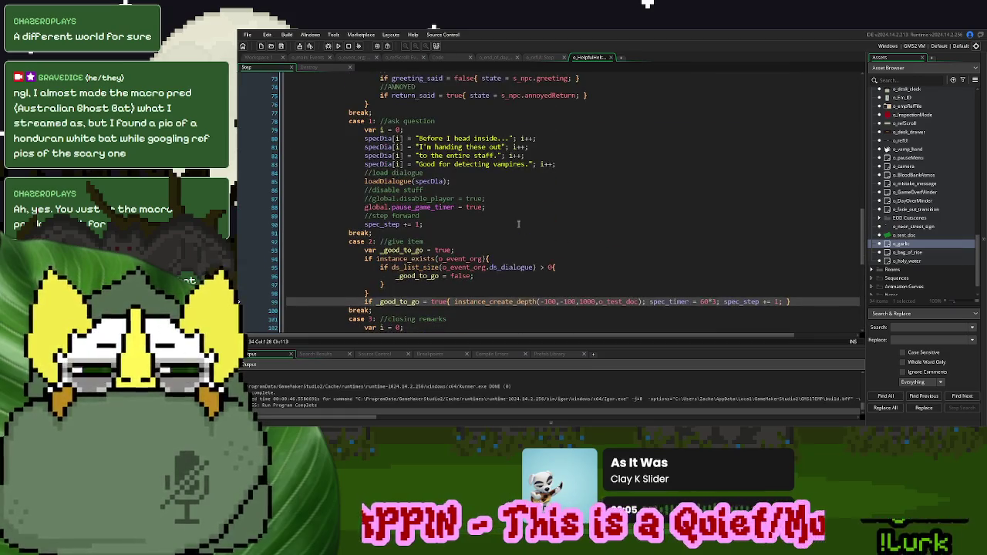
{"action": "scroll", "coordinate": [518, 224], "scroll_direction": "up", "scroll_amount": 5}
{"action": "scroll", "coordinate": [518, 223], "scroll_direction": "down", "scroll_amount": 7}
{"action": "double_click", "coordinate": [618, 255]}
{"action": "type", "text": "item_to_give"}
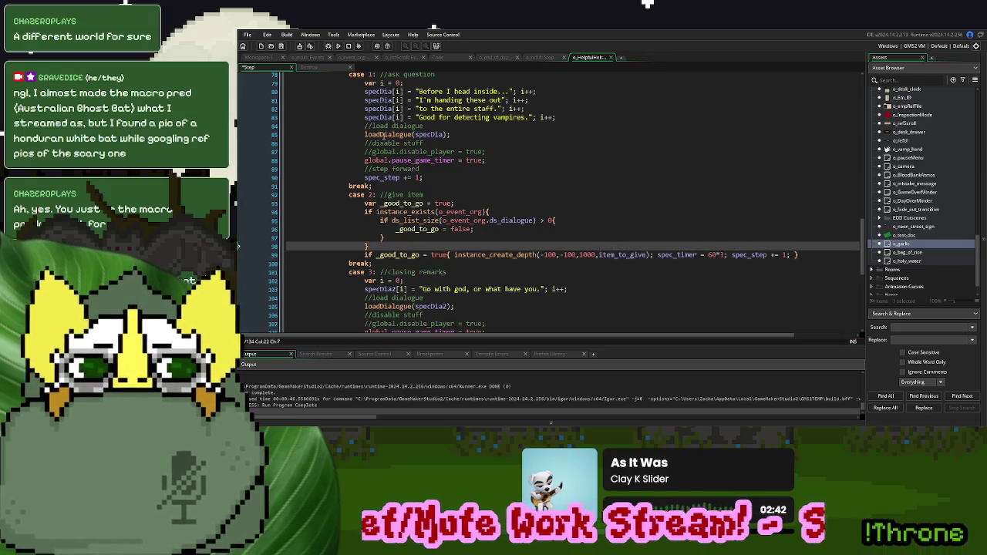
{"action": "left_click", "coordinate": [266, 59]}
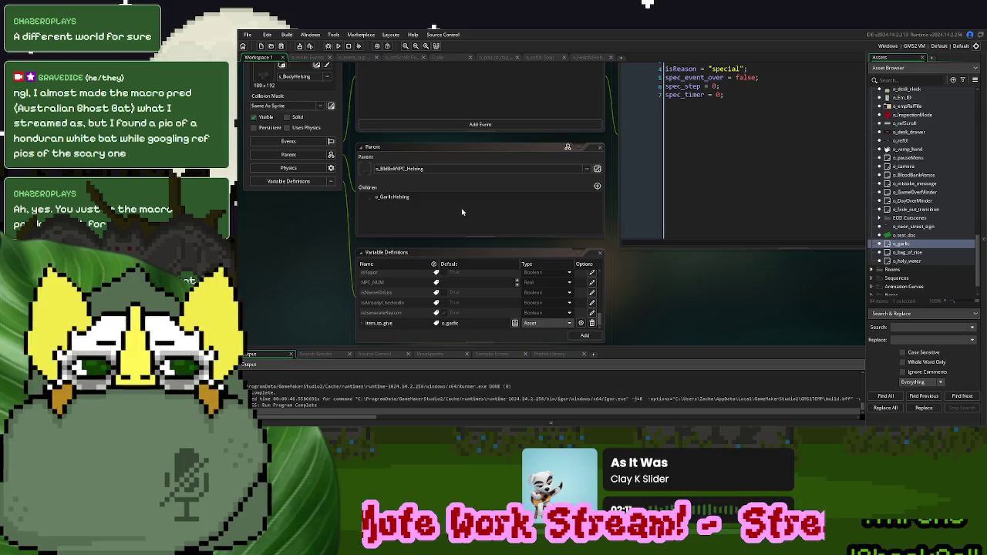
Rename the variable to isItemToGive and use that name on Step code line 99
{"action": "double_click", "coordinate": [396, 323]}
{"action": "type", "text": "isItem"}
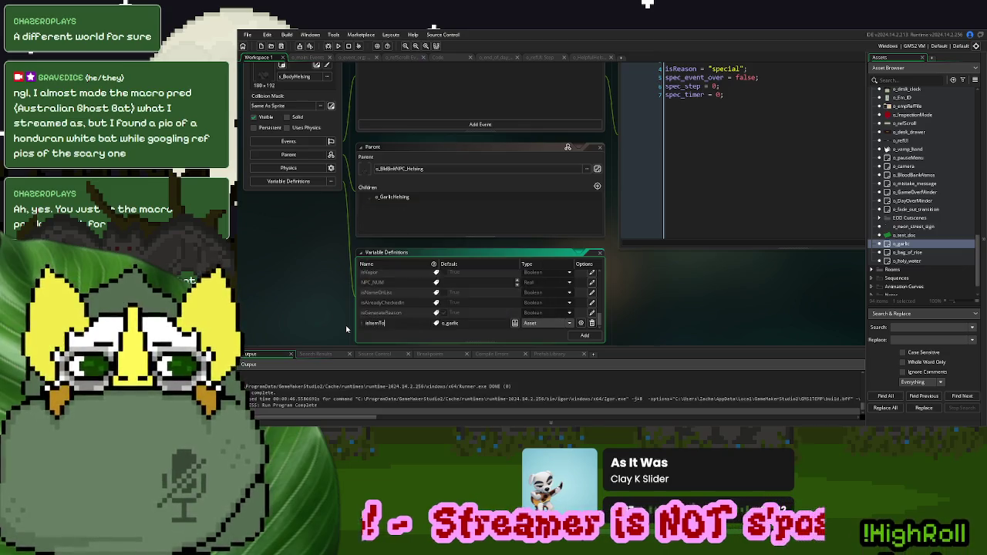
{"action": "double_click", "coordinate": [380, 322]}
{"action": "key", "text": "ctrl+c"}
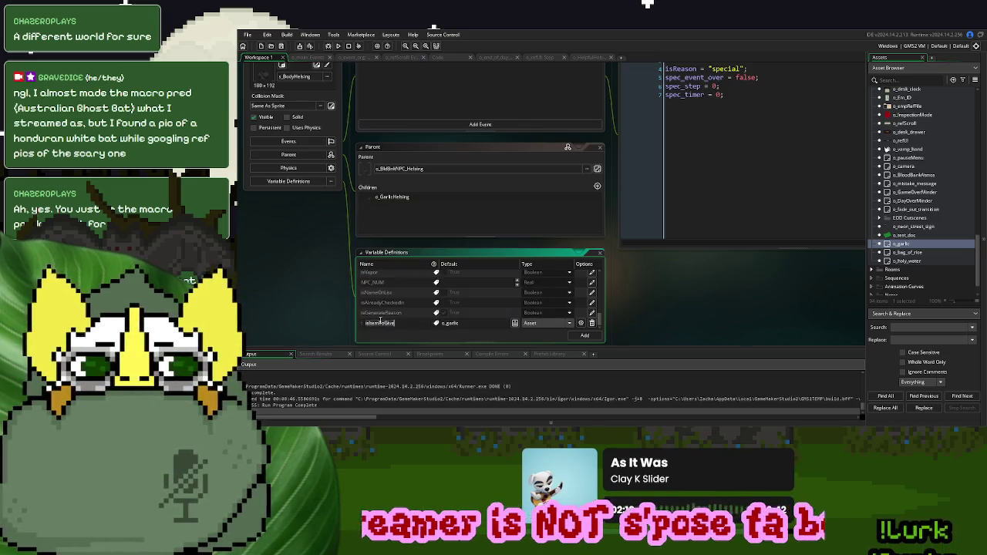
{"action": "left_click", "coordinate": [591, 58]}
{"action": "double_click", "coordinate": [617, 255]}
{"action": "key", "text": "ctrl+v"}
{"action": "left_click", "coordinate": [424, 238]}
{"action": "left_click", "coordinate": [261, 58]}
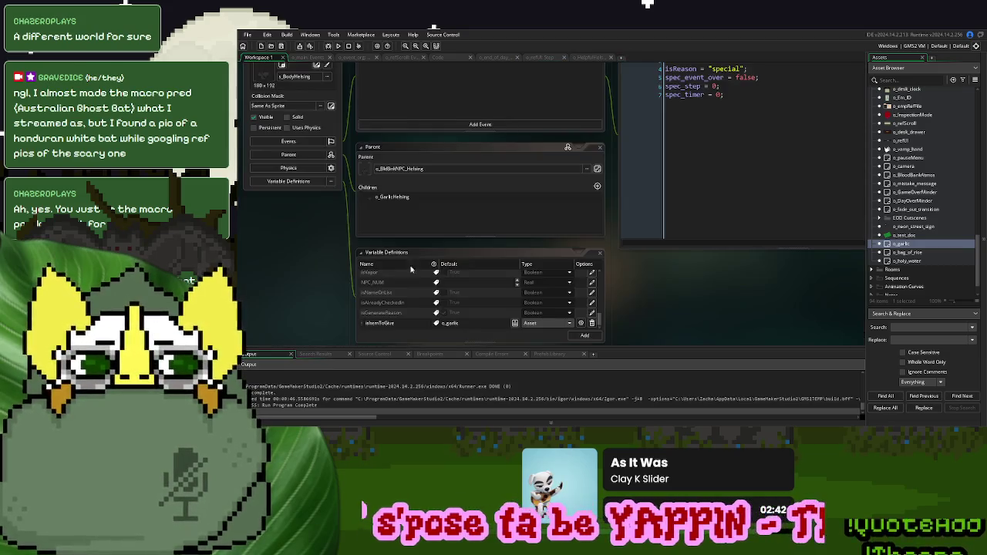
Duplicate o_GarlicHelsing as a new object named o_RiceHelsing
{"action": "scroll", "coordinate": [910, 245], "scroll_direction": "up", "scroll_amount": 10}
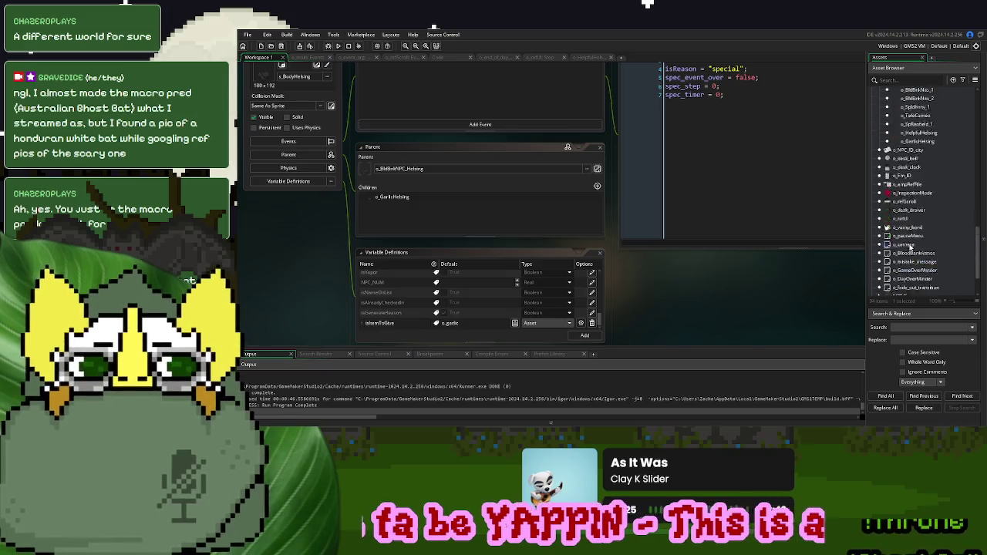
{"action": "scroll", "coordinate": [910, 245], "scroll_direction": "down", "scroll_amount": 5}
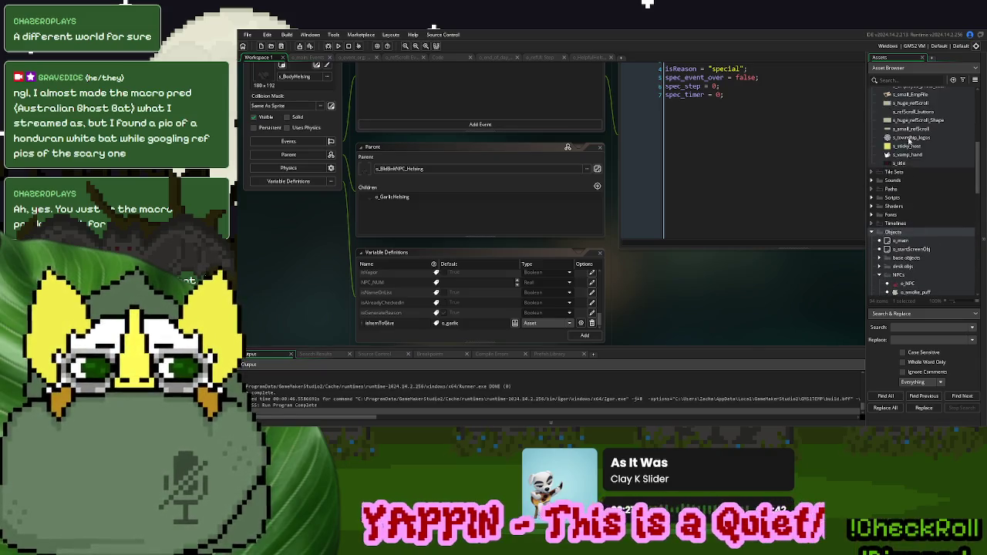
{"action": "scroll", "coordinate": [914, 234], "scroll_direction": "down", "scroll_amount": 2}
{"action": "right_click", "coordinate": [918, 219]}
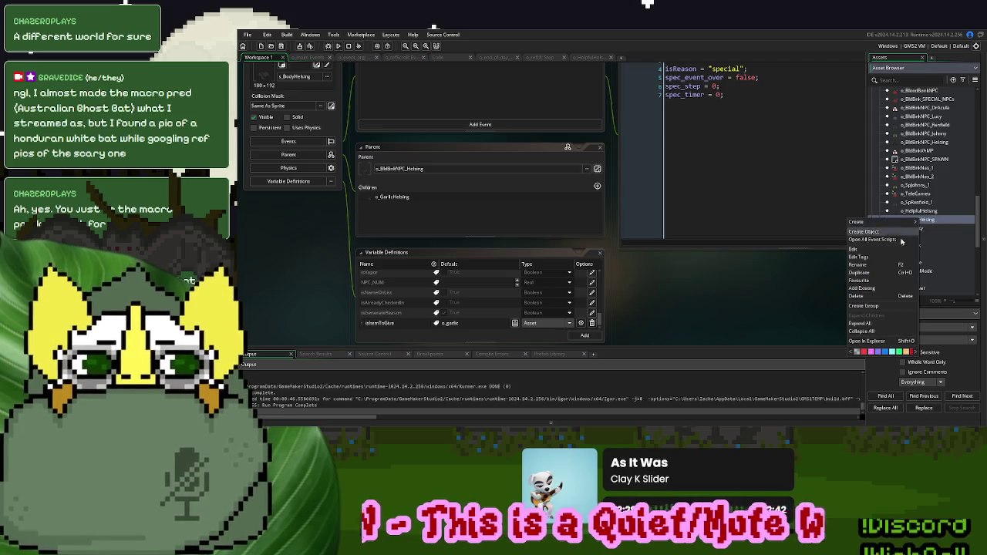
{"action": "left_click", "coordinate": [871, 272]}
{"action": "type", "text": "o_R"}
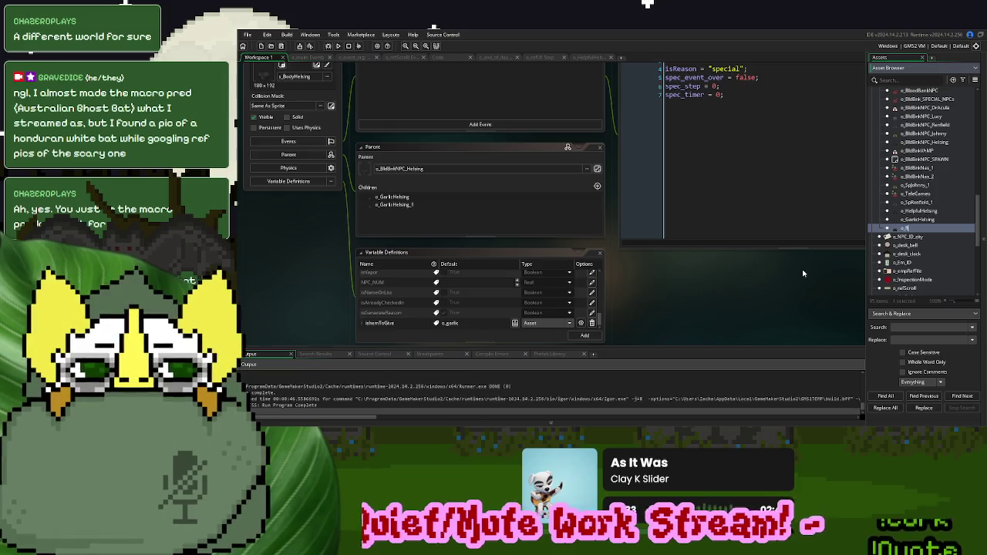
{"action": "type", "text": "iceHelsing"}
{"action": "key", "text": "Return"}
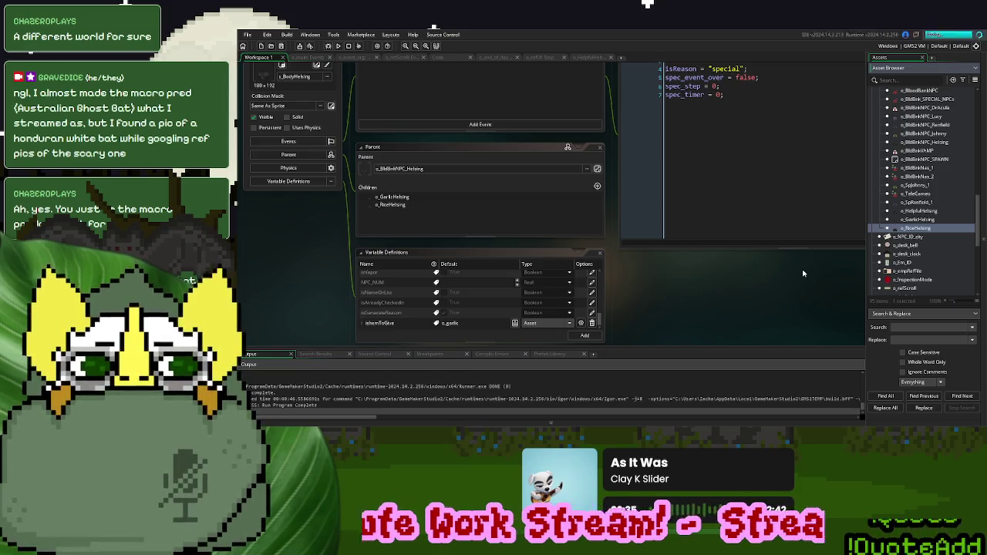
Override o_RiceHelsing's inherited item variable so it gives o_bag_of_rice
{"action": "double_click", "coordinate": [918, 228]}
{"action": "left_click", "coordinate": [299, 251]}
{"action": "scroll", "coordinate": [462, 297], "scroll_direction": "down", "scroll_amount": 2}
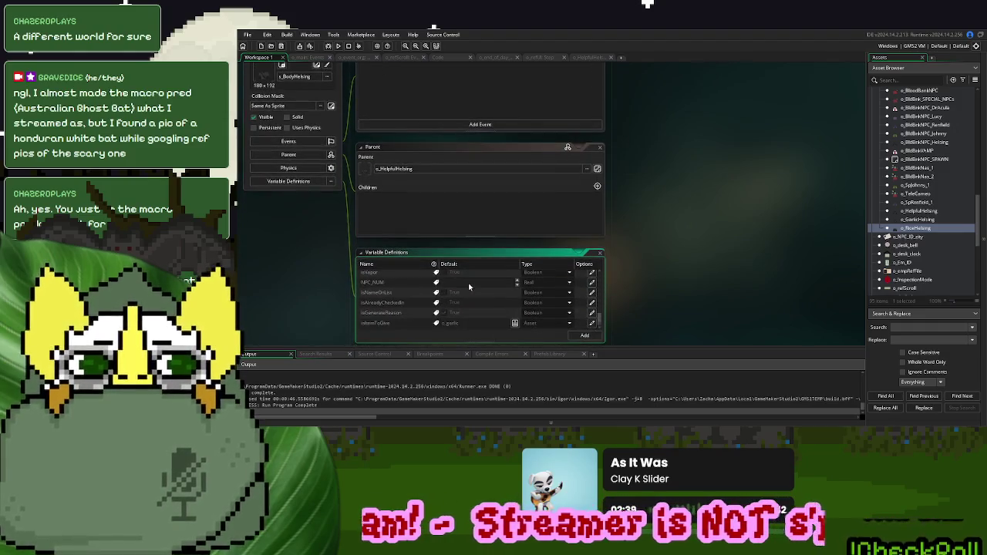
{"action": "left_click", "coordinate": [592, 324]}
{"action": "scroll", "coordinate": [918, 232], "scroll_direction": "down", "scroll_amount": 6}
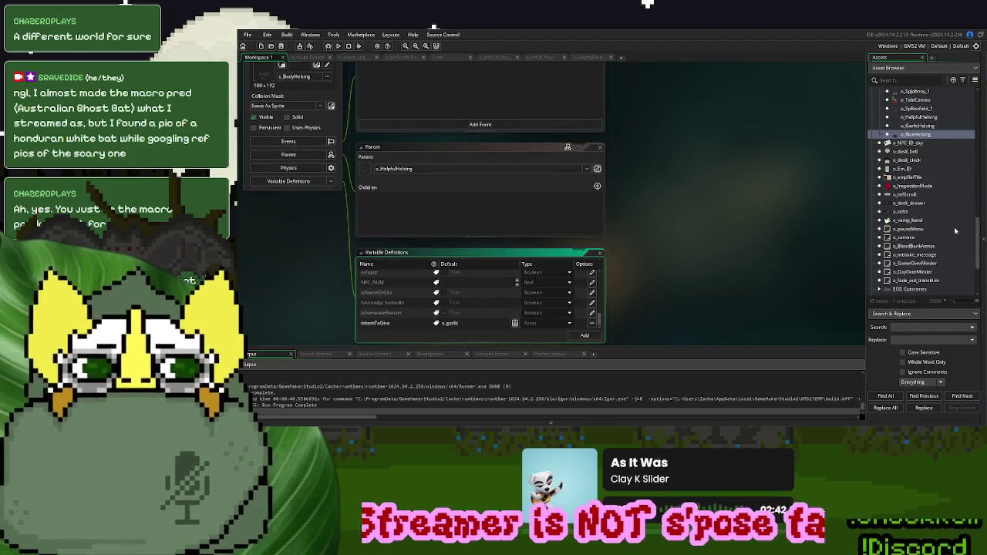
{"action": "mouse_move", "coordinate": [916, 263]}
{"action": "left_mouse_down"}
{"action": "mouse_move", "coordinate": [935, 266]}
{"action": "mouse_move", "coordinate": [716, 276]}
{"action": "mouse_move", "coordinate": [461, 320]}
{"action": "left_mouse_up"}
{"action": "scroll", "coordinate": [918, 193], "scroll_direction": "up", "scroll_amount": 5}
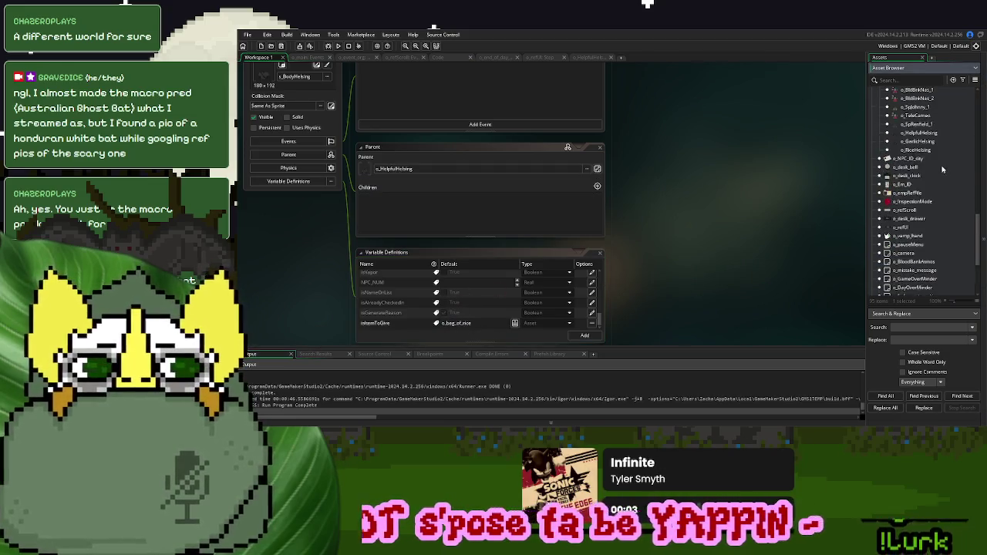
Duplicate o_RiceHelsing and rename the copy o_WaterHelsing
{"action": "right_click", "coordinate": [910, 214]}
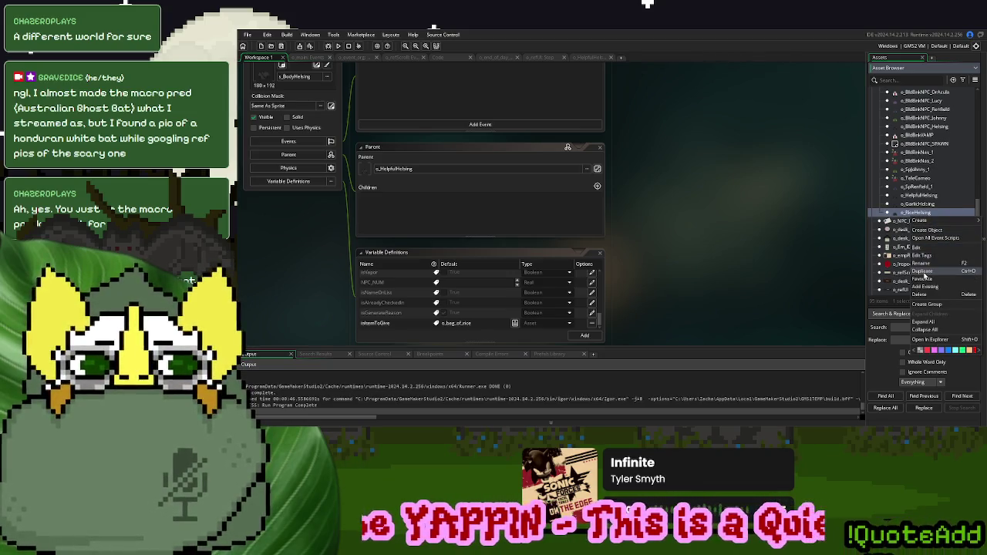
{"action": "left_click", "coordinate": [923, 272]}
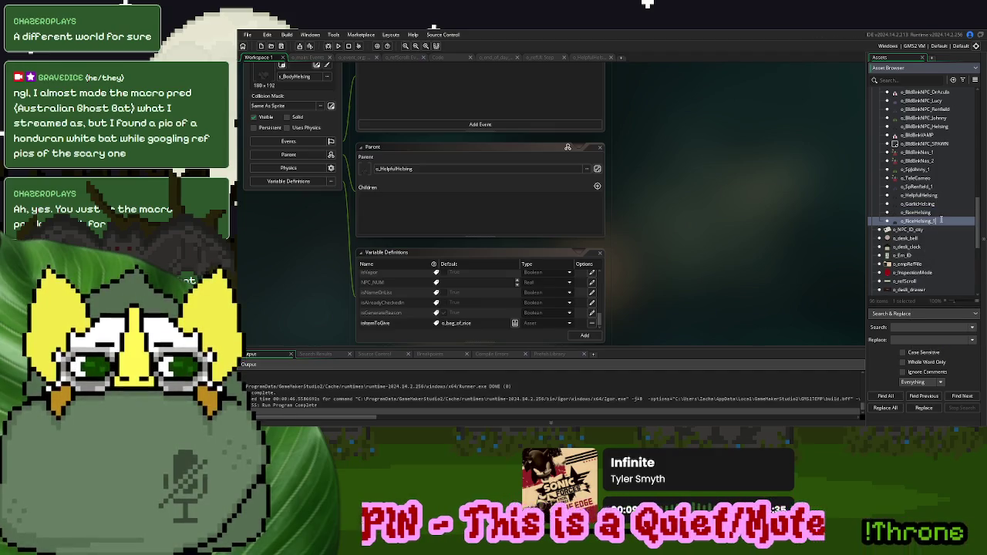
{"action": "left_click", "coordinate": [908, 221]}
{"action": "key", "text": "shift+End"}
{"action": "type", "text": "W"}
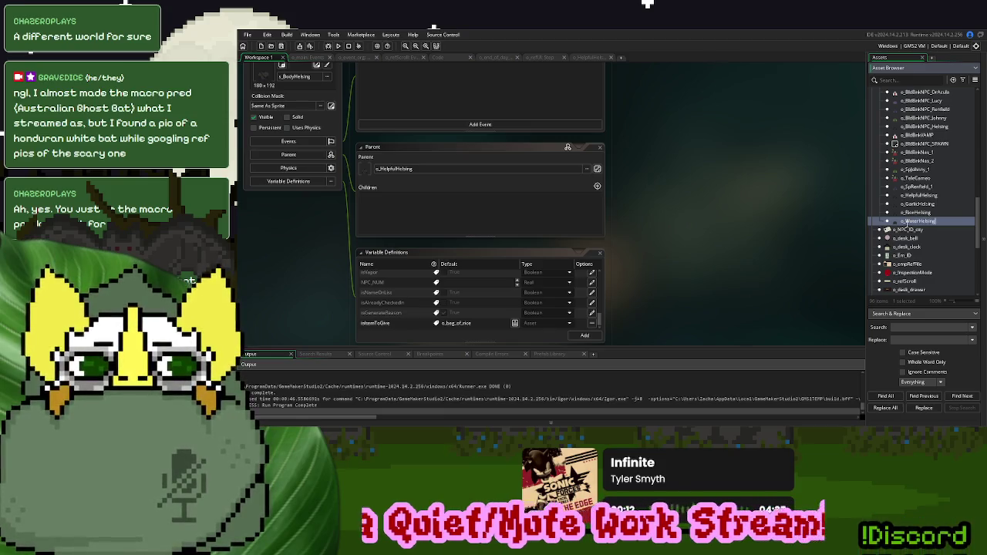
Set o_WaterHelsing's item-to-give default to o_holy_water
{"action": "scroll", "coordinate": [799, 241], "scroll_direction": "up", "scroll_amount": 2}
{"action": "scroll", "coordinate": [799, 241], "scroll_direction": "down", "scroll_amount": 2}
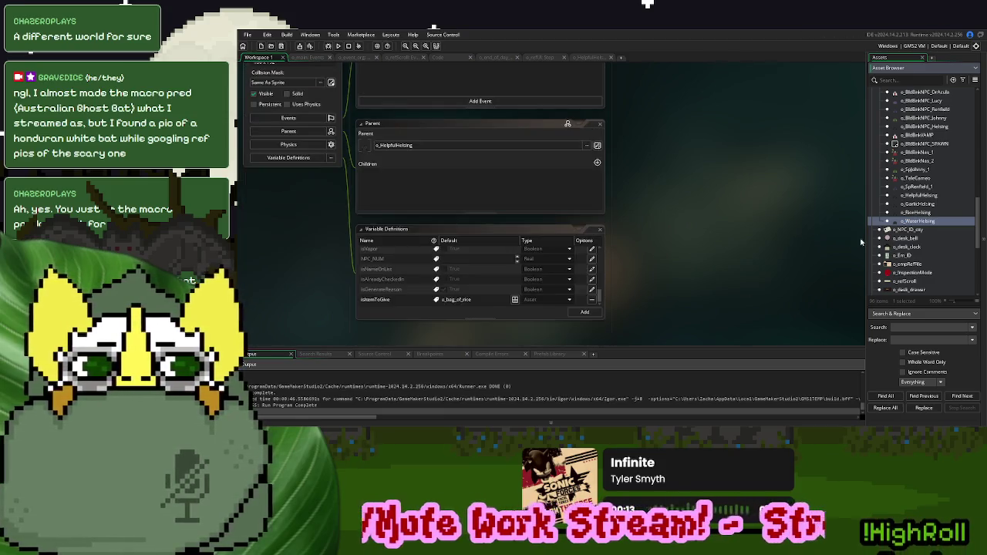
{"action": "scroll", "coordinate": [839, 223], "scroll_direction": "up", "scroll_amount": 2}
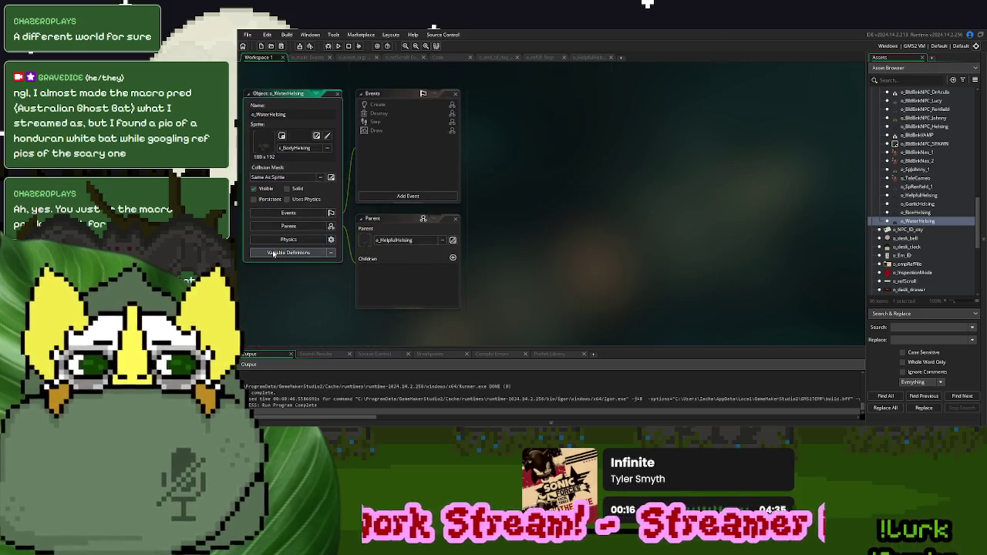
{"action": "scroll", "coordinate": [838, 276], "scroll_direction": "down", "scroll_amount": 2}
{"action": "scroll", "coordinate": [919, 271], "scroll_direction": "down", "scroll_amount": 5}
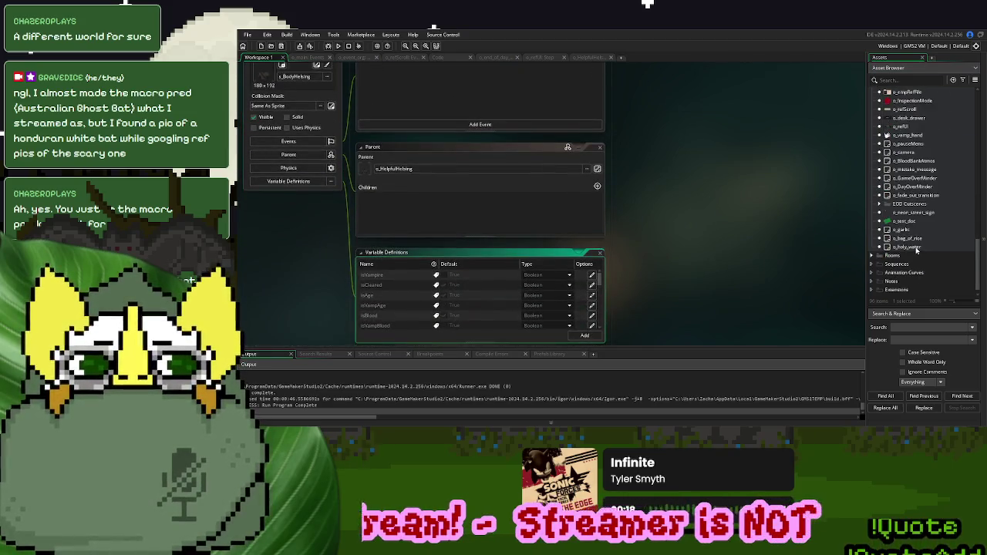
{"action": "left_click", "coordinate": [928, 248]}
{"action": "scroll", "coordinate": [472, 296], "scroll_direction": "down", "scroll_amount": 3}
{"action": "scroll", "coordinate": [472, 297], "scroll_direction": "down", "scroll_amount": 3}
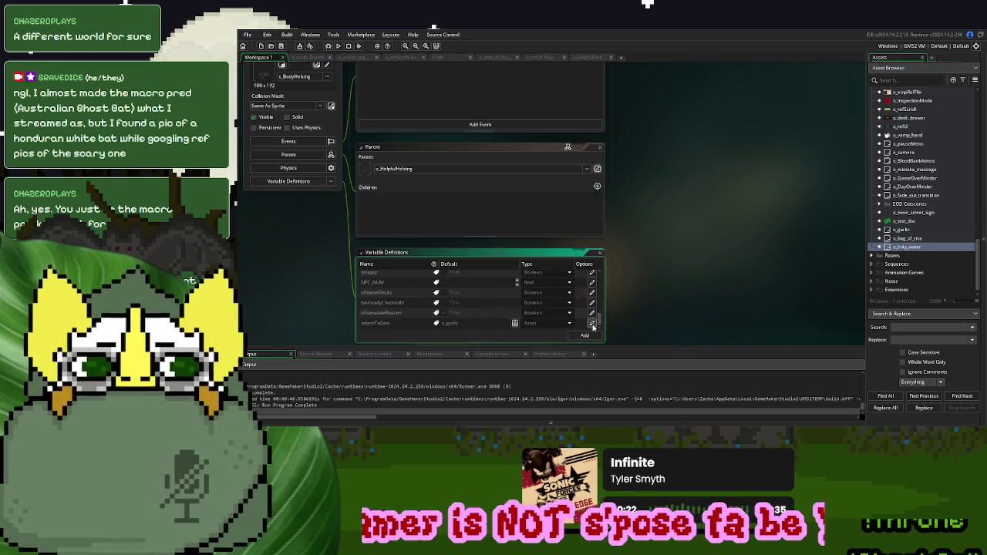
{"action": "mouse_move", "coordinate": [916, 248]}
{"action": "left_mouse_down"}
{"action": "mouse_move", "coordinate": [535, 331]}
{"action": "mouse_move", "coordinate": [490, 324]}
{"action": "left_mouse_up"}
{"action": "scroll", "coordinate": [506, 300], "scroll_direction": "up", "scroll_amount": 3}
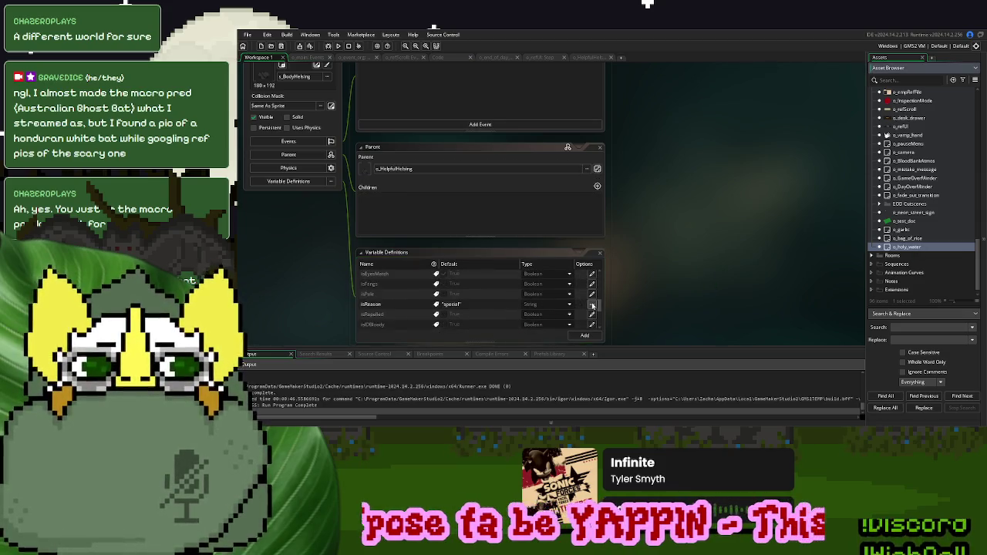